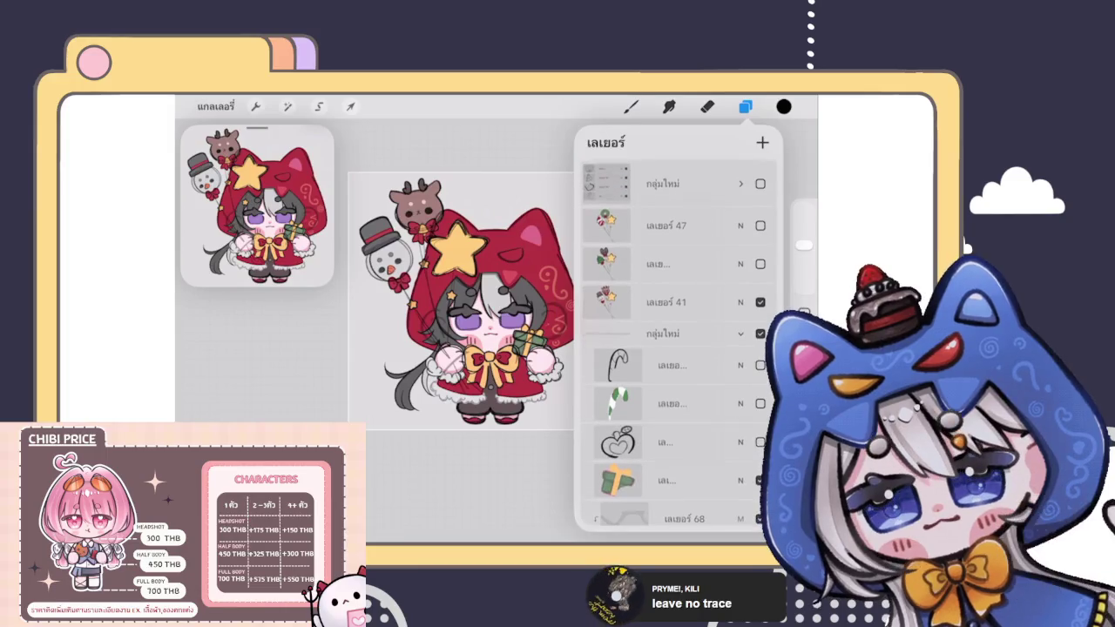
Step: Toggle the star-and-balloons layer off and back on, then make Layer 41 active
{"action": "left_click", "coordinate": [760, 300]}
{"action": "left_click", "coordinate": [761, 300]}
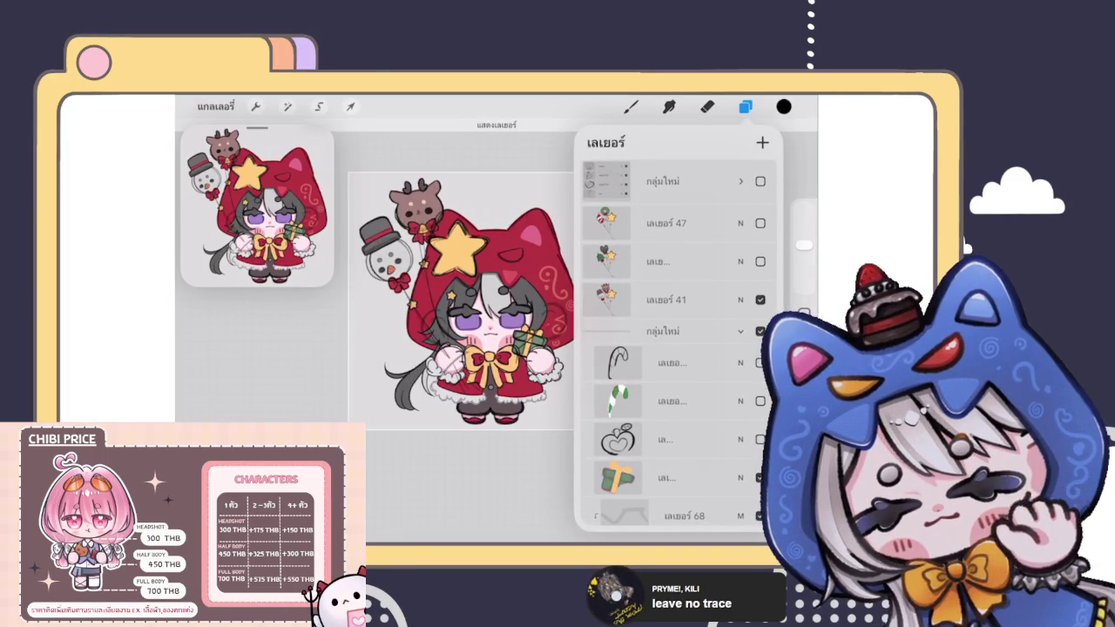
{"action": "left_click", "coordinate": [666, 299]}
Step: Erase the stray sketch lines inside the pink sleeve and near the fur cuff
{"action": "scroll", "coordinate": [488, 313], "scroll_direction": "up", "scroll_amount": 3}
{"action": "scroll", "coordinate": [488, 314], "scroll_direction": "up", "scroll_amount": 3}
{"action": "scroll", "coordinate": [523, 314], "scroll_direction": "up", "scroll_amount": 3}
{"action": "left_click", "coordinate": [708, 106]}
{"action": "left_click_drag", "start_coordinate": [436, 305], "coordinate": [564, 369]}
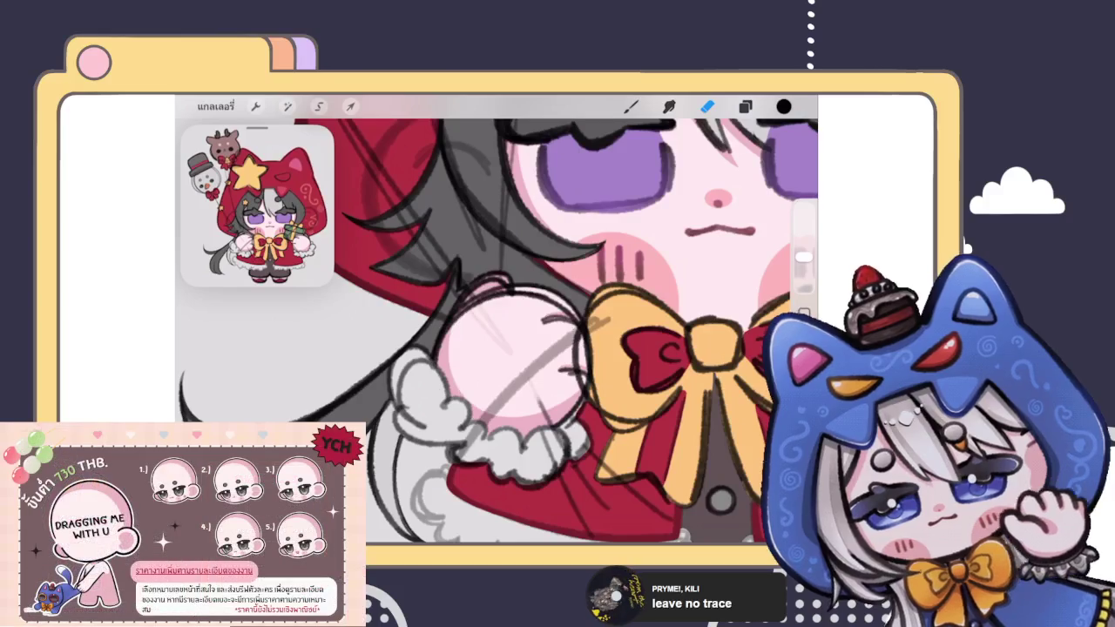
{"action": "left_click_drag", "start_coordinate": [453, 296], "coordinate": [558, 396]}
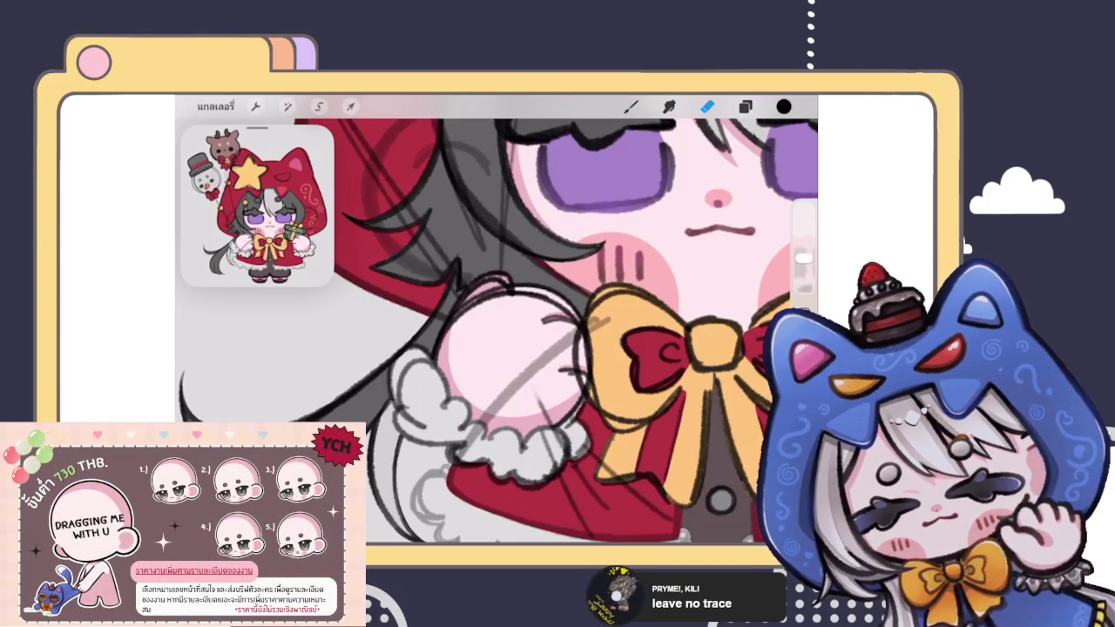
{"action": "mouse_move", "coordinate": [530, 331]}
{"action": "left_mouse_down"}
{"action": "mouse_move", "coordinate": [499, 329]}
{"action": "mouse_move", "coordinate": [540, 440]}
{"action": "mouse_move", "coordinate": [565, 420]}
{"action": "mouse_move", "coordinate": [557, 400]}
{"action": "left_mouse_up"}
{"action": "scroll", "coordinate": [514, 279], "scroll_direction": "down", "scroll_amount": 5}
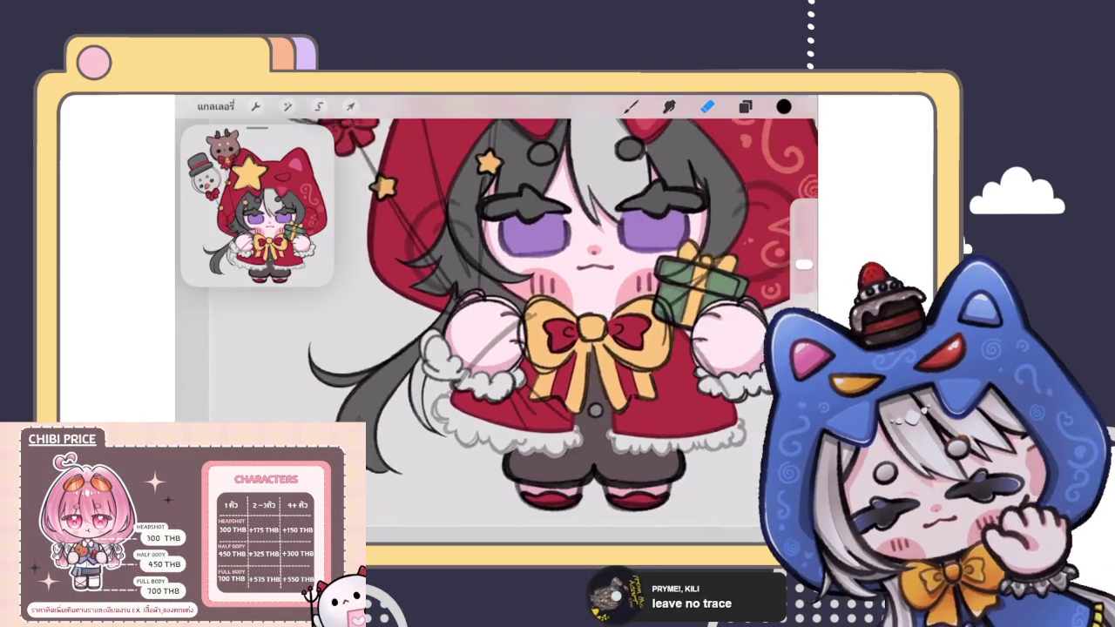
{"action": "left_click", "coordinate": [745, 106]}
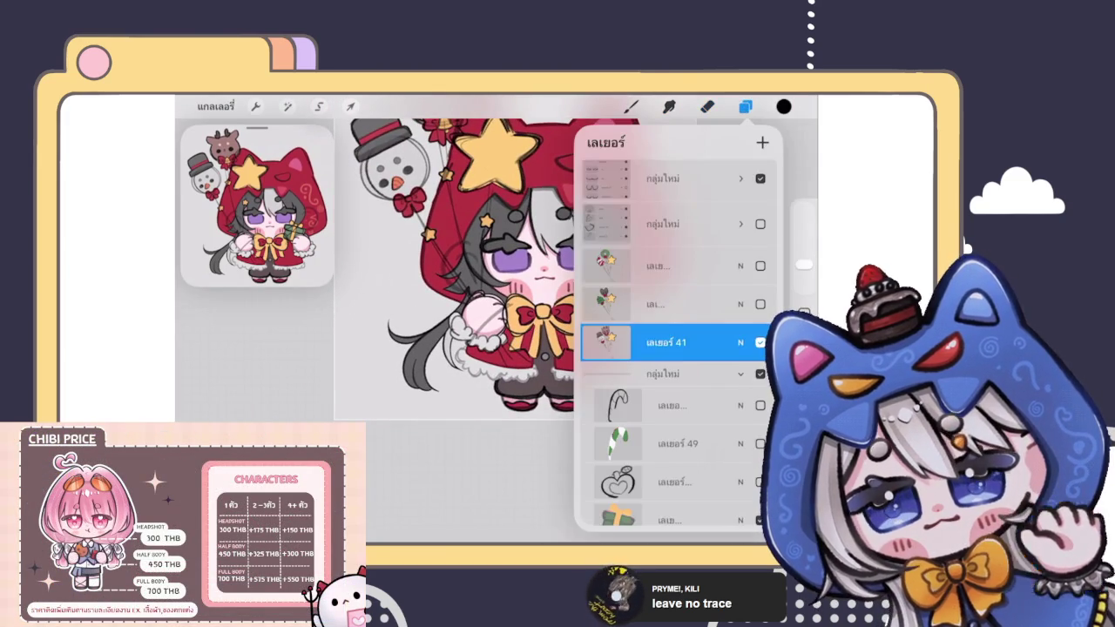
Step: Select the layer group and expand it to show its sublayers
{"action": "scroll", "coordinate": [678, 348], "scroll_direction": "down", "scroll_amount": 5}
{"action": "scroll", "coordinate": [678, 348], "scroll_direction": "up", "scroll_amount": 4}
{"action": "scroll", "coordinate": [678, 349], "scroll_direction": "up", "scroll_amount": 1}
{"action": "scroll", "coordinate": [678, 349], "scroll_direction": "up", "scroll_amount": 3}
{"action": "scroll", "coordinate": [678, 348], "scroll_direction": "up", "scroll_amount": 2}
{"action": "scroll", "coordinate": [679, 348], "scroll_direction": "up", "scroll_amount": 1}
{"action": "scroll", "coordinate": [677, 348], "scroll_direction": "down", "scroll_amount": 1}
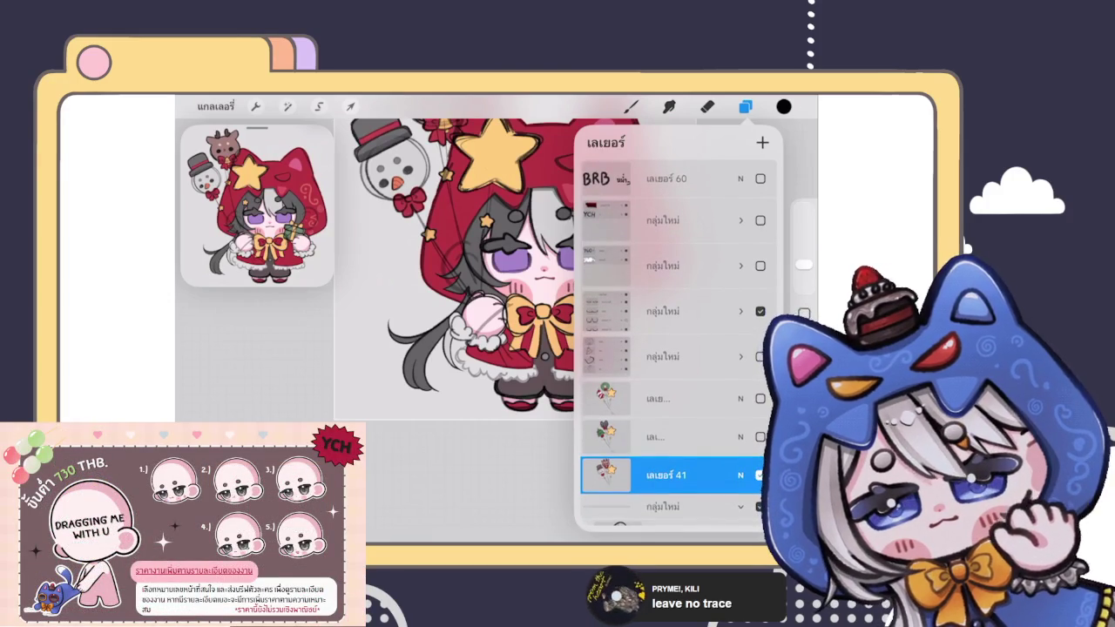
{"action": "left_click", "coordinate": [662, 311]}
{"action": "left_click", "coordinate": [740, 311]}
{"action": "scroll", "coordinate": [677, 348], "scroll_direction": "down", "scroll_amount": 3}
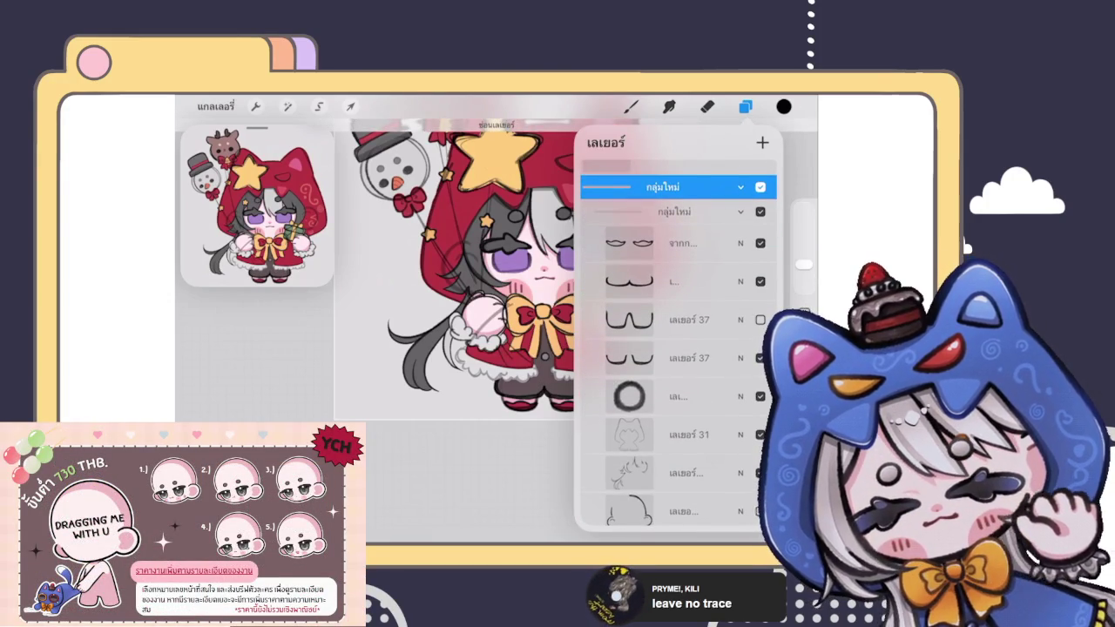
Step: Delete Layer 37 and the hidden unused arc-sketch layer
{"action": "left_click_drag", "start_coordinate": [697, 320], "coordinate": [628, 320]}
{"action": "left_click", "coordinate": [754, 320]}
{"action": "scroll", "coordinate": [453, 262], "scroll_direction": "up", "scroll_amount": 2}
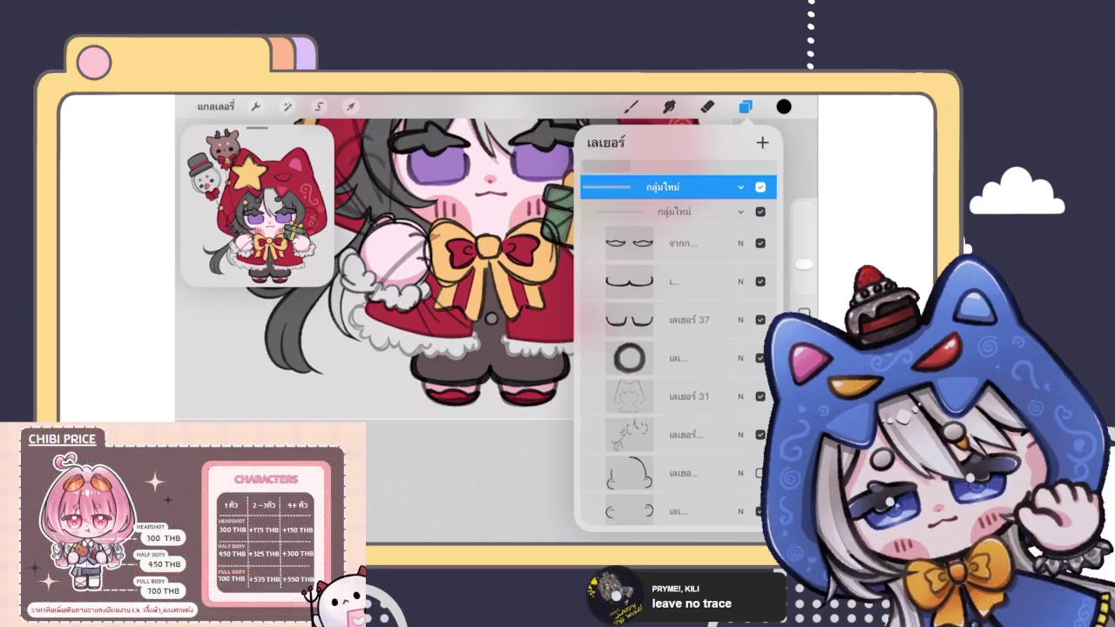
{"action": "scroll", "coordinate": [678, 349], "scroll_direction": "down", "scroll_amount": 2}
{"action": "scroll", "coordinate": [678, 349], "scroll_direction": "down", "scroll_amount": 2}
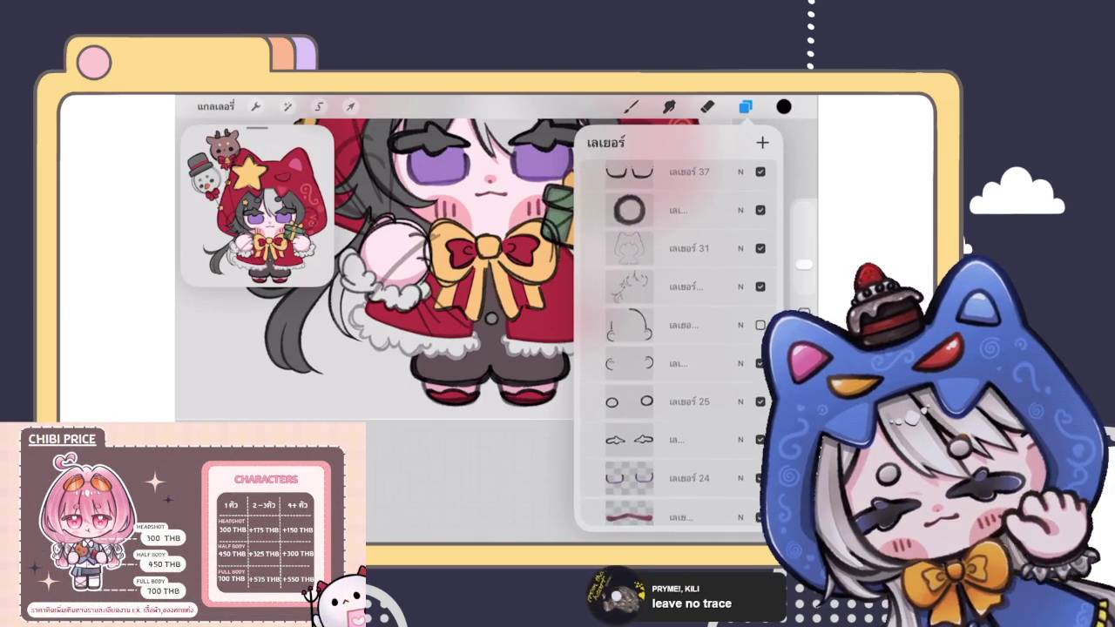
{"action": "scroll", "coordinate": [678, 348], "scroll_direction": "down", "scroll_amount": 2}
{"action": "left_click_drag", "start_coordinate": [697, 247], "coordinate": [628, 247]}
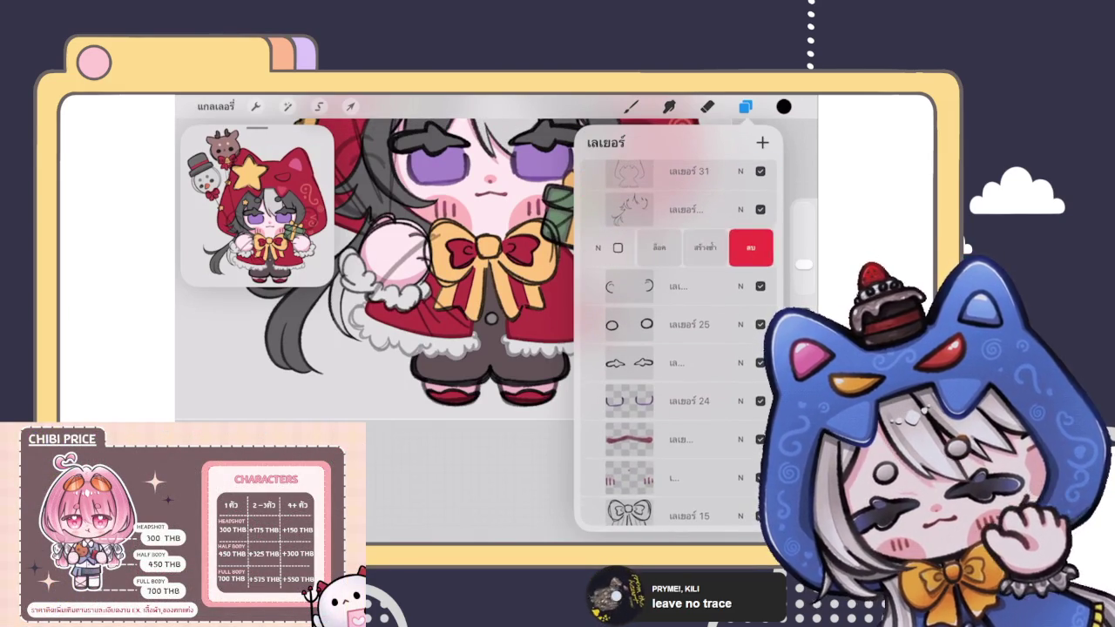
{"action": "left_click", "coordinate": [759, 248]}
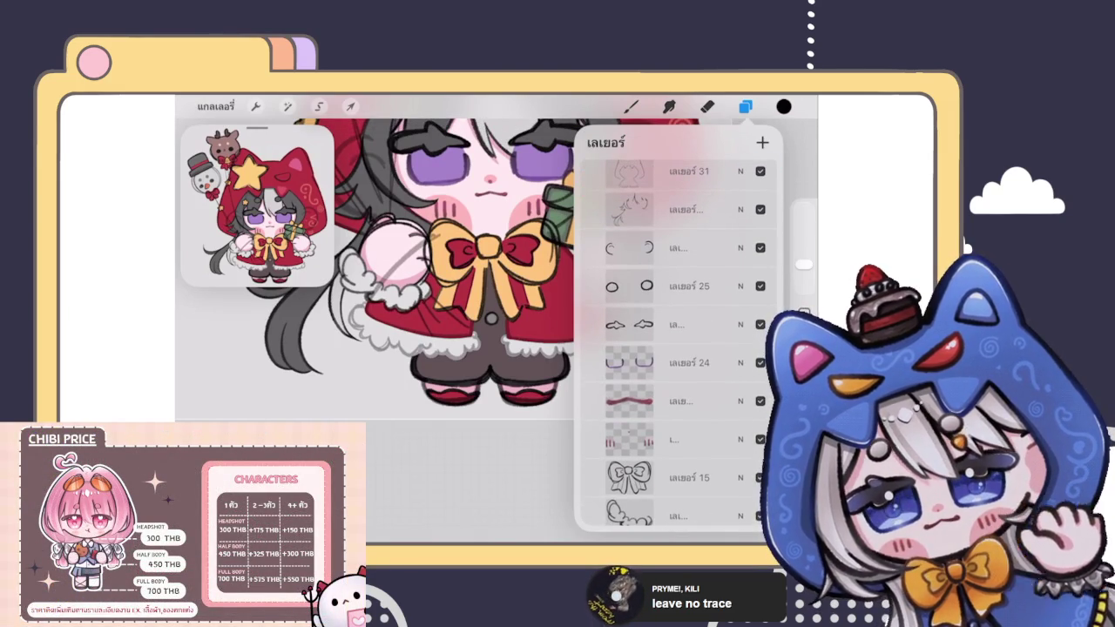
Step: Make Layer 25 with the two small dots active and put it in Transform
{"action": "scroll", "coordinate": [374, 270], "scroll_direction": "down", "scroll_amount": 3}
{"action": "left_click", "coordinate": [679, 285]}
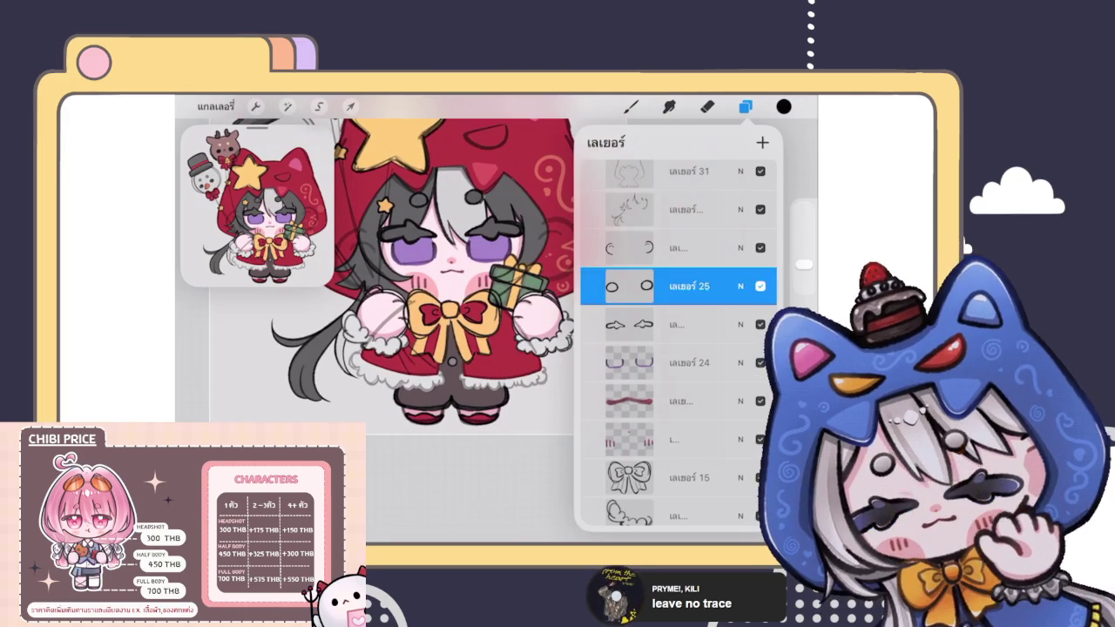
{"action": "left_click", "coordinate": [350, 106]}
{"action": "scroll", "coordinate": [459, 319], "scroll_direction": "up", "scroll_amount": 5}
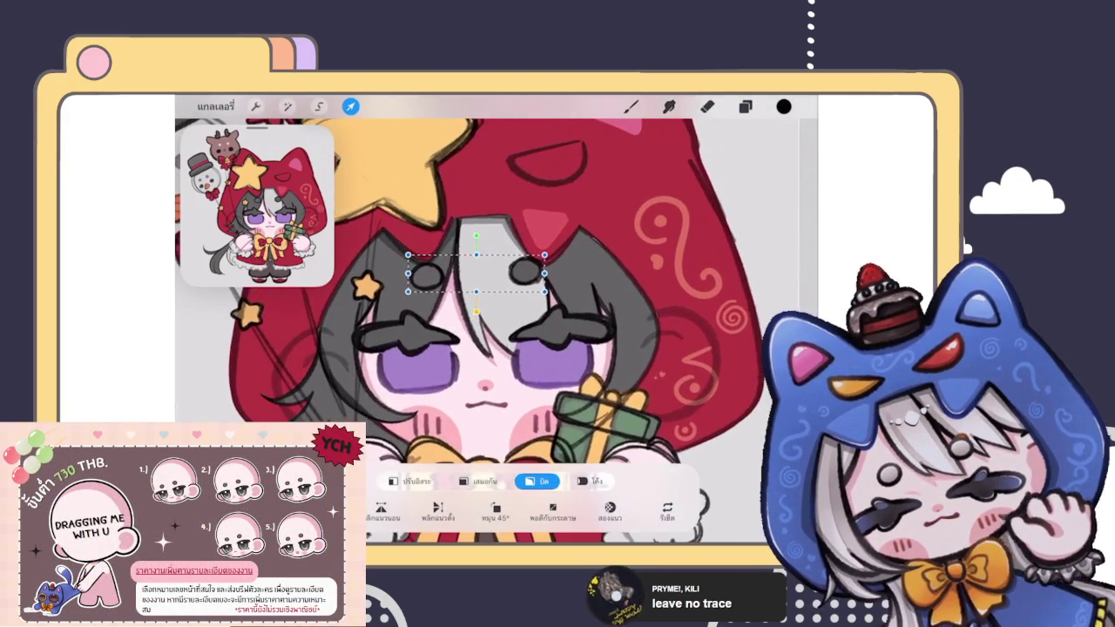
Step: Nudge the two small dots slightly right, then transform Layer 49's dots
{"action": "left_click_drag", "start_coordinate": [475, 279], "coordinate": [485, 273]}
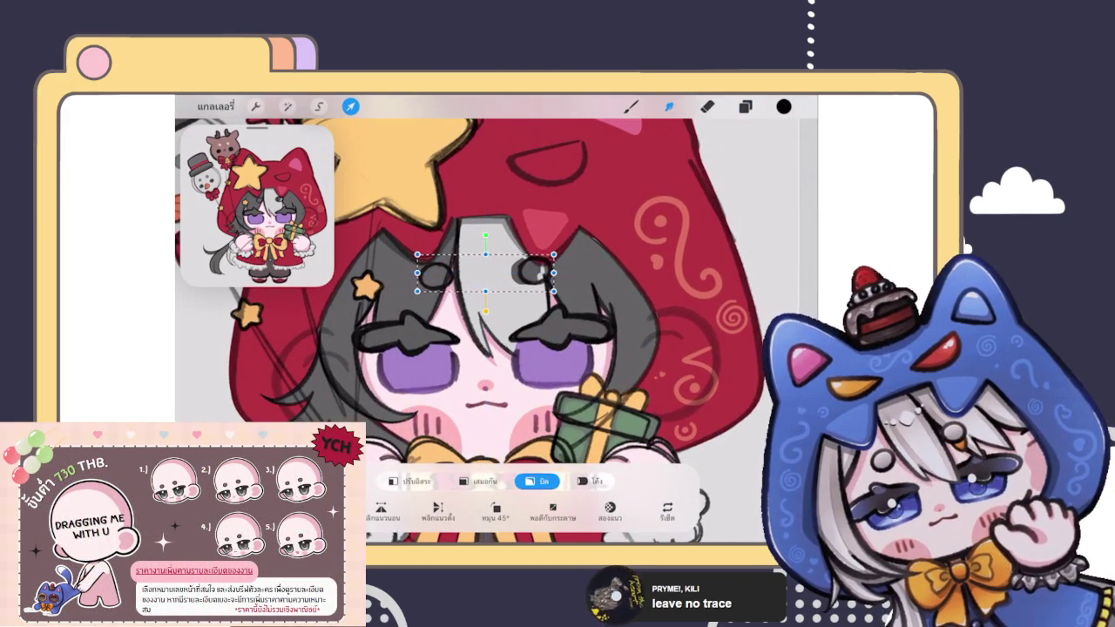
{"action": "left_click", "coordinate": [350, 106]}
{"action": "left_click", "coordinate": [745, 106]}
{"action": "scroll", "coordinate": [671, 349], "scroll_direction": "down", "scroll_amount": 2}
{"action": "scroll", "coordinate": [671, 348], "scroll_direction": "down", "scroll_amount": 3}
{"action": "scroll", "coordinate": [671, 349], "scroll_direction": "down", "scroll_amount": 3}
{"action": "scroll", "coordinate": [671, 348], "scroll_direction": "down", "scroll_amount": 3}
{"action": "left_click", "coordinate": [671, 356]}
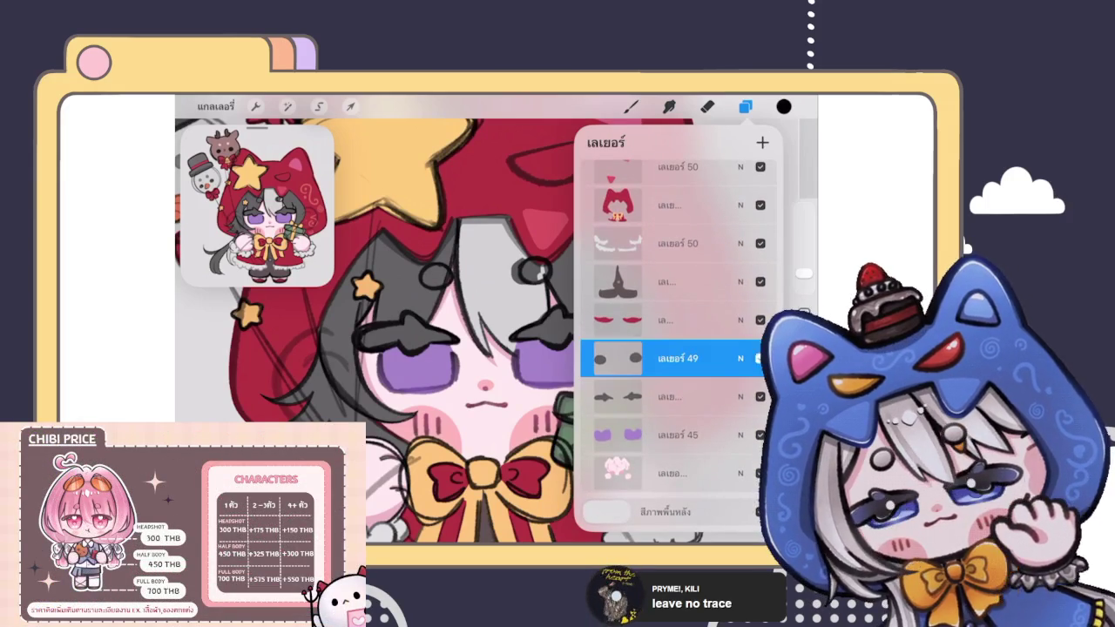
{"action": "left_click", "coordinate": [351, 106]}
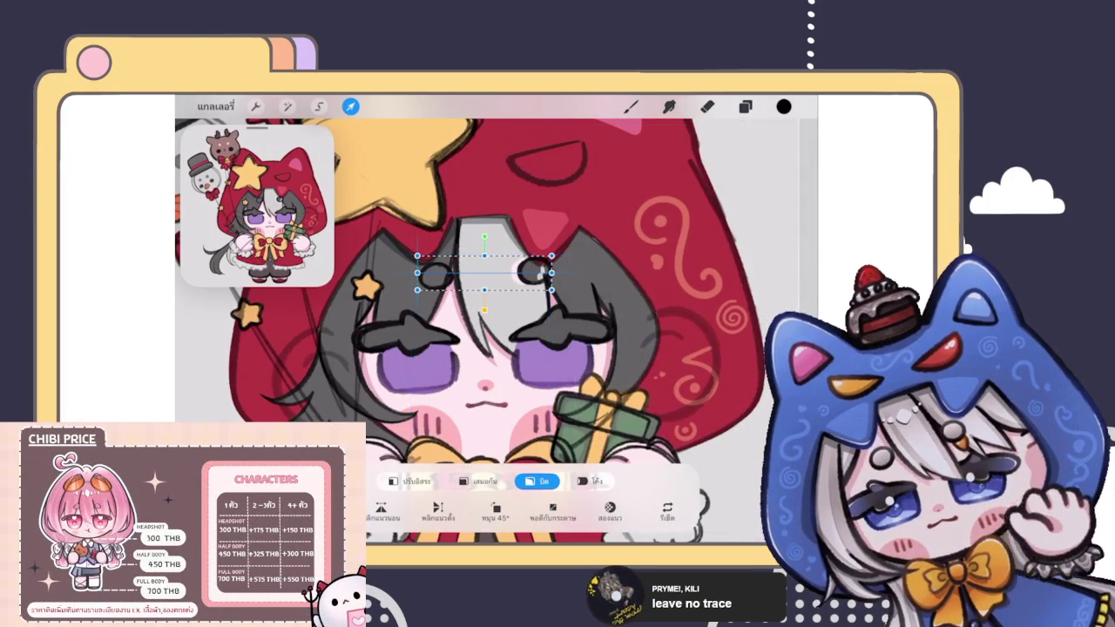
{"action": "left_click", "coordinate": [744, 106]}
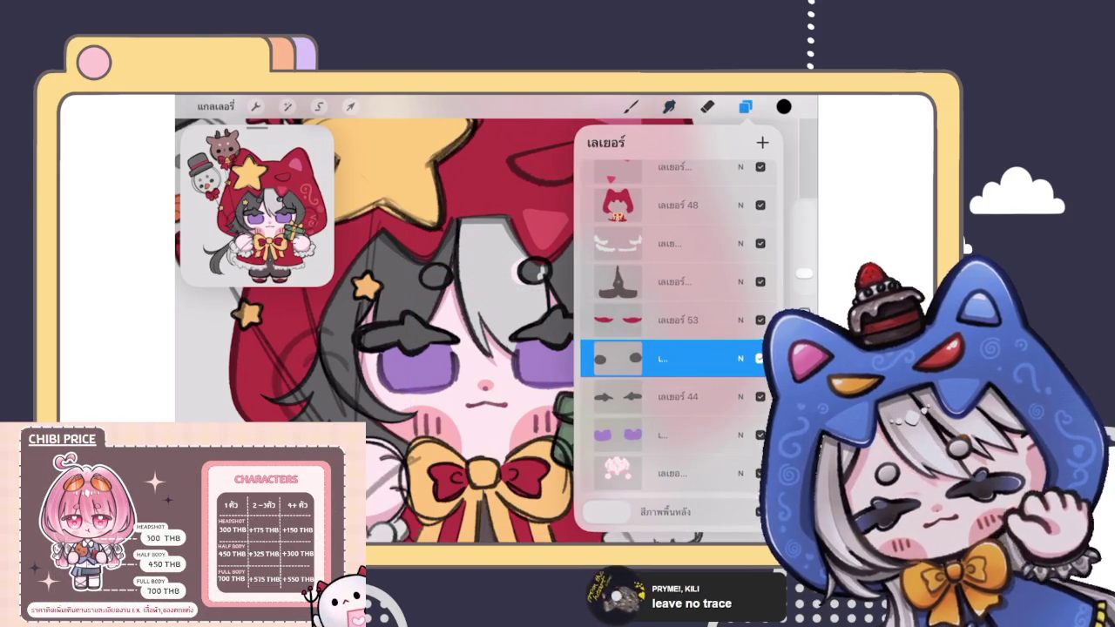
Step: Make the hair outline layer active and choose an inking brush
{"action": "scroll", "coordinate": [671, 349], "scroll_direction": "up", "scroll_amount": 5}
{"action": "left_click", "coordinate": [671, 349]}
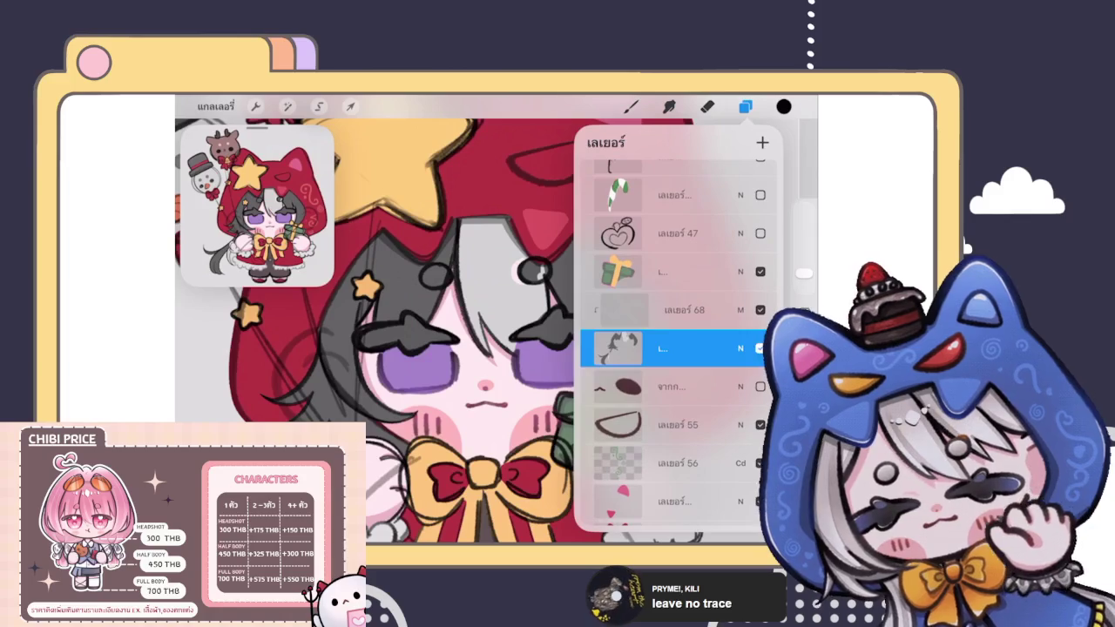
{"action": "left_click", "coordinate": [631, 106]}
{"action": "left_click", "coordinate": [677, 327]}
{"action": "scroll", "coordinate": [497, 323], "scroll_direction": "up", "scroll_amount": 2}
{"action": "scroll", "coordinate": [496, 323], "scroll_direction": "up", "scroll_amount": 5}
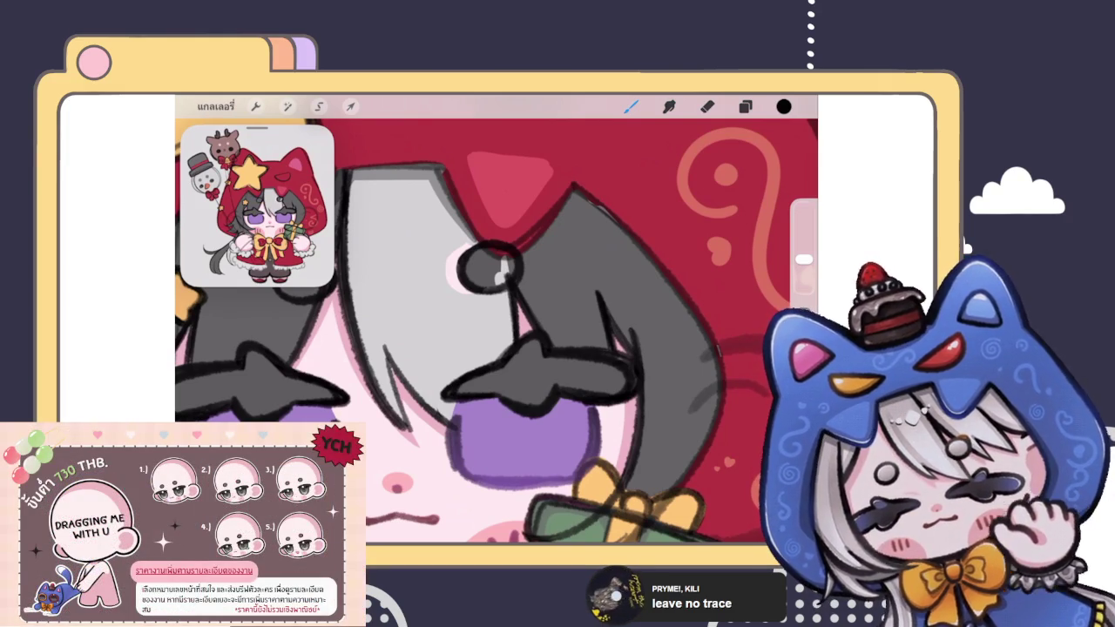
Step: Zoom in and erase the stray marks around the small hair circle
{"action": "scroll", "coordinate": [497, 340], "scroll_direction": "up", "scroll_amount": 1}
{"action": "scroll", "coordinate": [497, 331], "scroll_direction": "up", "scroll_amount": 2}
{"action": "left_click", "coordinate": [707, 106]}
{"action": "mouse_move", "coordinate": [541, 270]}
{"action": "left_mouse_down"}
{"action": "mouse_move", "coordinate": [575, 305]}
{"action": "mouse_move", "coordinate": [523, 349]}
{"action": "left_mouse_up"}
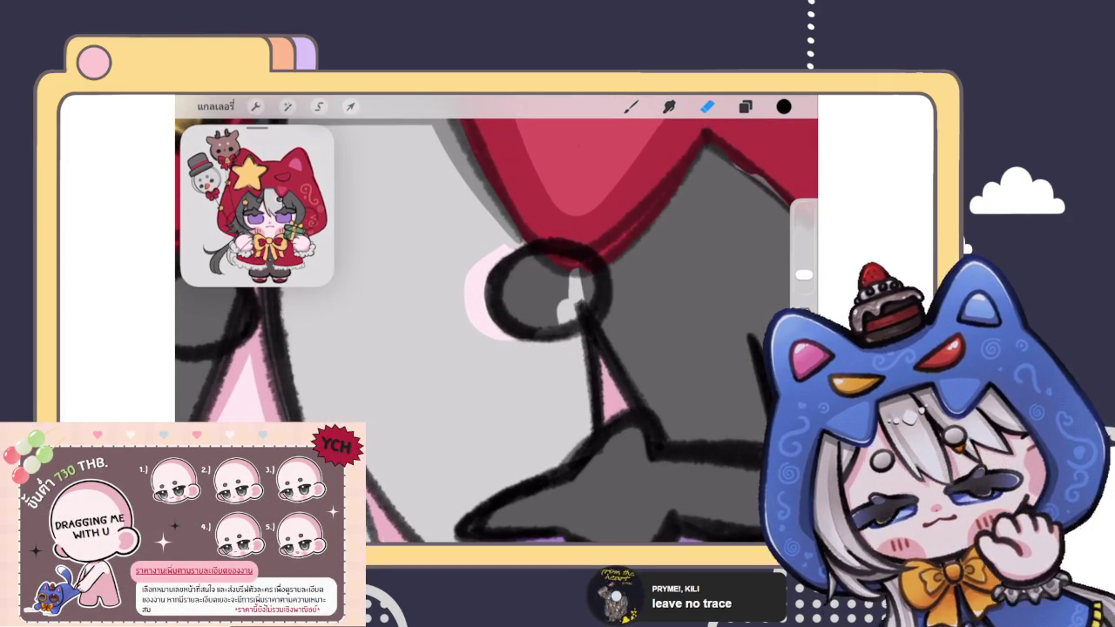
Step: Undo a trial brush stroke and paint out the pink halo on the circle's left
{"action": "left_click", "coordinate": [630, 106]}
{"action": "left_click_drag", "start_coordinate": [499, 223], "coordinate": [523, 249]}
{"action": "key", "text": "ctrl+z"}
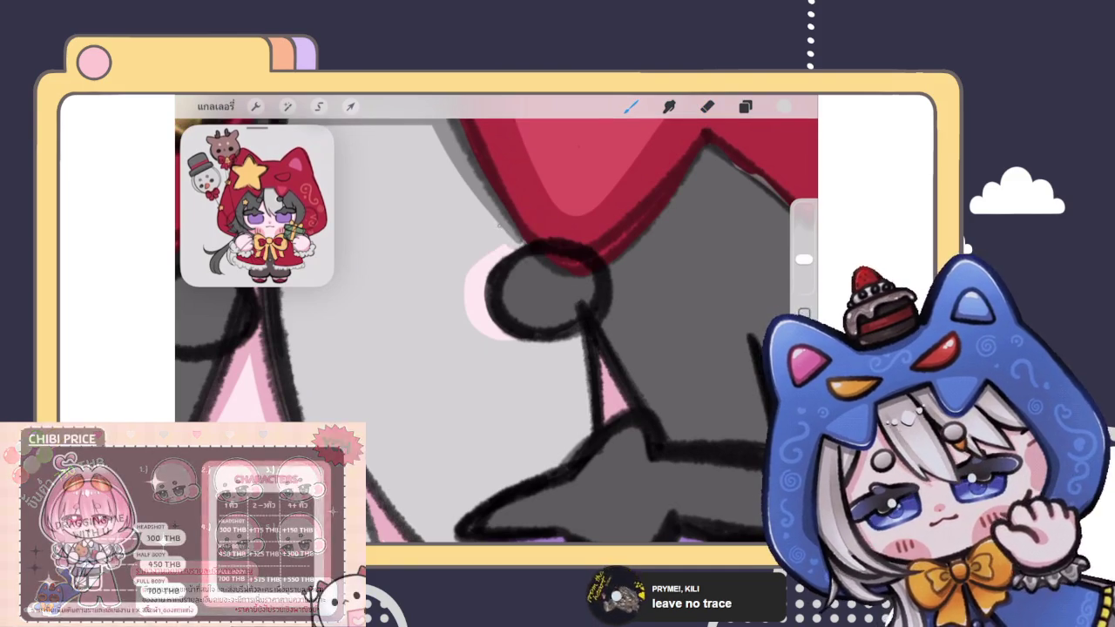
{"action": "left_click_drag", "start_coordinate": [475, 257], "coordinate": [522, 340]}
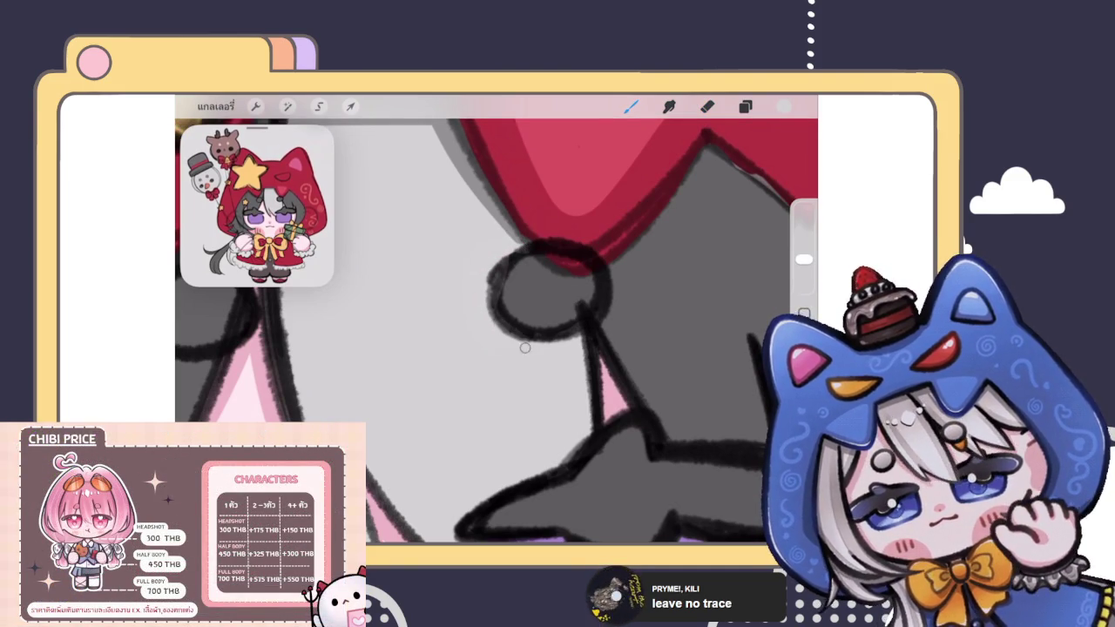
{"action": "scroll", "coordinate": [497, 319], "scroll_direction": "down", "scroll_amount": 3}
{"action": "scroll", "coordinate": [496, 319], "scroll_direction": "down", "scroll_amount": 3}
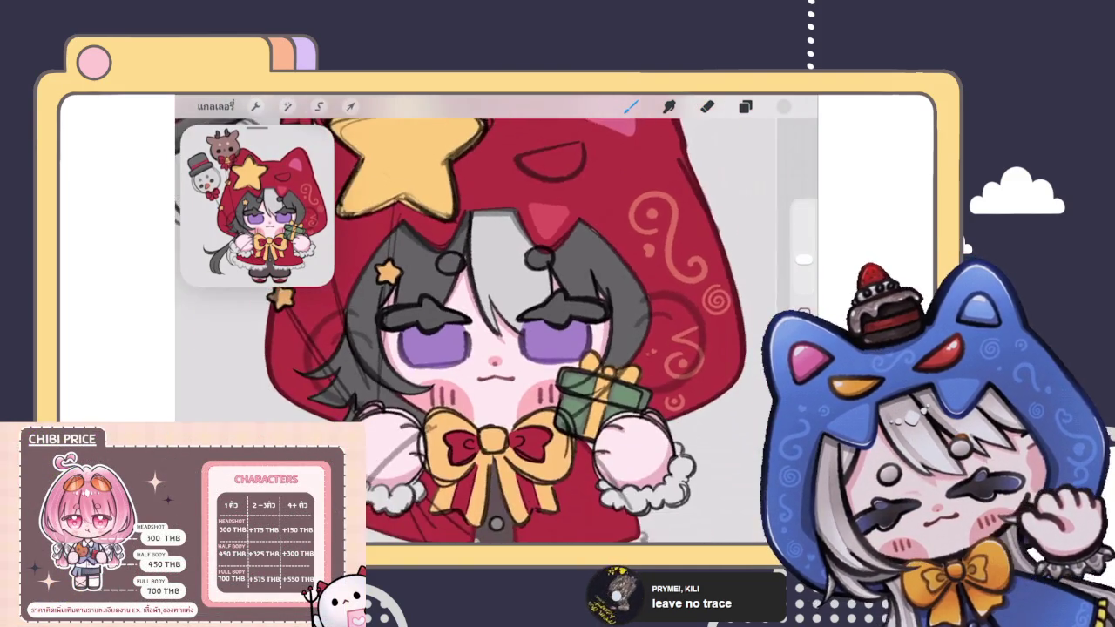
{"action": "scroll", "coordinate": [497, 319], "scroll_direction": "down", "scroll_amount": 2}
{"action": "scroll", "coordinate": [488, 296], "scroll_direction": "down", "scroll_amount": 2}
{"action": "left_click", "coordinate": [745, 107]}
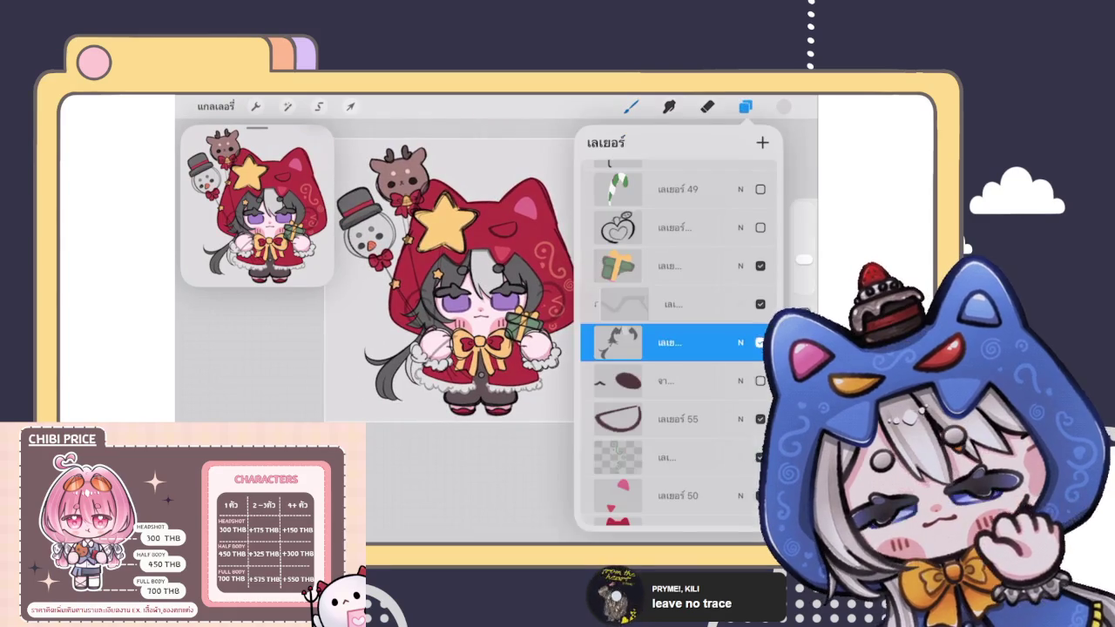
Step: Hide and reshow Layer 55 to check its lines
{"action": "scroll", "coordinate": [455, 281], "scroll_direction": "down", "scroll_amount": 2}
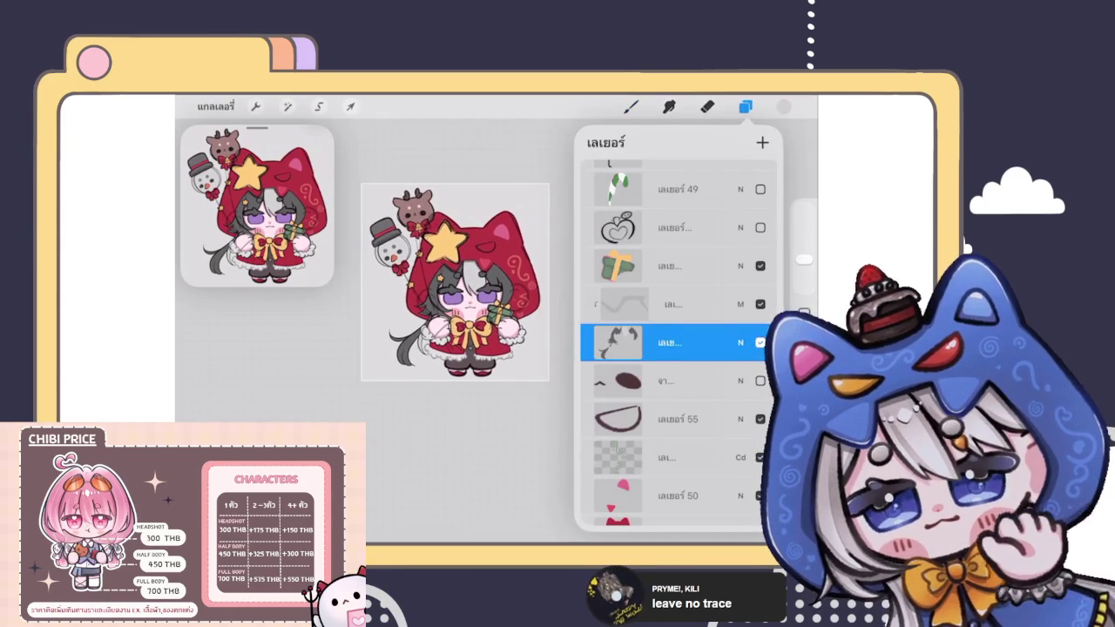
{"action": "scroll", "coordinate": [678, 340], "scroll_direction": "down", "scroll_amount": 2}
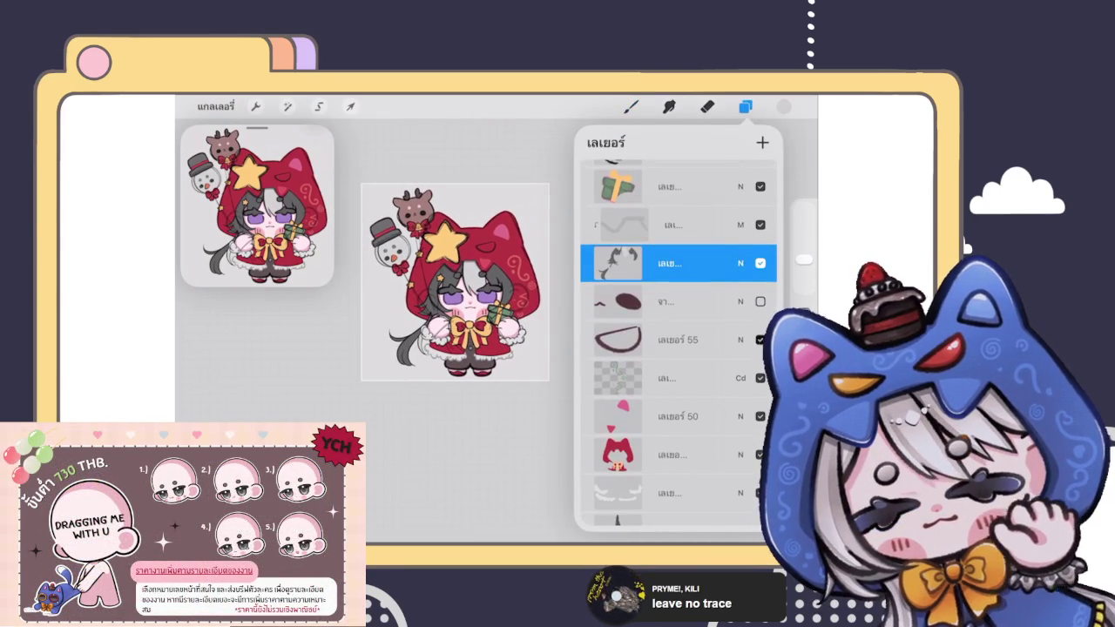
{"action": "left_click", "coordinate": [761, 339]}
{"action": "left_click", "coordinate": [760, 340]}
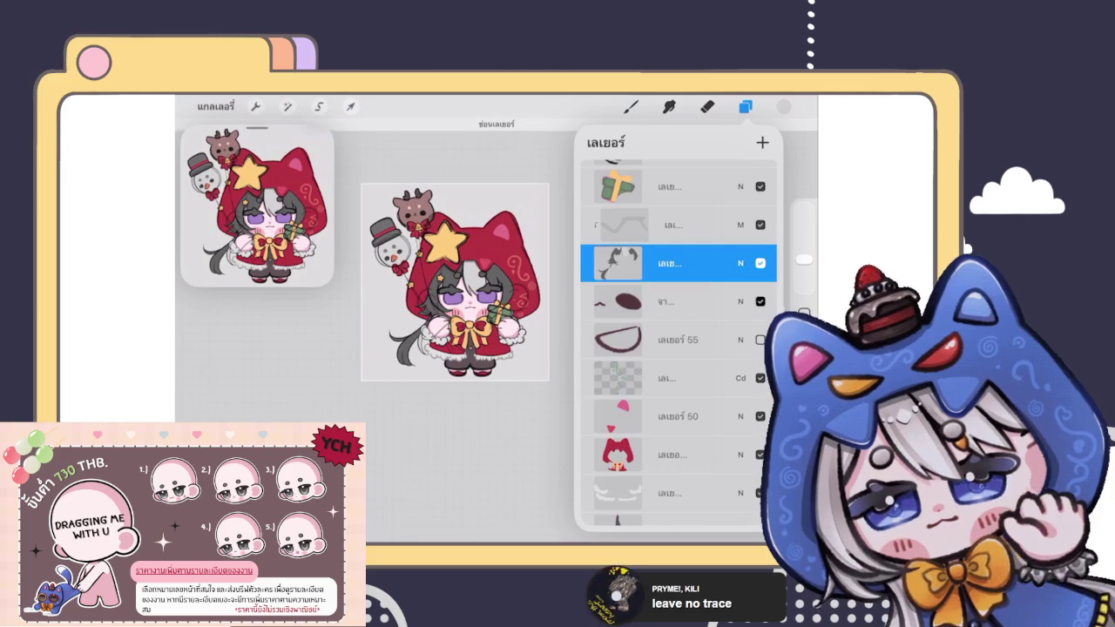
Step: Scroll through the layer list and make the '( )' curved-strokes layer active
{"action": "scroll", "coordinate": [677, 349], "scroll_direction": "down", "scroll_amount": 5}
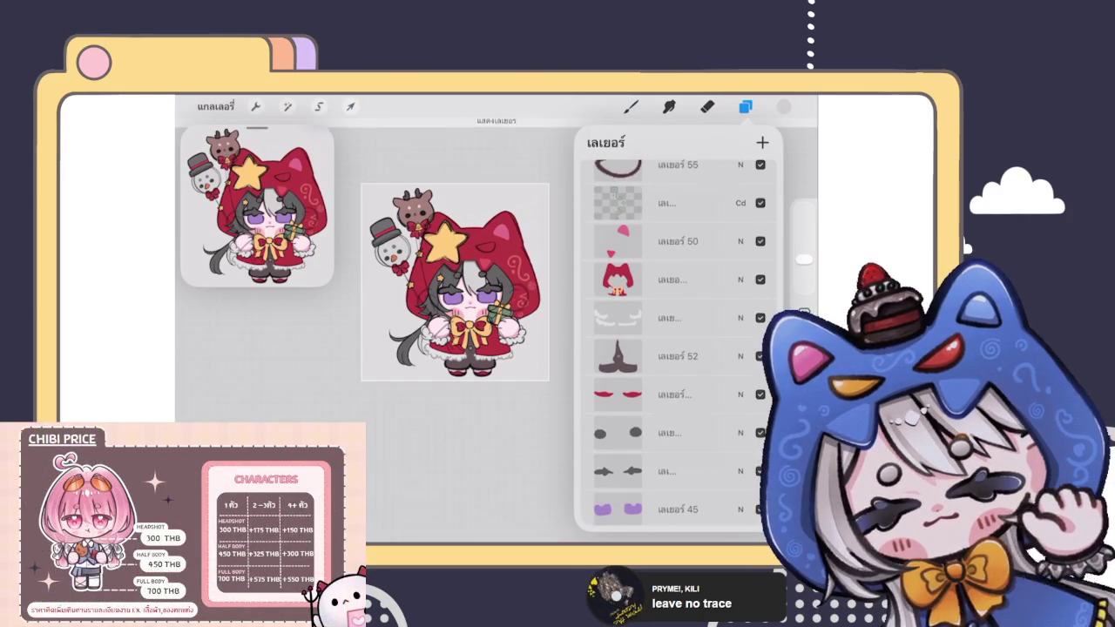
{"action": "scroll", "coordinate": [678, 348], "scroll_direction": "down", "scroll_amount": 3}
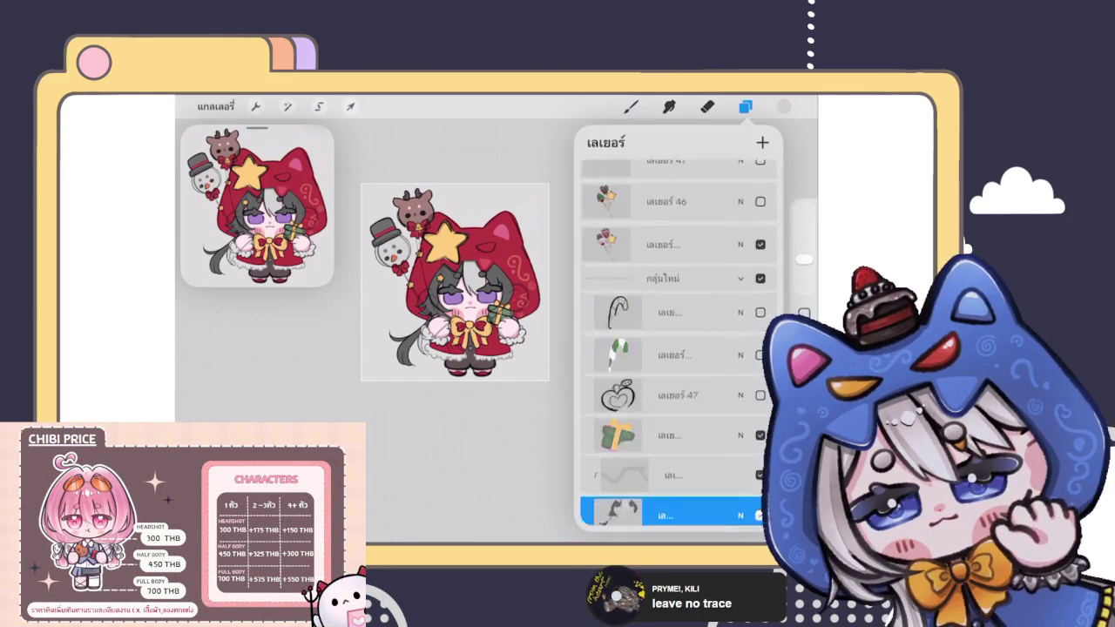
{"action": "scroll", "coordinate": [678, 348], "scroll_direction": "up", "scroll_amount": 5}
{"action": "scroll", "coordinate": [678, 349], "scroll_direction": "up", "scroll_amount": 1}
{"action": "scroll", "coordinate": [678, 348], "scroll_direction": "up", "scroll_amount": 1}
{"action": "scroll", "coordinate": [678, 348], "scroll_direction": "up", "scroll_amount": 1}
{"action": "scroll", "coordinate": [678, 349], "scroll_direction": "up", "scroll_amount": 1}
{"action": "scroll", "coordinate": [678, 349], "scroll_direction": "up", "scroll_amount": 1}
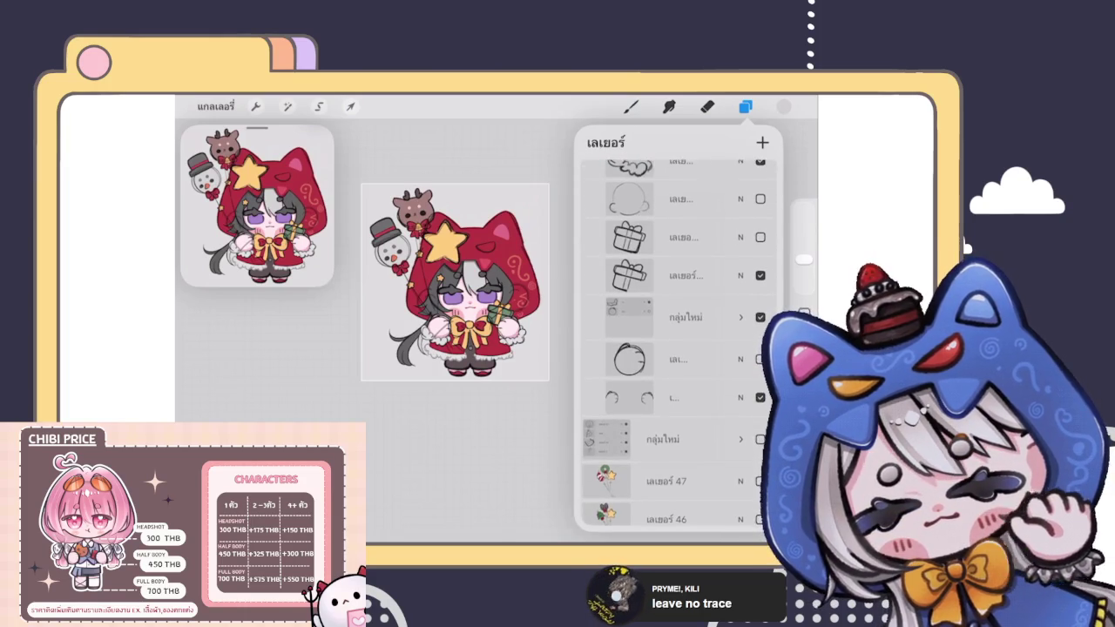
{"action": "scroll", "coordinate": [678, 349], "scroll_direction": "up", "scroll_amount": 3}
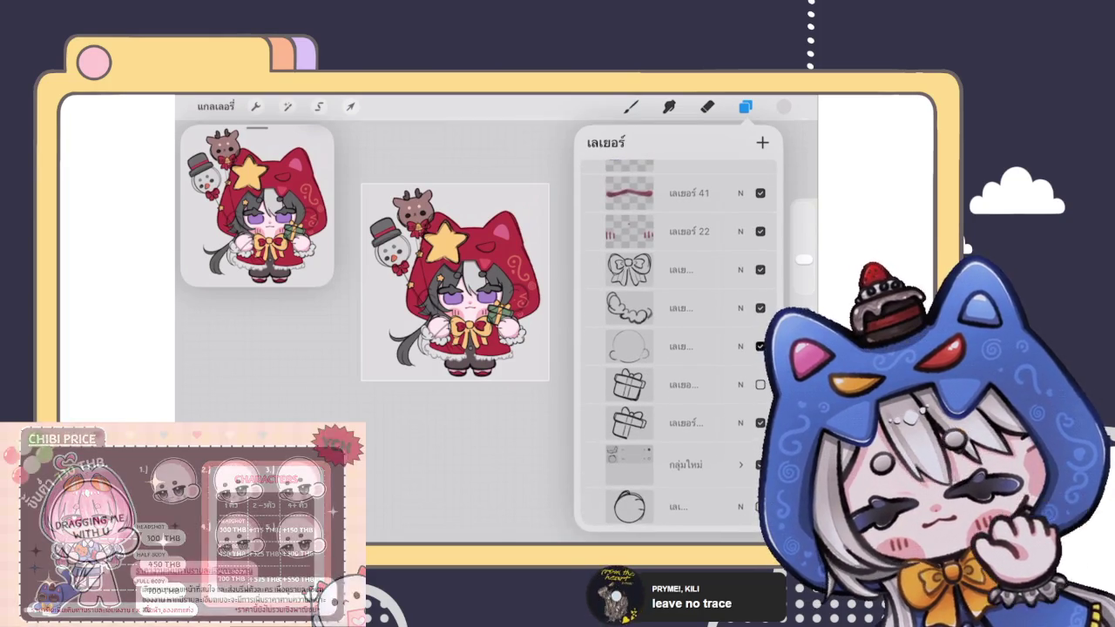
{"action": "scroll", "coordinate": [678, 348], "scroll_direction": "down", "scroll_amount": 5}
{"action": "scroll", "coordinate": [678, 349], "scroll_direction": "up", "scroll_amount": 2}
{"action": "scroll", "coordinate": [678, 349], "scroll_direction": "up", "scroll_amount": 2}
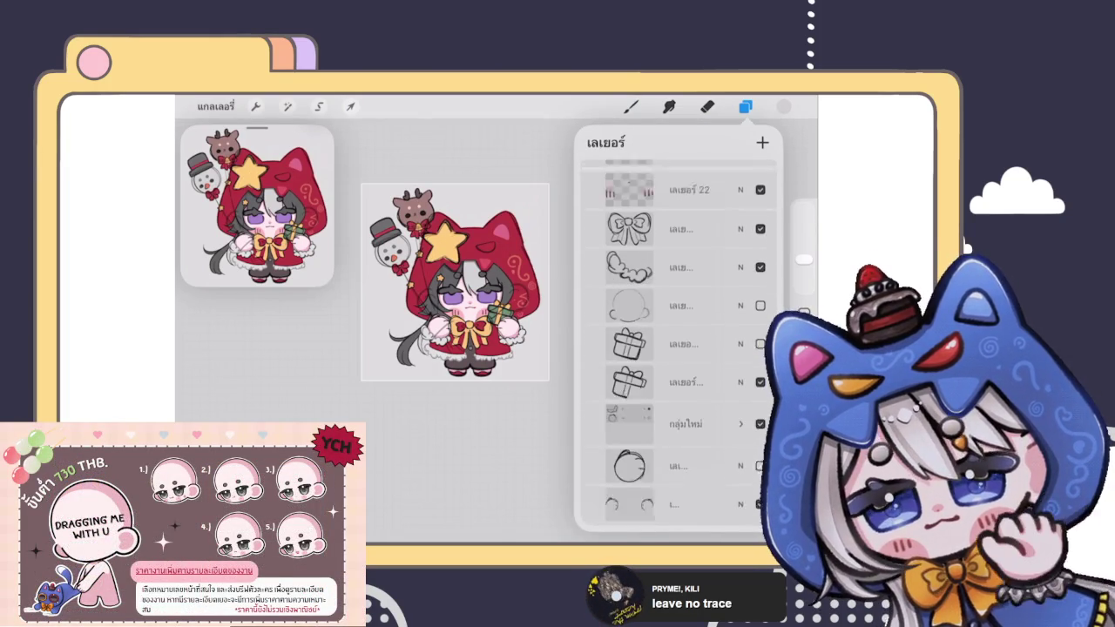
{"action": "scroll", "coordinate": [677, 348], "scroll_direction": "up", "scroll_amount": 1}
{"action": "scroll", "coordinate": [454, 282], "scroll_direction": "up", "scroll_amount": 5}
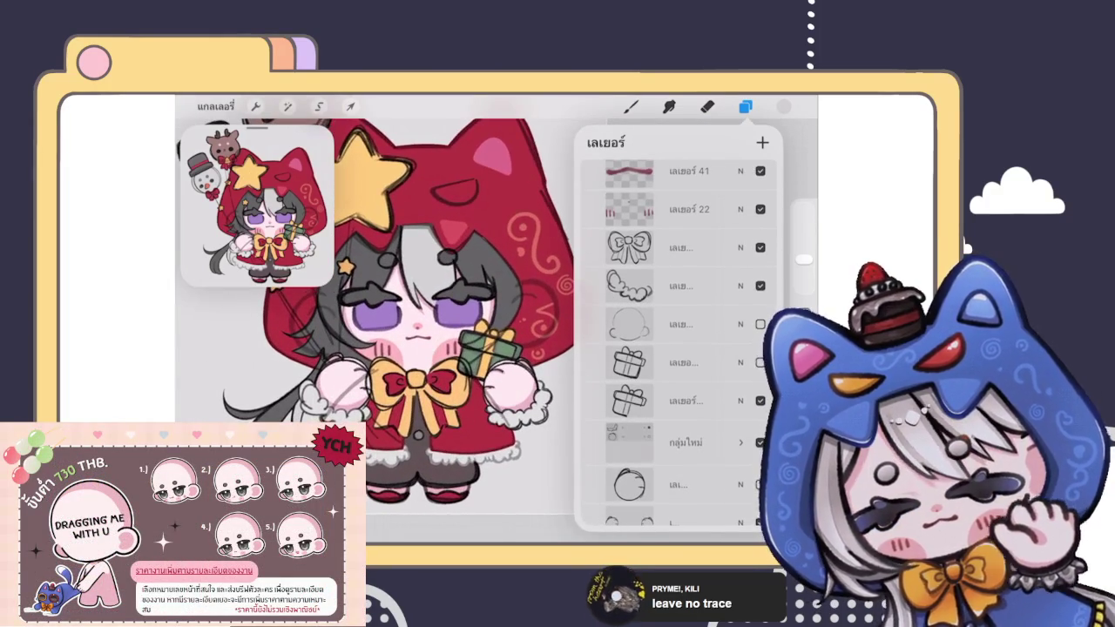
{"action": "scroll", "coordinate": [678, 349], "scroll_direction": "up", "scroll_amount": 5}
{"action": "scroll", "coordinate": [677, 349], "scroll_direction": "up", "scroll_amount": 5}
{"action": "scroll", "coordinate": [678, 349], "scroll_direction": "up", "scroll_amount": 2}
{"action": "left_click", "coordinate": [671, 397]}
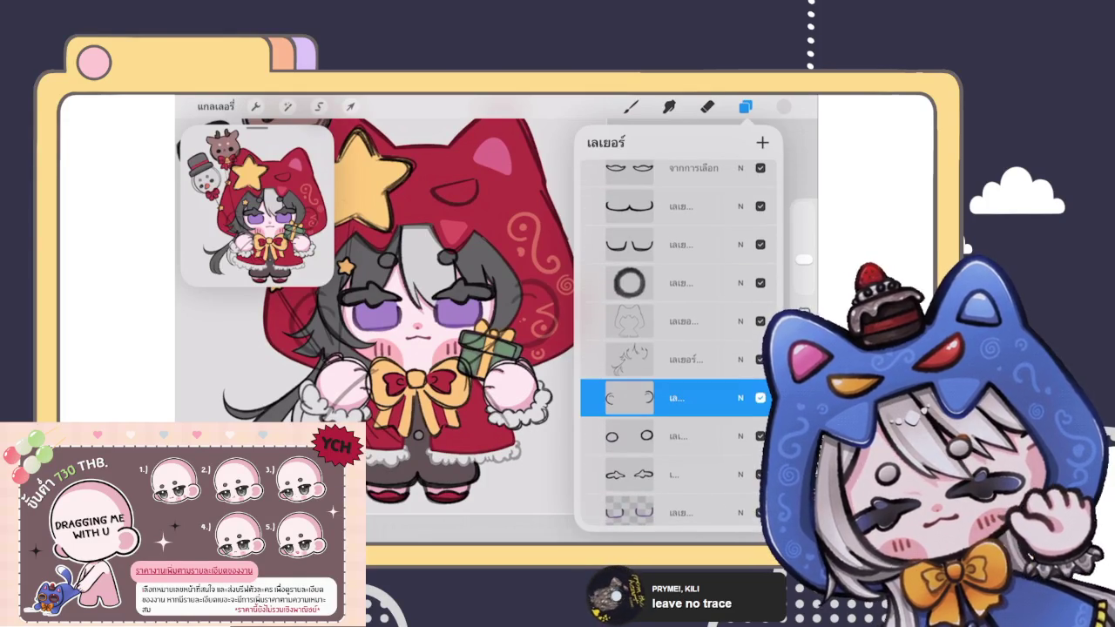
{"action": "scroll", "coordinate": [375, 313], "scroll_direction": "down", "scroll_amount": 5}
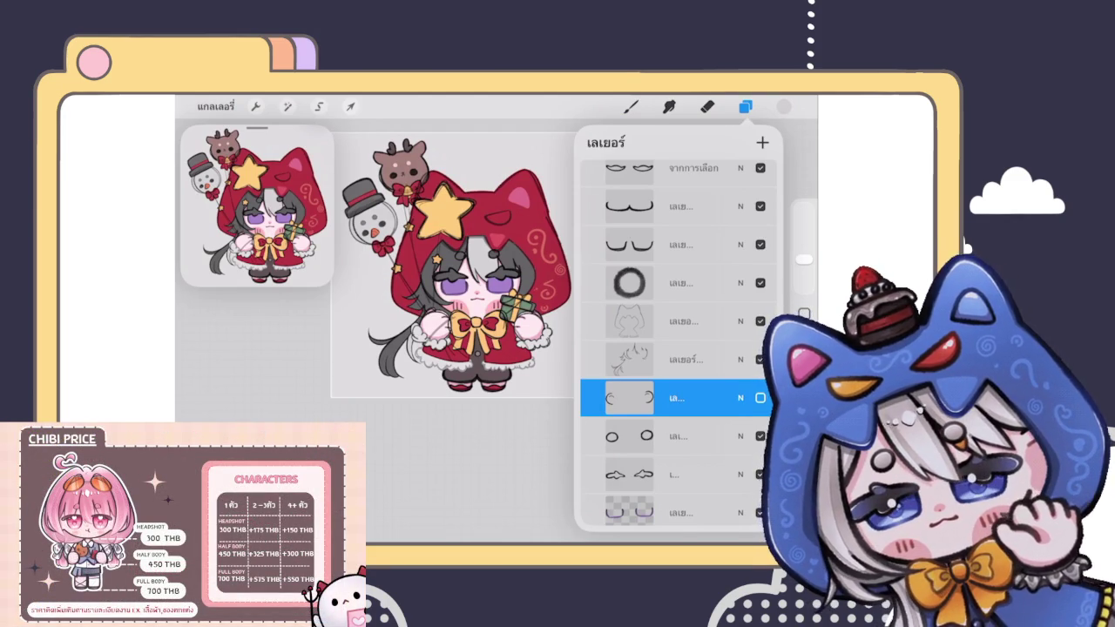
Step: Duplicate the sketch layer and hide the upper copy
{"action": "scroll", "coordinate": [677, 349], "scroll_direction": "down", "scroll_amount": 3}
{"action": "left_click", "coordinate": [679, 219]}
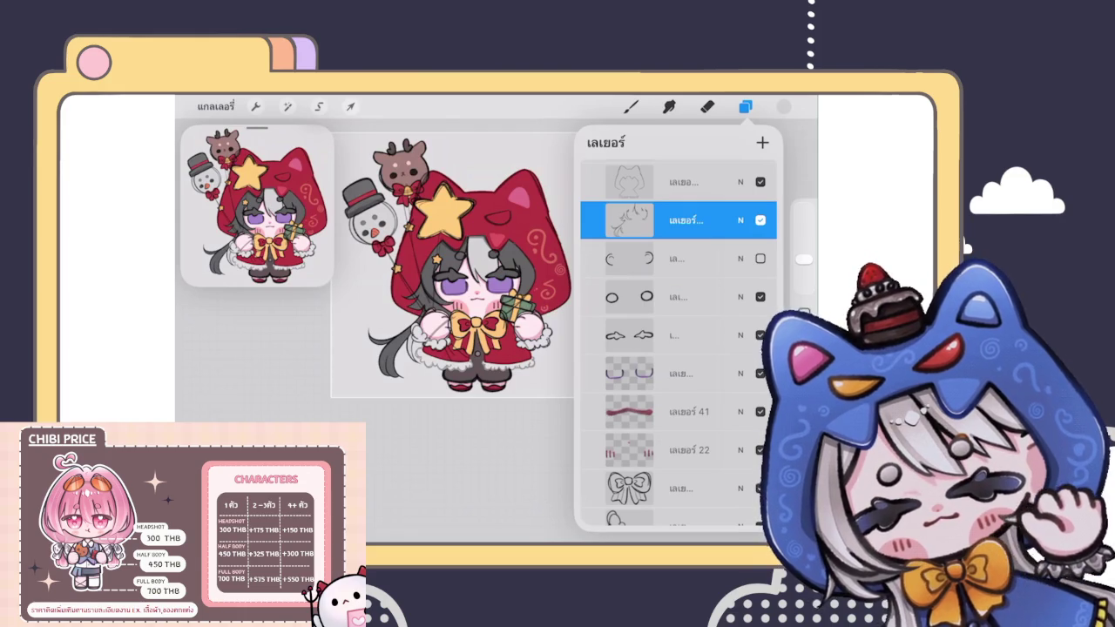
{"action": "scroll", "coordinate": [678, 342], "scroll_direction": "up", "scroll_amount": 1}
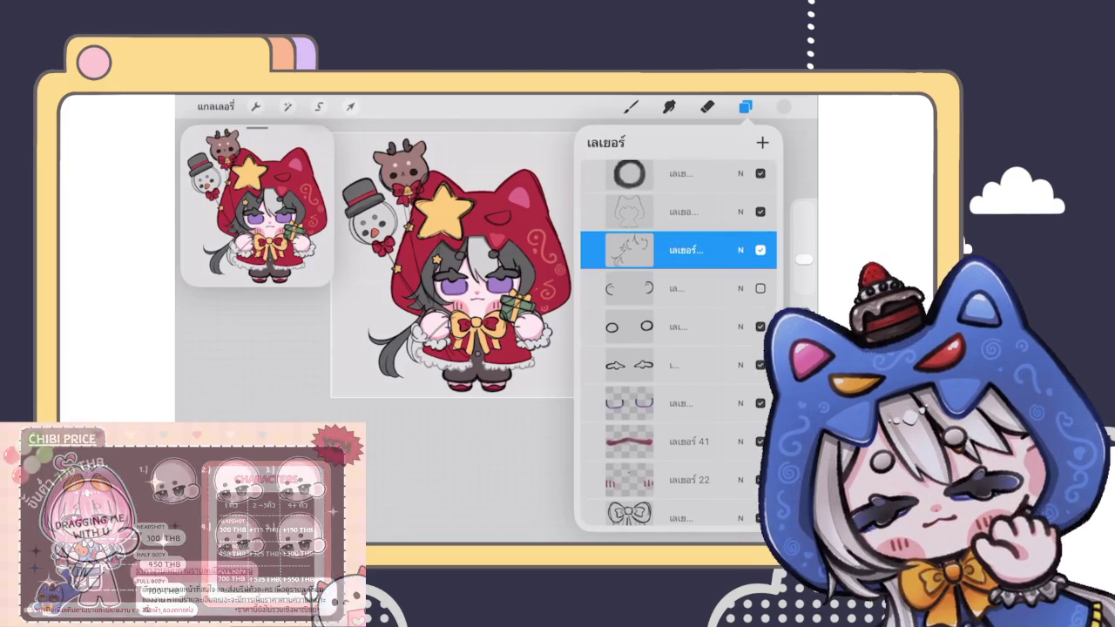
{"action": "left_click_drag", "start_coordinate": [732, 250], "coordinate": [604, 250]}
{"action": "left_click", "coordinate": [721, 250]}
{"action": "left_click", "coordinate": [760, 250]}
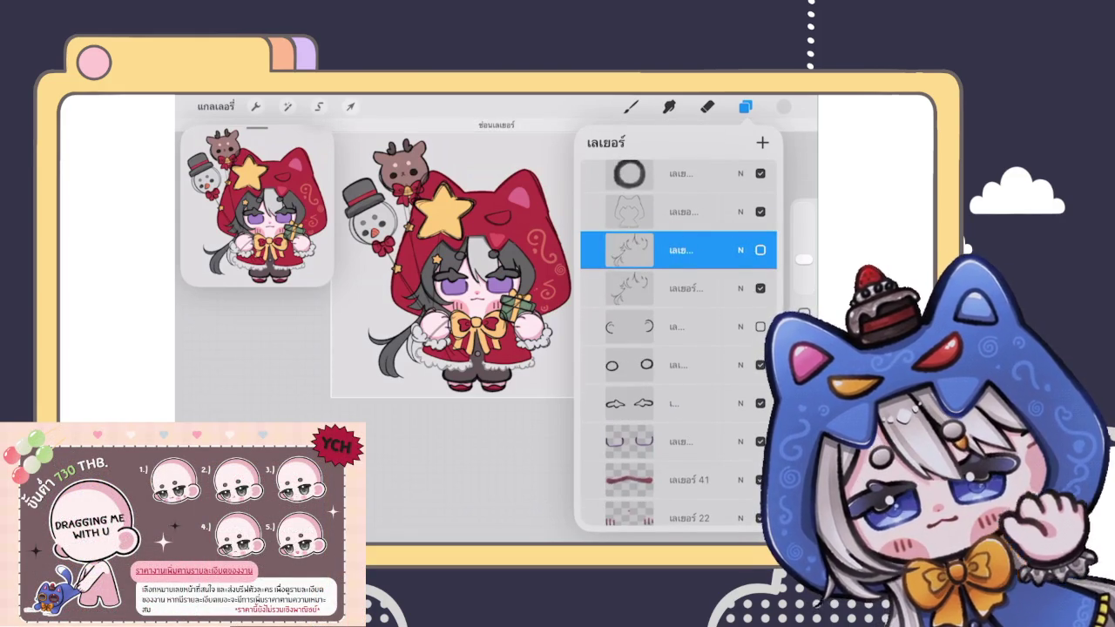
Step: Make the lower sketch copy active and switch to the Eraser
{"action": "left_click", "coordinate": [679, 289]}
{"action": "left_click", "coordinate": [745, 107]}
{"action": "left_click", "coordinate": [707, 106]}
{"action": "scroll", "coordinate": [479, 332], "scroll_direction": "up", "scroll_amount": 5}
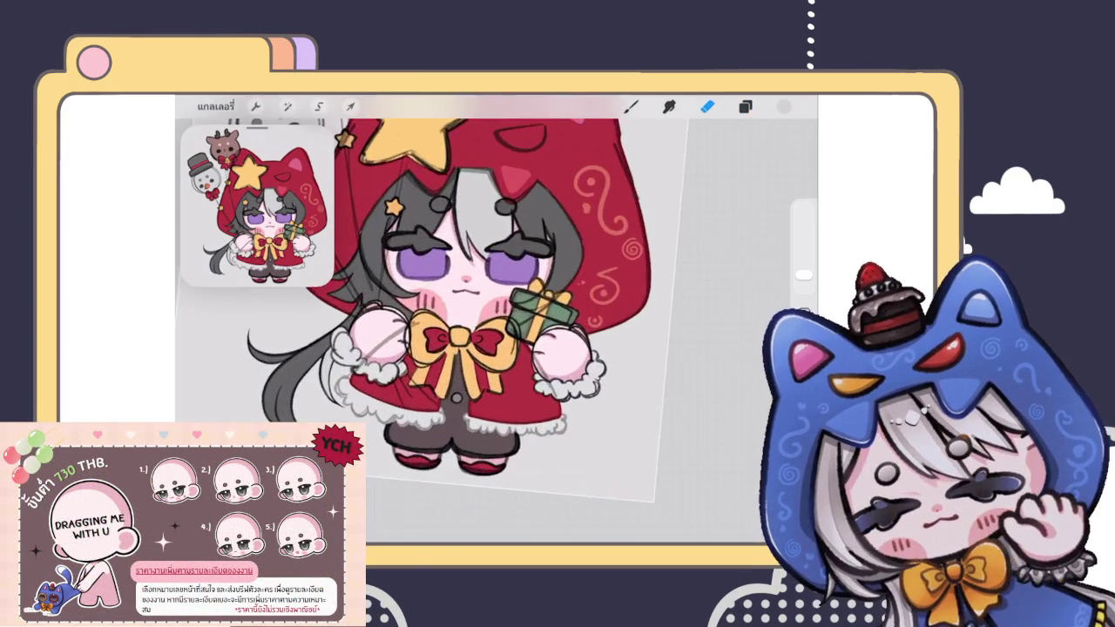
Step: Zoom to the gift, make a higher sketch layer active, and erase its stray marks
{"action": "scroll", "coordinate": [557, 287], "scroll_direction": "up", "scroll_amount": 3}
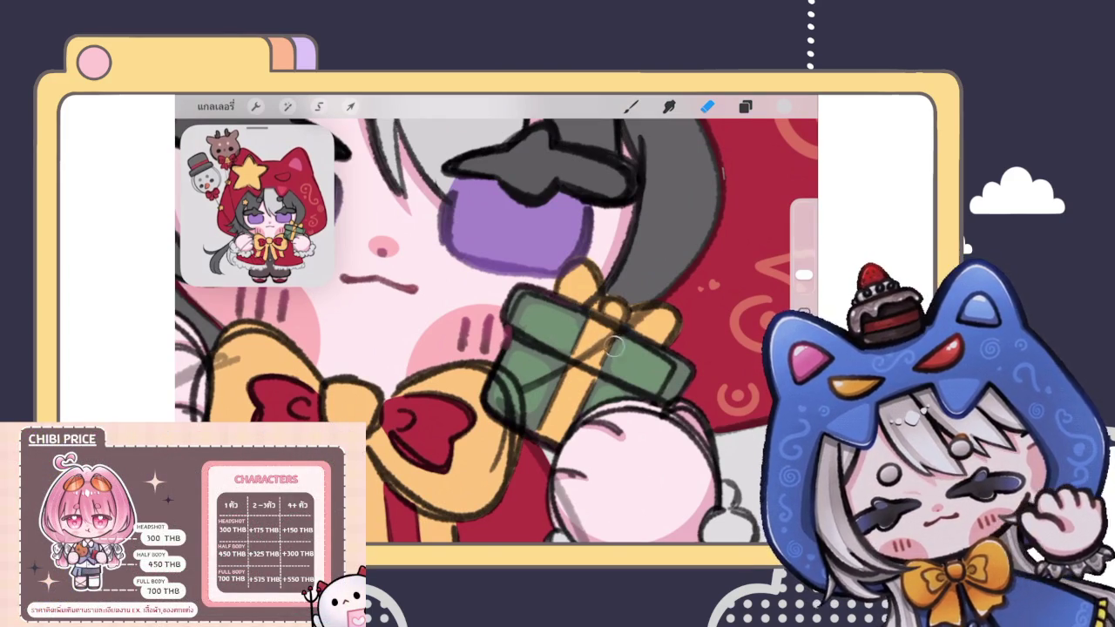
{"action": "scroll", "coordinate": [497, 331], "scroll_direction": "down", "scroll_amount": 2}
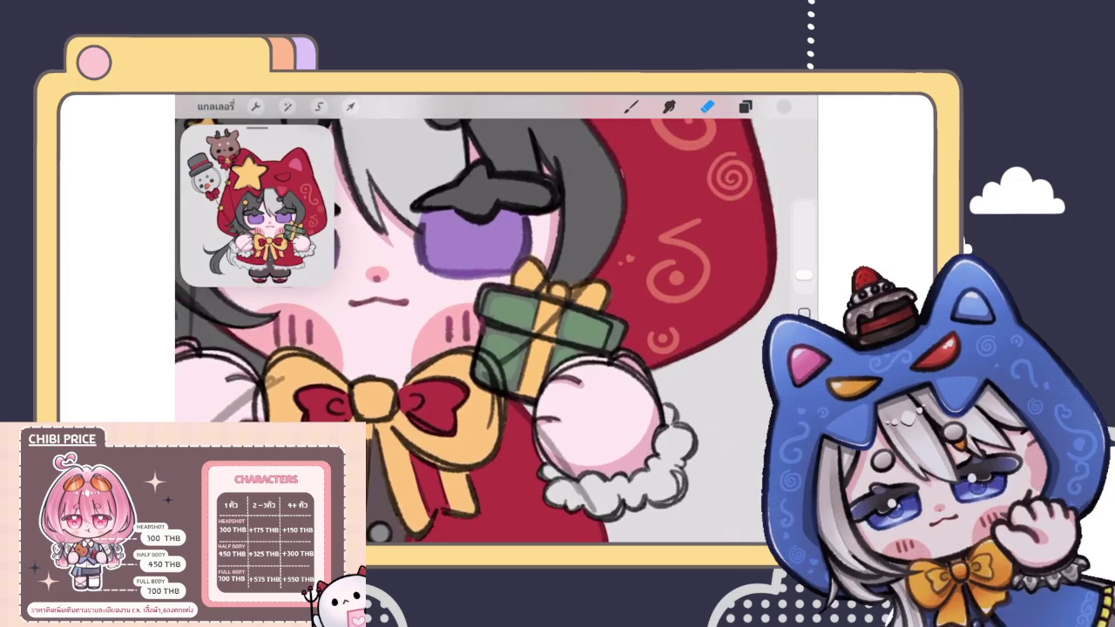
{"action": "left_click", "coordinate": [745, 106]}
{"action": "scroll", "coordinate": [671, 348], "scroll_direction": "up", "scroll_amount": 1}
{"action": "left_click", "coordinate": [672, 287]}
{"action": "scroll", "coordinate": [477, 410], "scroll_direction": "up", "scroll_amount": 3}
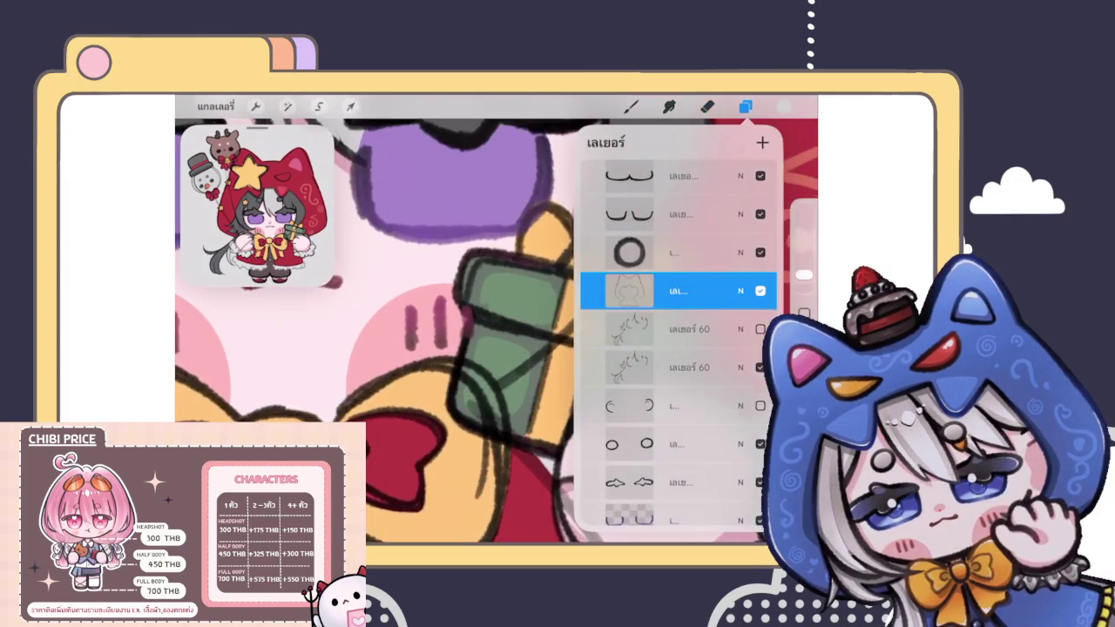
{"action": "scroll", "coordinate": [477, 410], "scroll_direction": "up", "scroll_amount": 2}
{"action": "key", "text": "e"}
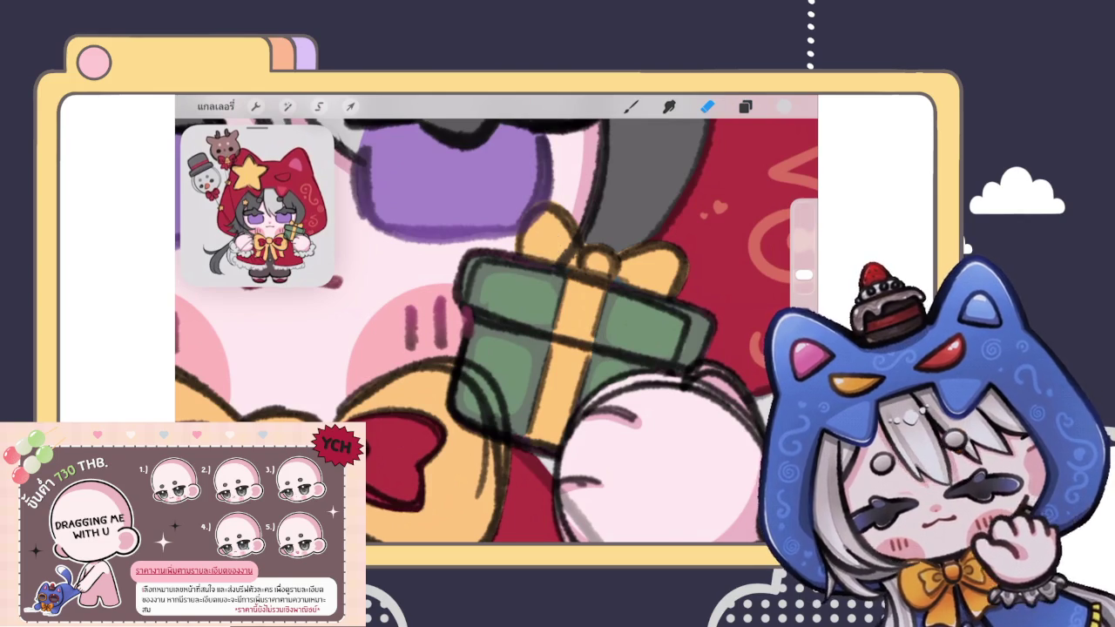
{"action": "scroll", "coordinate": [497, 331], "scroll_direction": "down", "scroll_amount": 3}
{"action": "scroll", "coordinate": [496, 331], "scroll_direction": "up", "scroll_amount": 3}
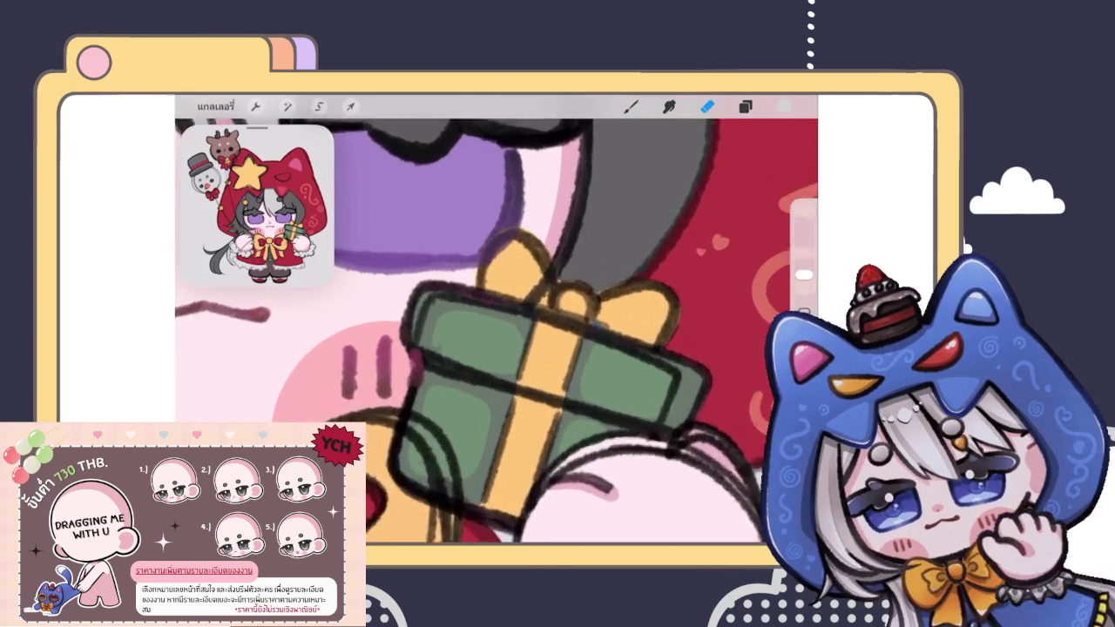
{"action": "left_click", "coordinate": [745, 107]}
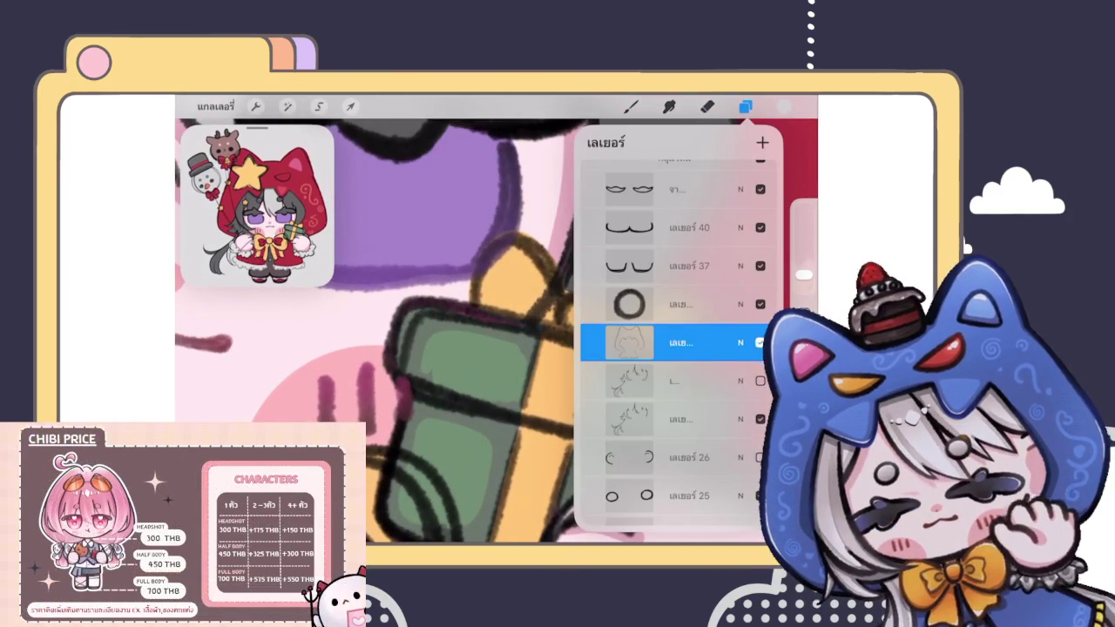
Step: On the lower sketch layer, erase the stray outline around the bow's knot
{"action": "left_click", "coordinate": [671, 419]}
{"action": "left_click", "coordinate": [707, 107]}
{"action": "mouse_move", "coordinate": [512, 319]}
{"action": "left_mouse_down"}
{"action": "mouse_move", "coordinate": [547, 305]}
{"action": "mouse_move", "coordinate": [522, 307]}
{"action": "left_mouse_up"}
{"action": "scroll", "coordinate": [496, 331], "scroll_direction": "down", "scroll_amount": 2}
{"action": "scroll", "coordinate": [497, 331], "scroll_direction": "down", "scroll_amount": 2}
{"action": "scroll", "coordinate": [496, 331], "scroll_direction": "down", "scroll_amount": 2}
{"action": "scroll", "coordinate": [497, 331], "scroll_direction": "down", "scroll_amount": 1}
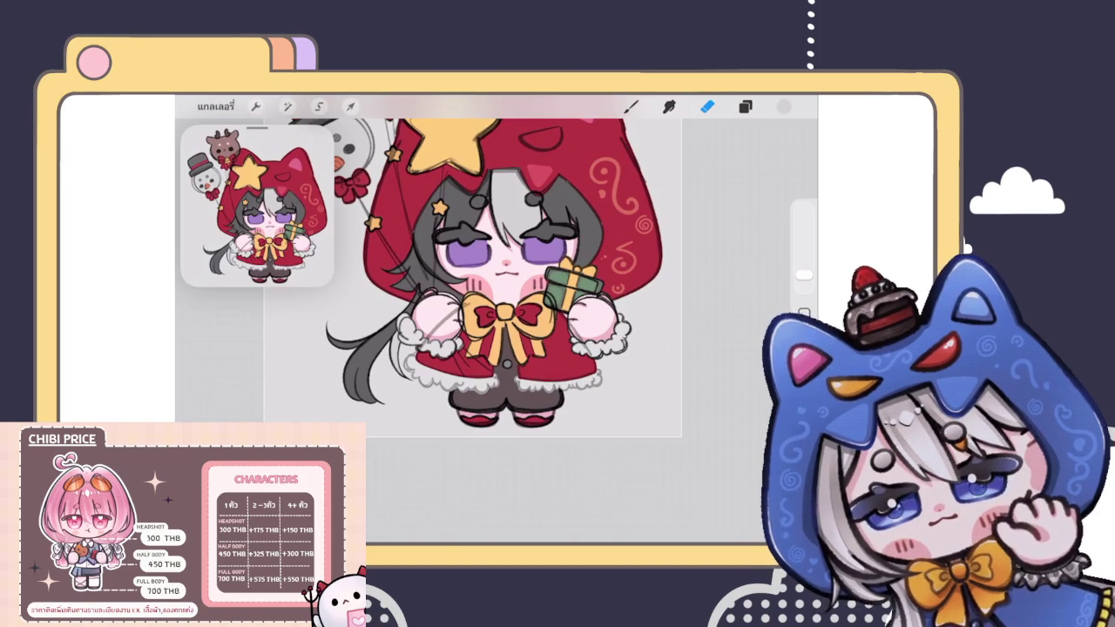
{"action": "scroll", "coordinate": [322, 339], "scroll_direction": "up", "scroll_amount": 5}
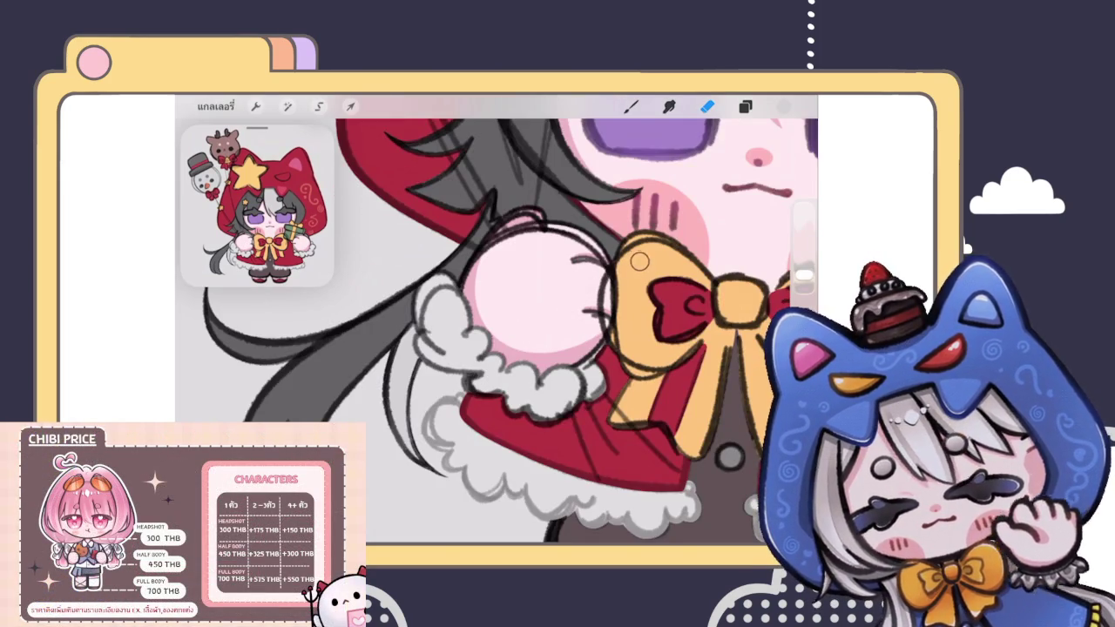
Step: Inspect the current layer's blending options in the Layers panel
{"action": "scroll", "coordinate": [497, 322], "scroll_direction": "down", "scroll_amount": 5}
{"action": "scroll", "coordinate": [497, 323], "scroll_direction": "up", "scroll_amount": 4}
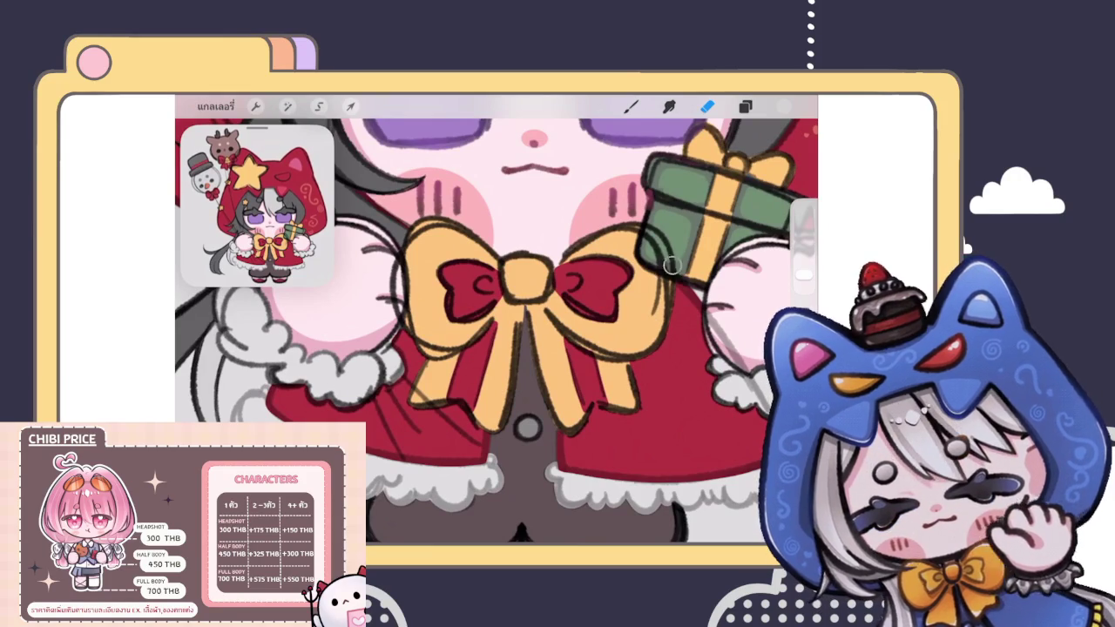
{"action": "scroll", "coordinate": [497, 322], "scroll_direction": "down", "scroll_amount": 4}
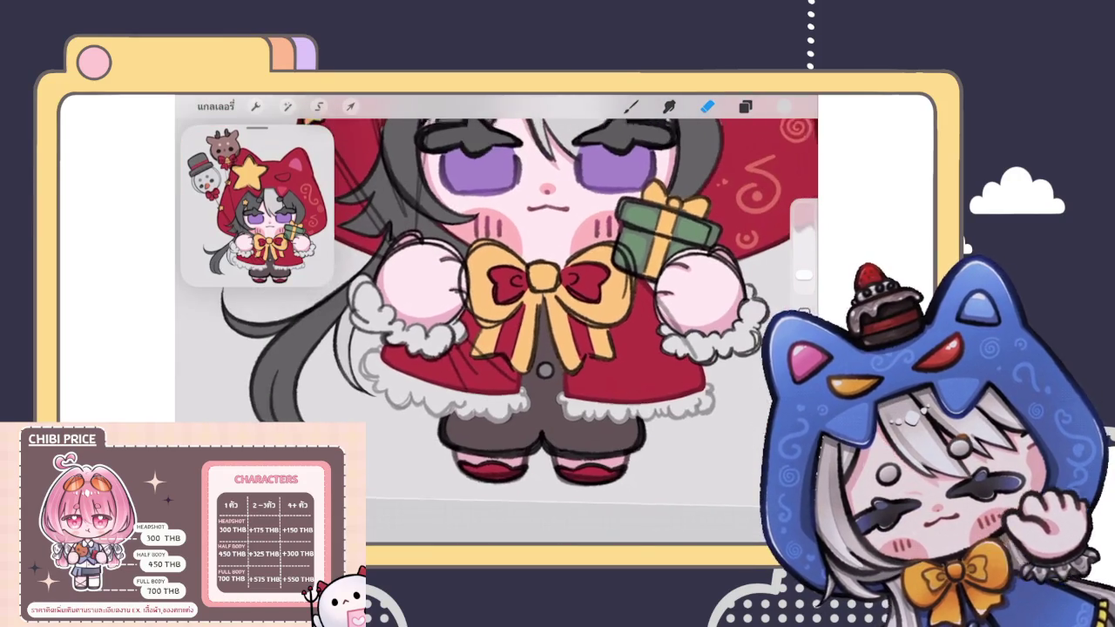
{"action": "scroll", "coordinate": [496, 288], "scroll_direction": "down", "scroll_amount": 3}
{"action": "scroll", "coordinate": [497, 287], "scroll_direction": "down", "scroll_amount": 3}
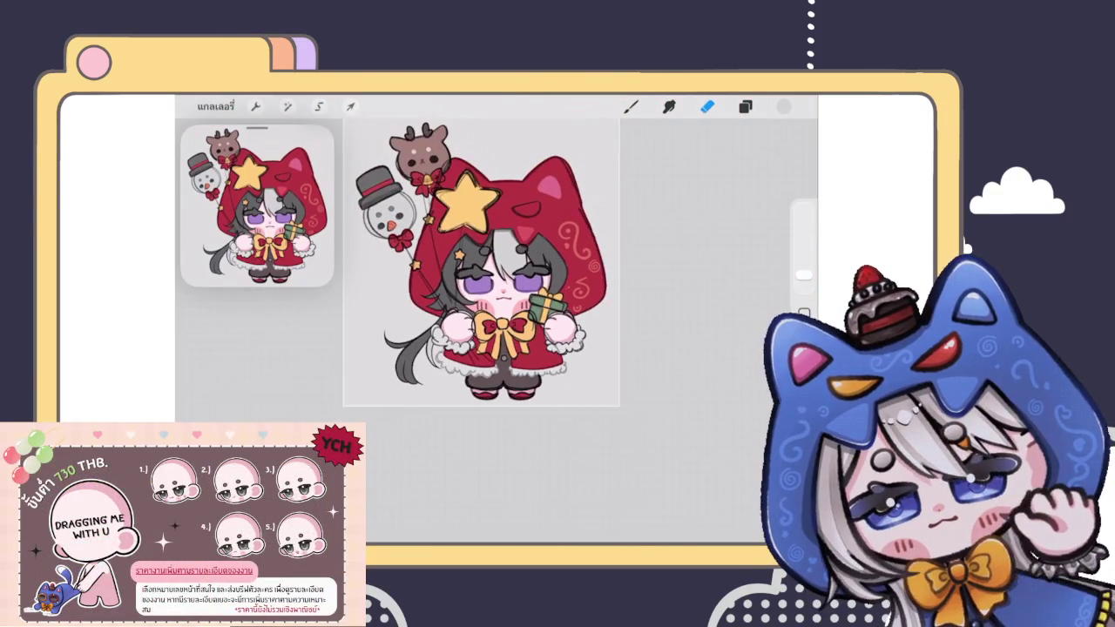
{"action": "left_click", "coordinate": [745, 106]}
{"action": "left_click", "coordinate": [629, 339]}
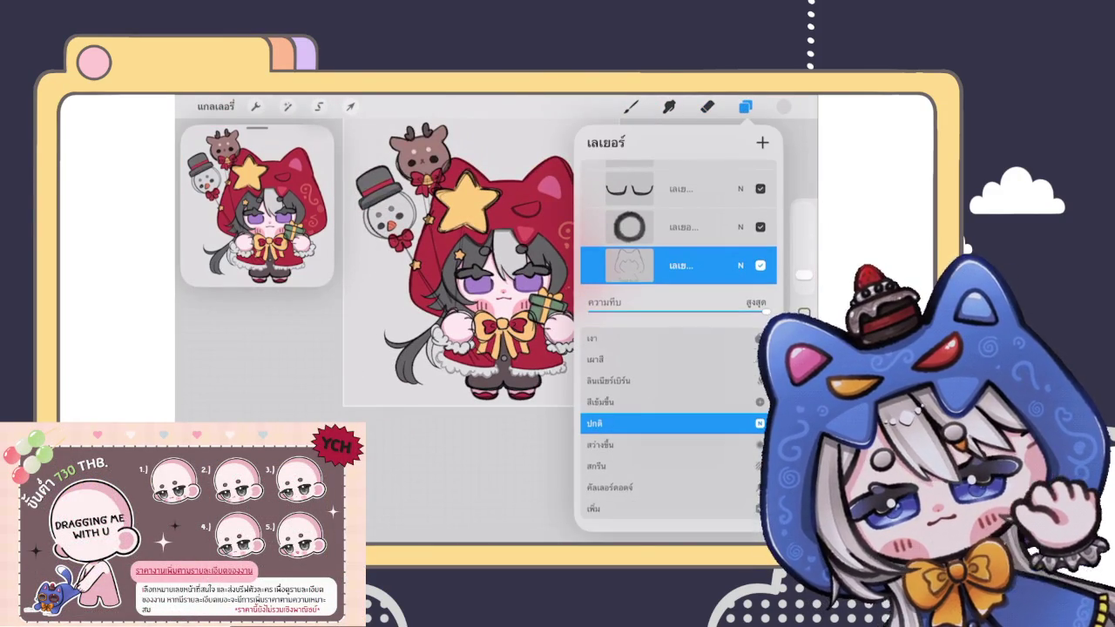
{"action": "left_click", "coordinate": [629, 266]}
Step: Duplicate the current layer and merge the copy, layer 31, back down
{"action": "left_click_drag", "start_coordinate": [732, 266], "coordinate": [627, 266]}
{"action": "left_click", "coordinate": [712, 265]}
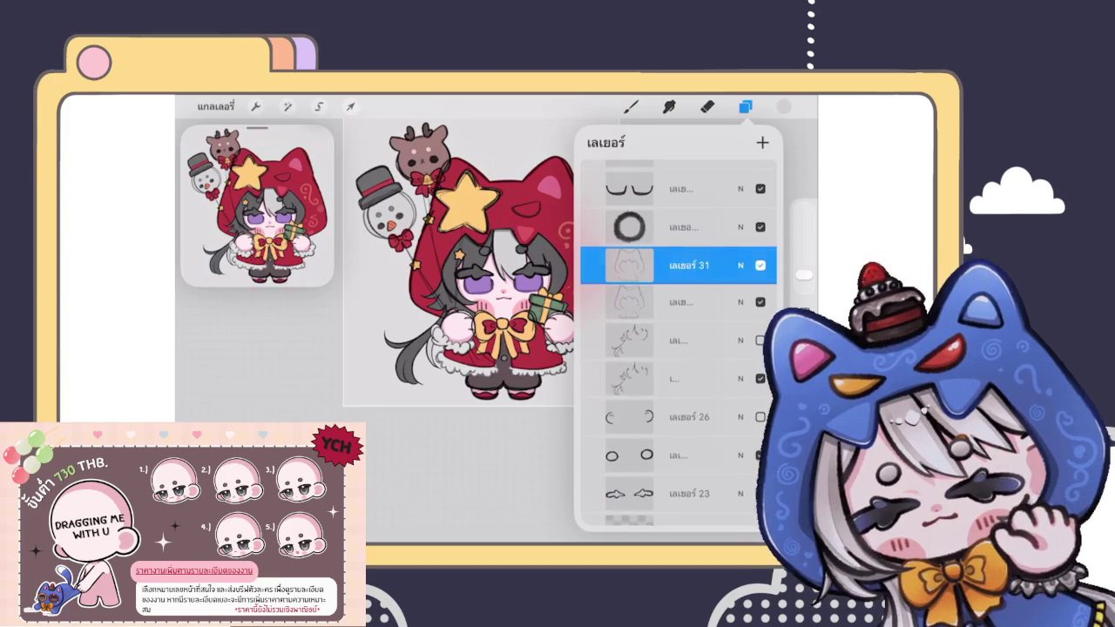
{"action": "left_click", "coordinate": [629, 265]}
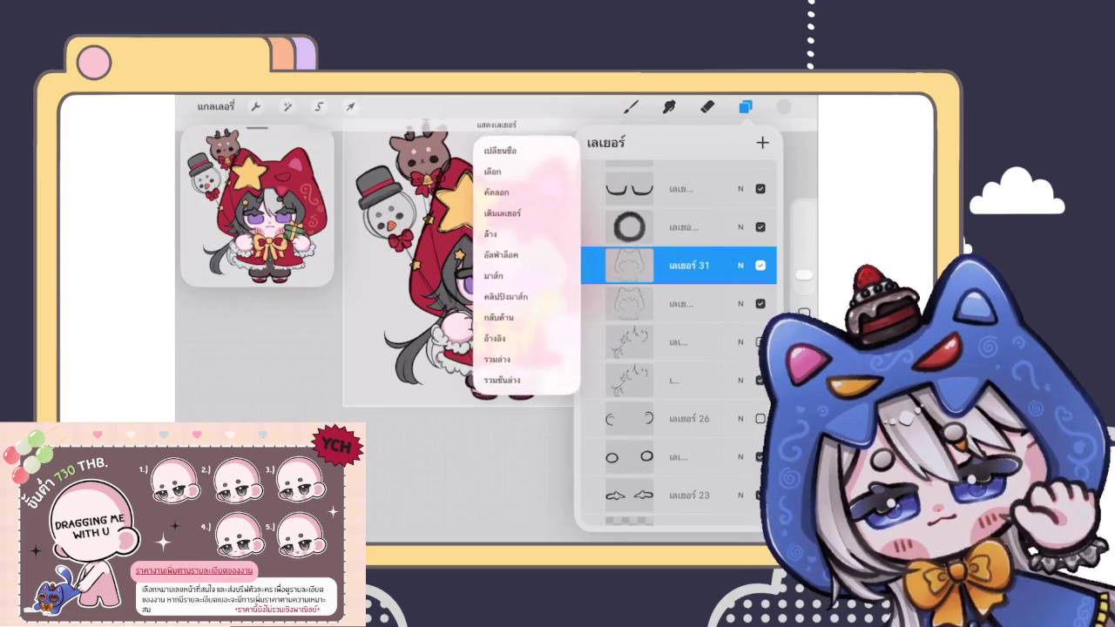
{"action": "left_click", "coordinate": [523, 370]}
{"action": "left_click", "coordinate": [707, 107]}
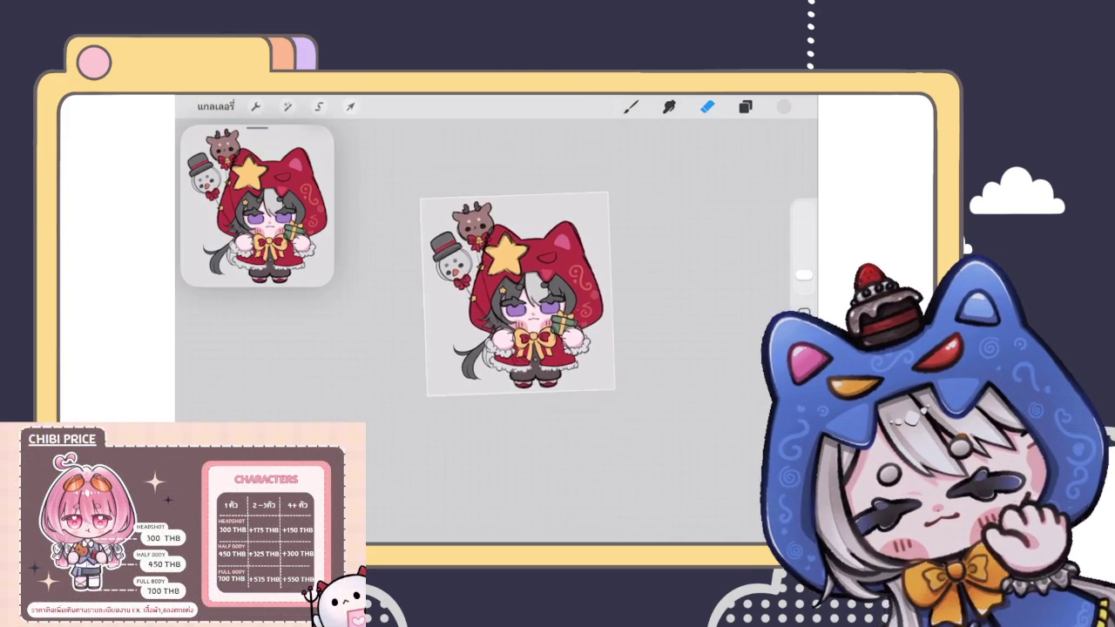
Step: Select the layer beneath the bow and set the Eraser to an airbrush
{"action": "scroll", "coordinate": [480, 261], "scroll_direction": "up", "scroll_amount": 5}
{"action": "scroll", "coordinate": [488, 331], "scroll_direction": "up", "scroll_amount": 3}
{"action": "scroll", "coordinate": [488, 331], "scroll_direction": "up", "scroll_amount": 3}
{"action": "left_click", "coordinate": [744, 107]}
{"action": "scroll", "coordinate": [679, 348], "scroll_direction": "down", "scroll_amount": 3}
{"action": "scroll", "coordinate": [680, 348], "scroll_direction": "down", "scroll_amount": 3}
{"action": "scroll", "coordinate": [679, 348], "scroll_direction": "down", "scroll_amount": 3}
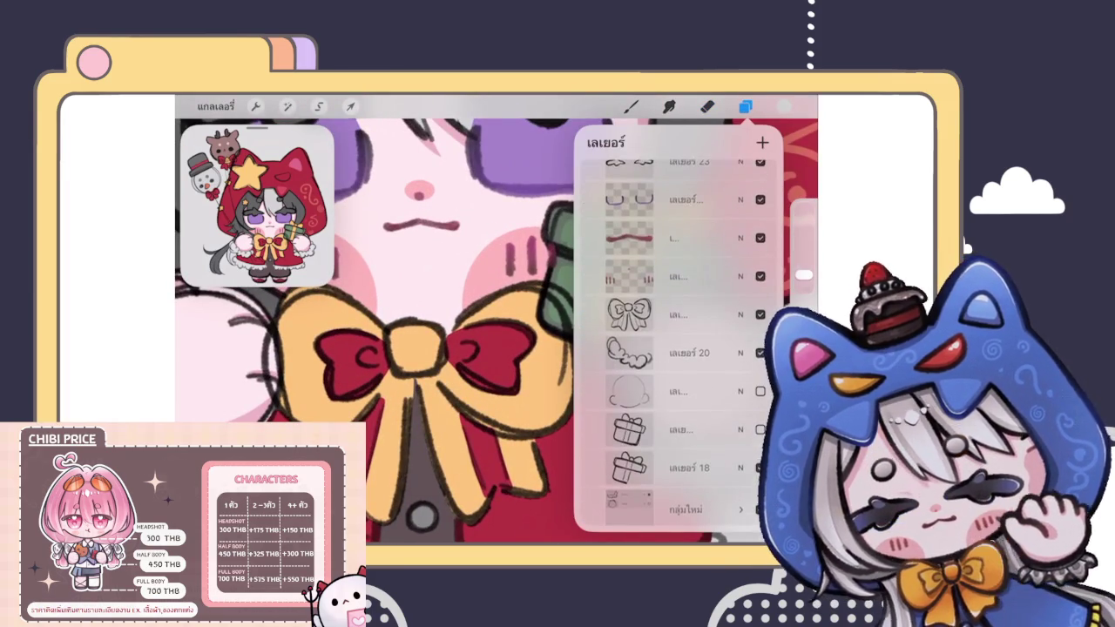
{"action": "scroll", "coordinate": [680, 349], "scroll_direction": "down", "scroll_amount": 3}
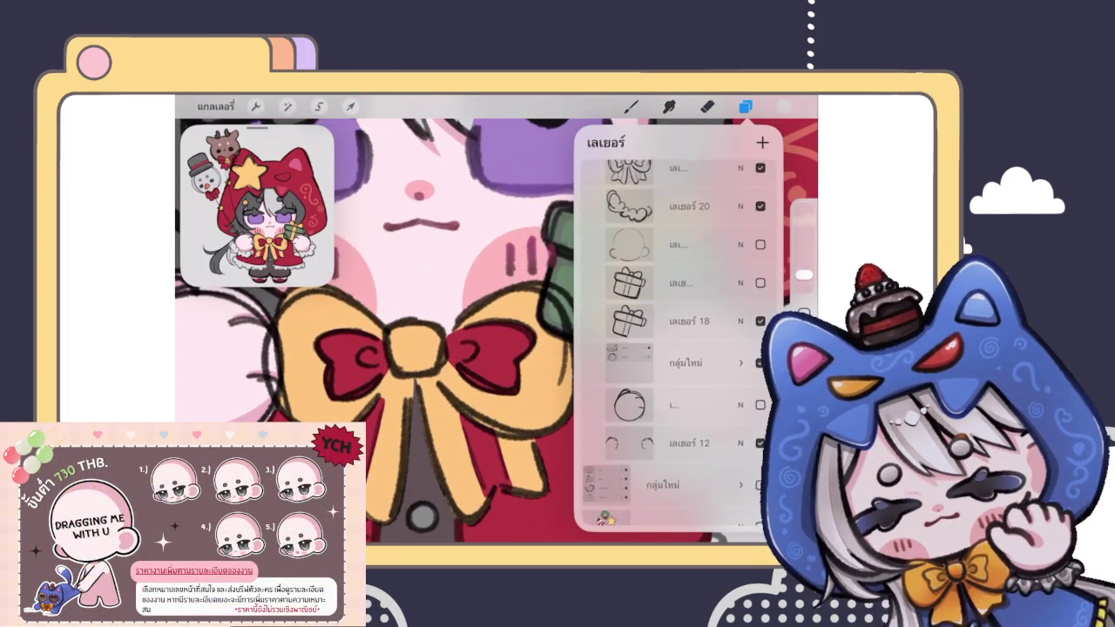
{"action": "scroll", "coordinate": [679, 348], "scroll_direction": "up", "scroll_amount": 3}
{"action": "left_click", "coordinate": [680, 276]}
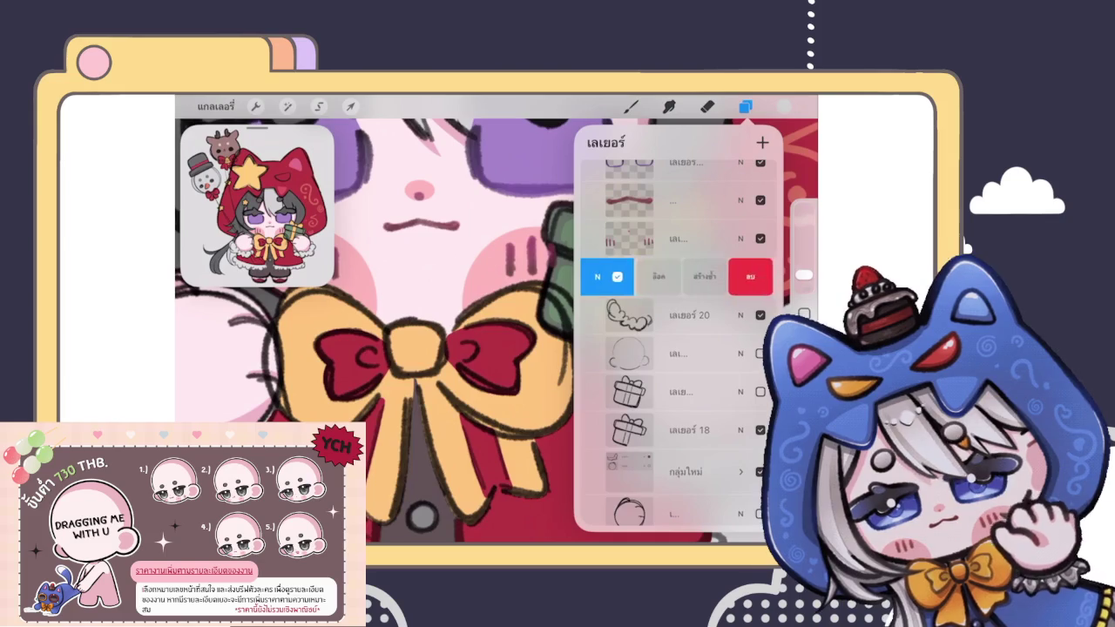
{"action": "left_click", "coordinate": [680, 314]}
{"action": "left_click", "coordinate": [708, 106]}
{"action": "left_click", "coordinate": [558, 301]}
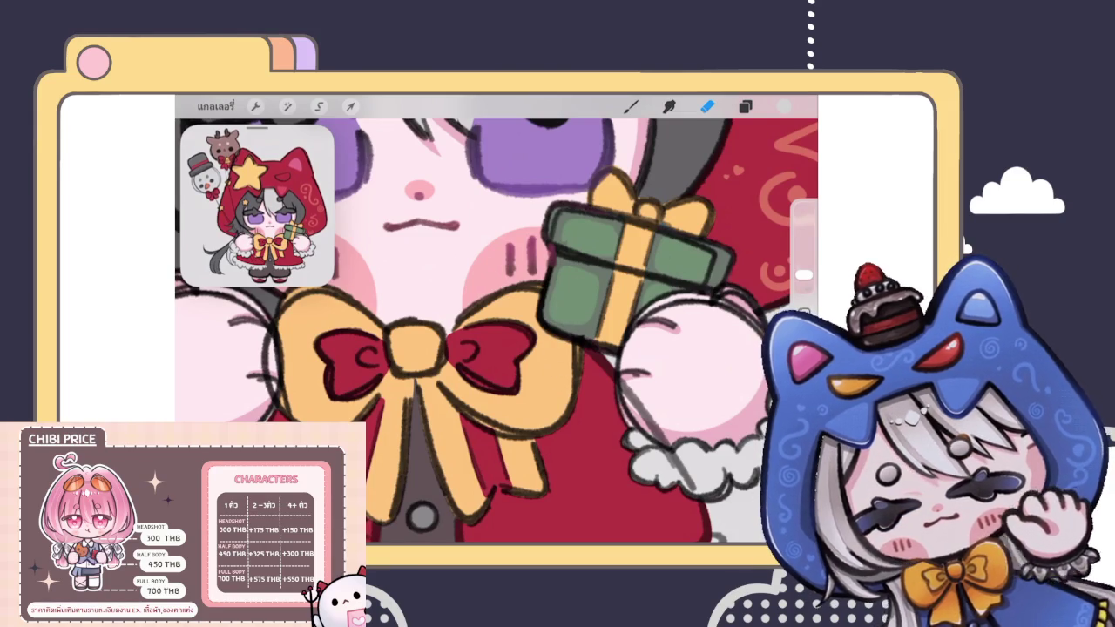
{"action": "scroll", "coordinate": [497, 331], "scroll_direction": "down", "scroll_amount": 5}
{"action": "scroll", "coordinate": [488, 331], "scroll_direction": "up", "scroll_amount": 5}
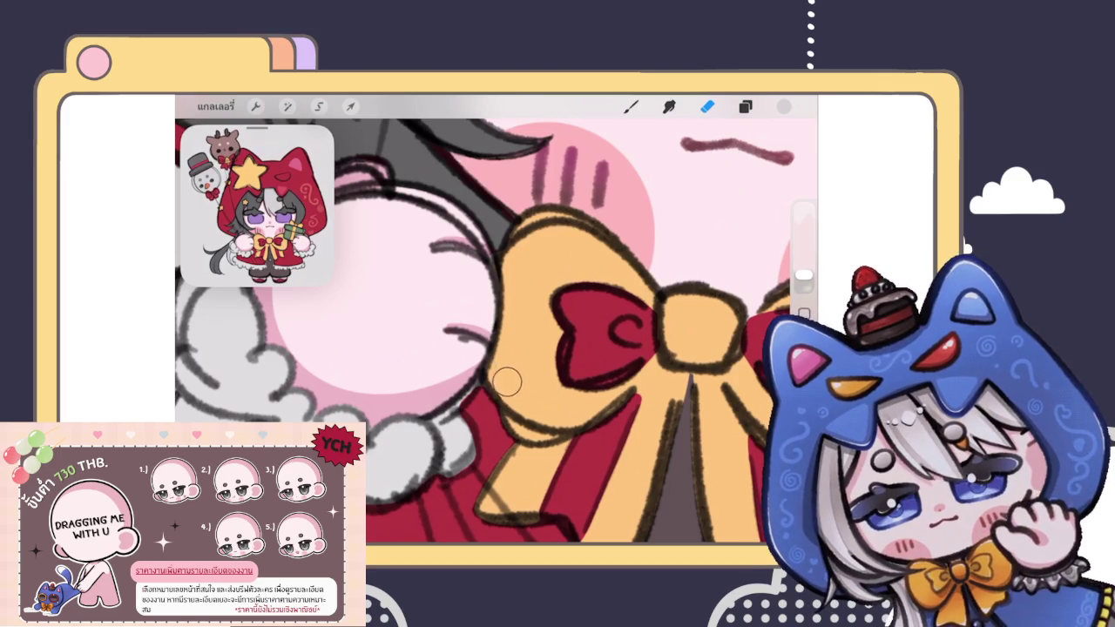
{"action": "scroll", "coordinate": [512, 369], "scroll_direction": "down", "scroll_amount": 5}
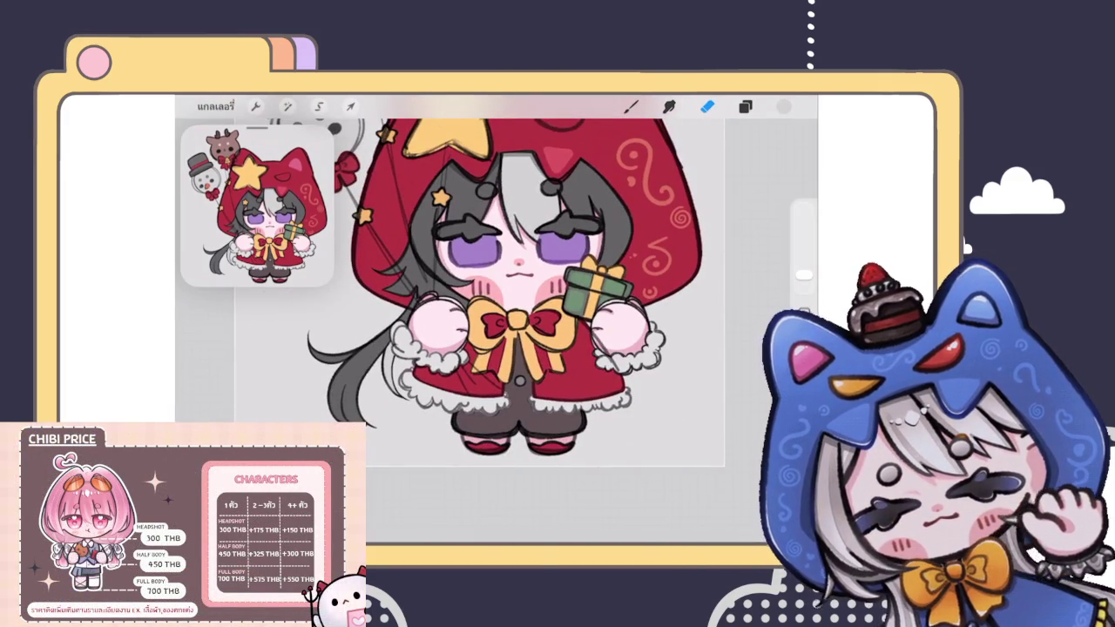
{"action": "scroll", "coordinate": [480, 279], "scroll_direction": "down", "scroll_amount": 3}
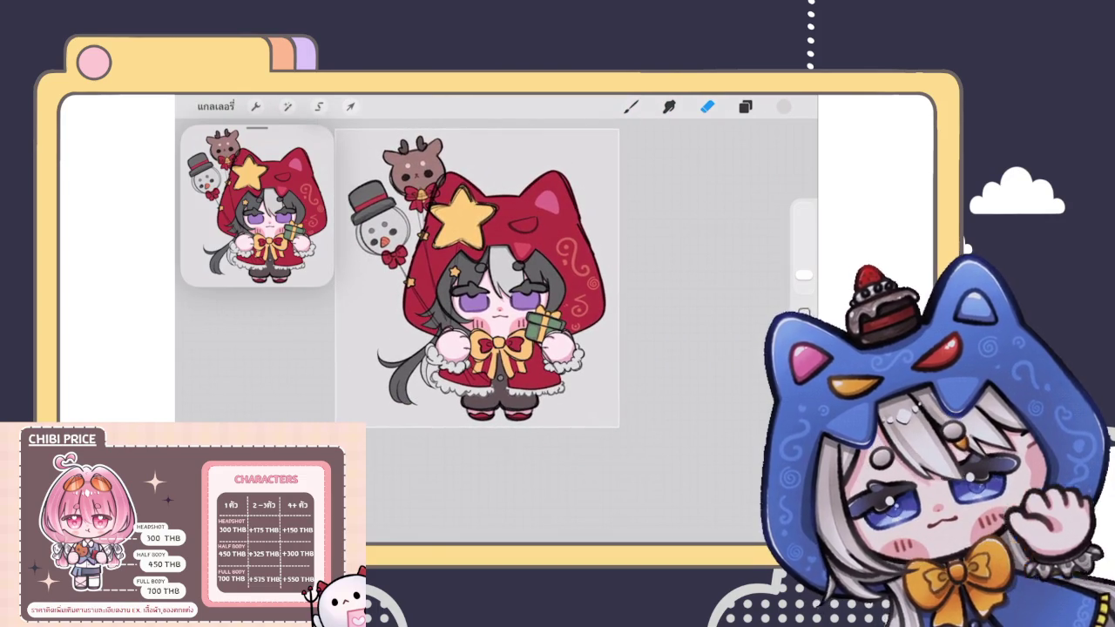
{"action": "scroll", "coordinate": [477, 278], "scroll_direction": "down", "scroll_amount": 3}
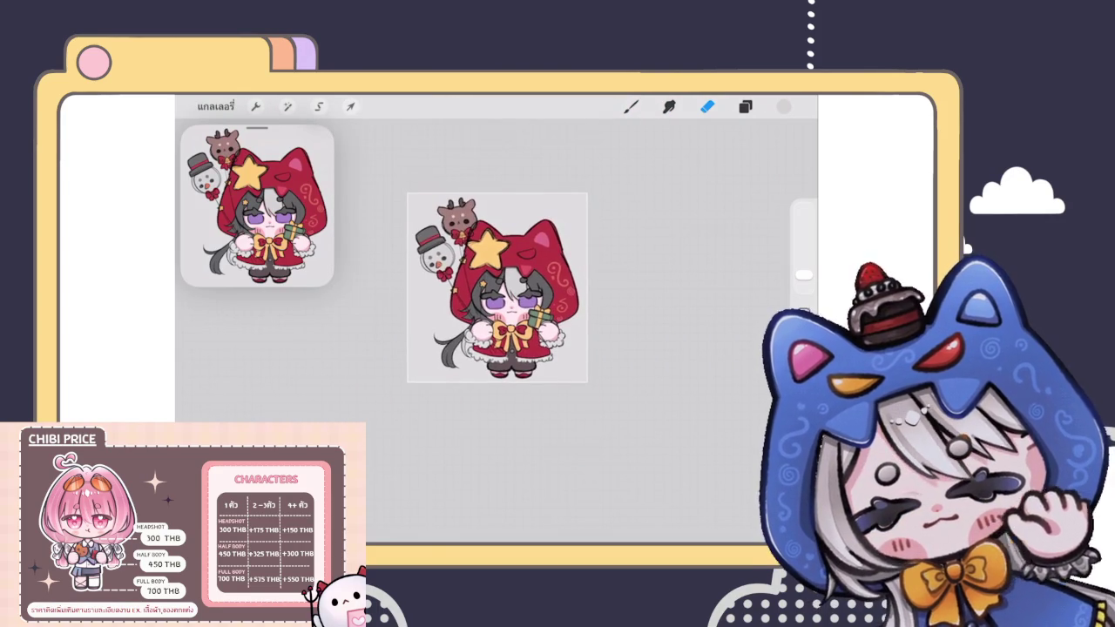
{"action": "scroll", "coordinate": [484, 266], "scroll_direction": "up", "scroll_amount": 3}
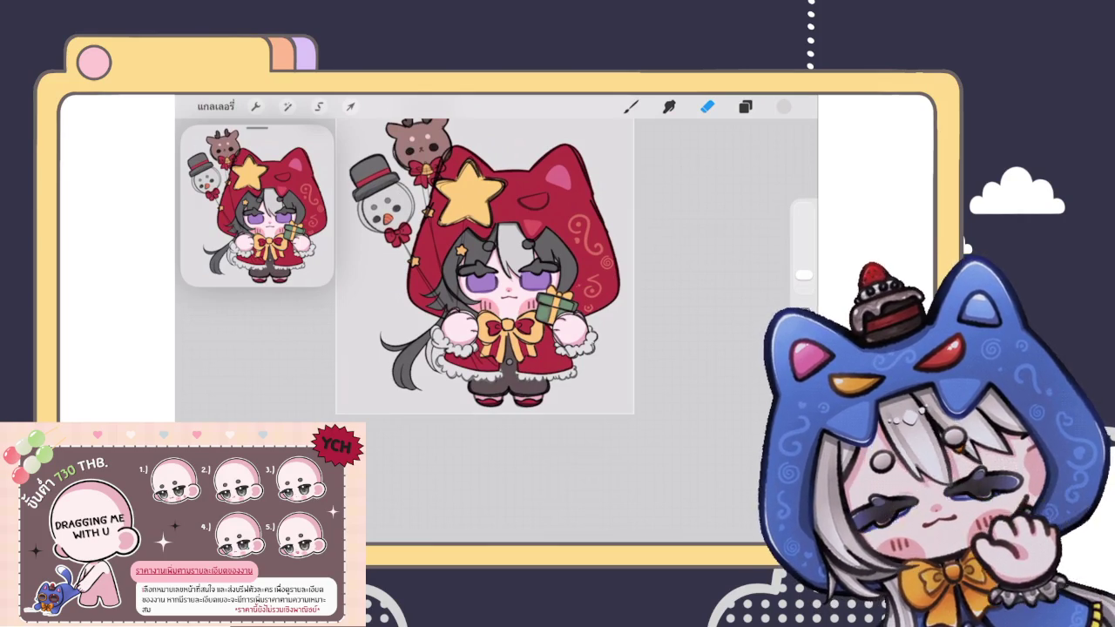
{"action": "scroll", "coordinate": [485, 266], "scroll_direction": "down", "scroll_amount": 2}
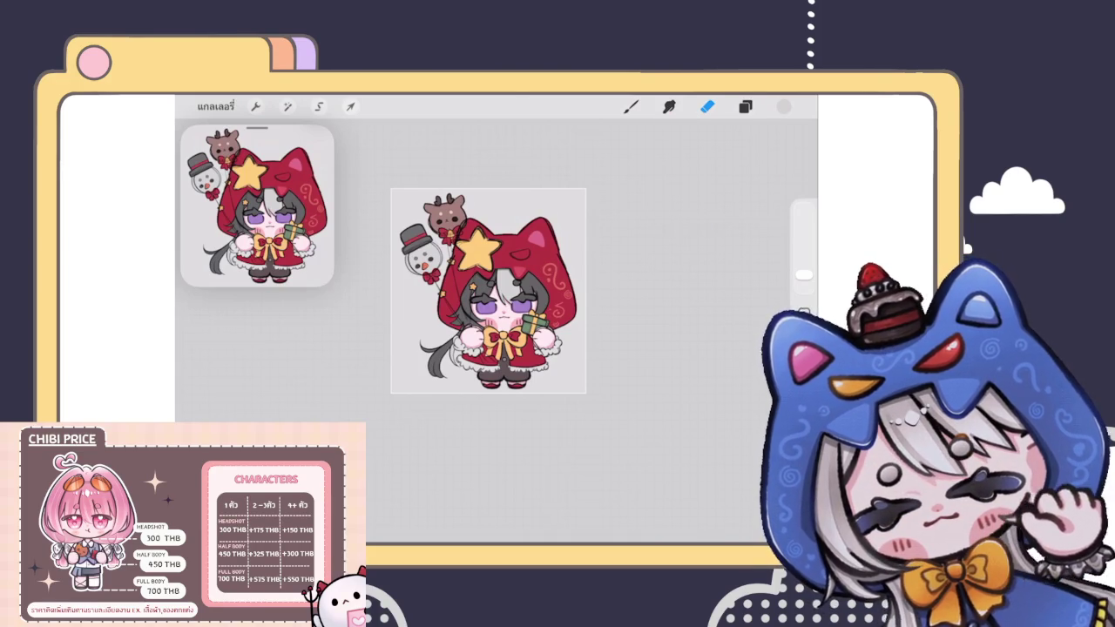
{"action": "scroll", "coordinate": [488, 290], "scroll_direction": "up", "scroll_amount": 3}
Step: Select the rough sketch layer and switch to the Eraser
{"action": "left_click", "coordinate": [745, 106]}
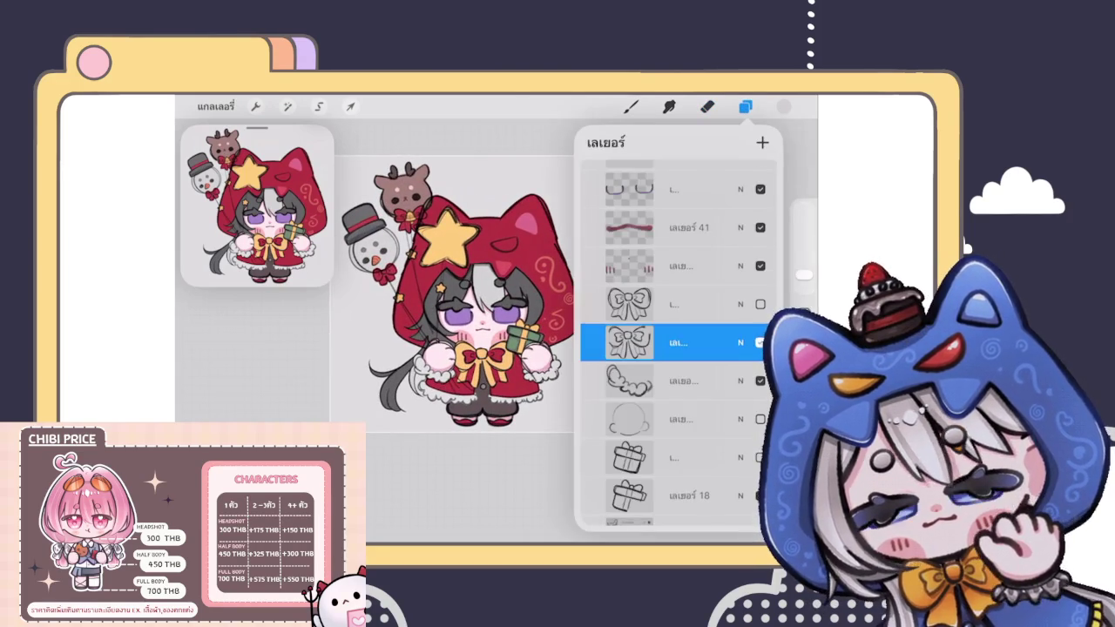
{"action": "scroll", "coordinate": [678, 344], "scroll_direction": "up", "scroll_amount": 5}
{"action": "left_click", "coordinate": [679, 433]}
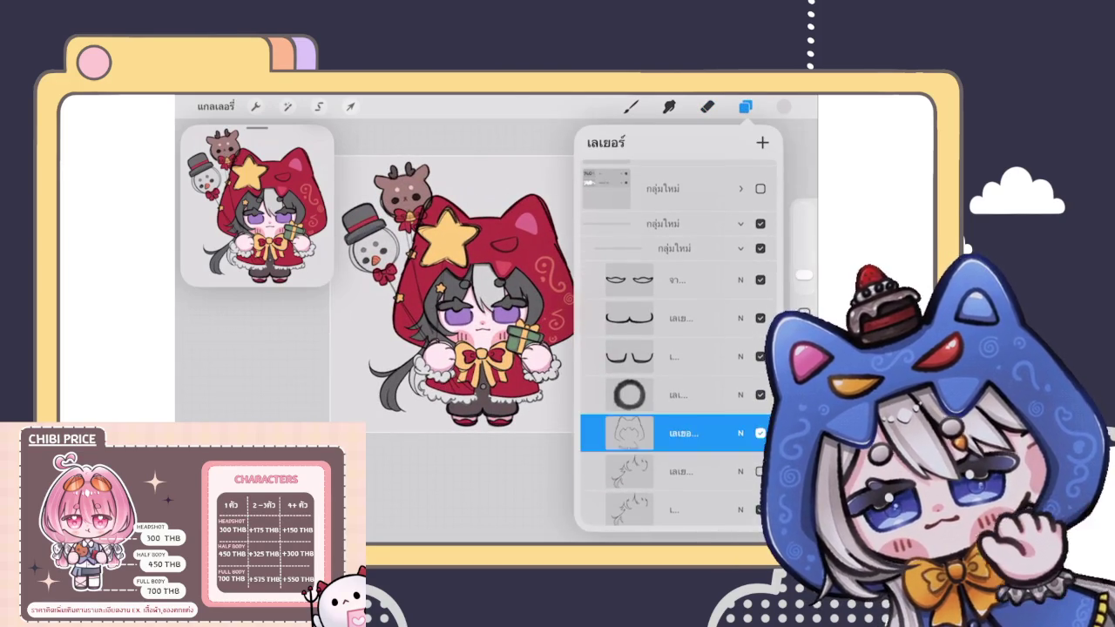
{"action": "left_click_drag", "start_coordinate": [697, 433], "coordinate": [610, 433]}
{"action": "left_click", "coordinate": [679, 433]}
{"action": "left_click", "coordinate": [679, 471]}
{"action": "left_click", "coordinate": [708, 107]}
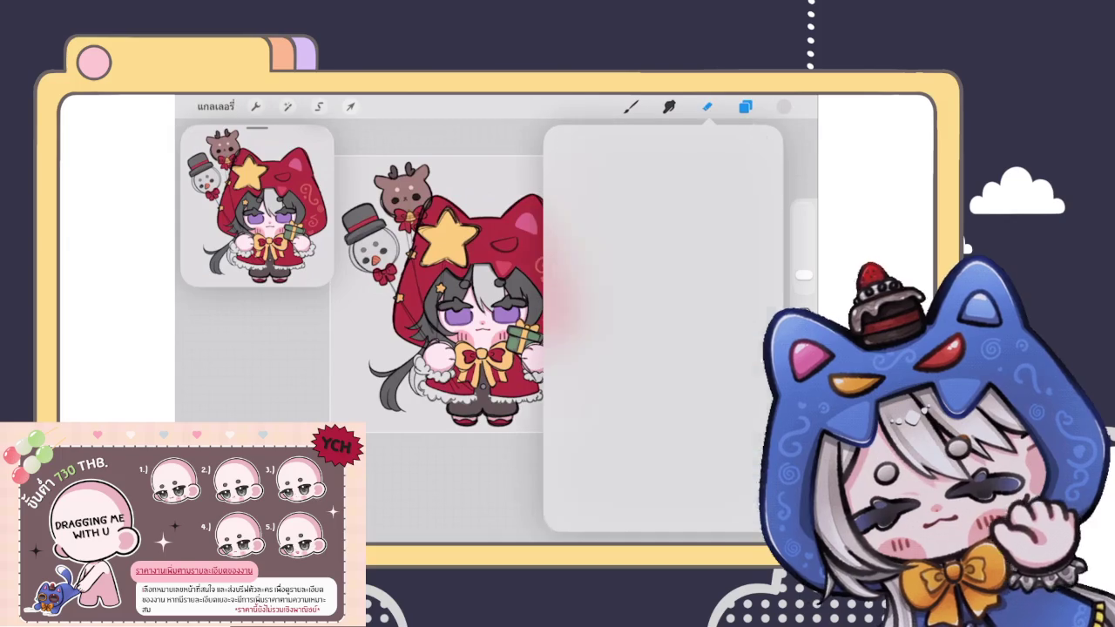
{"action": "scroll", "coordinate": [470, 331], "scroll_direction": "up", "scroll_amount": 5}
{"action": "left_click", "coordinate": [708, 106]}
Step: Erase stray strokes beside the reindeer balloon and near the big star's upper-left tip
{"action": "mouse_move", "coordinate": [476, 200]}
{"action": "left_mouse_down"}
{"action": "mouse_move", "coordinate": [473, 231]}
{"action": "mouse_move", "coordinate": [430, 270]}
{"action": "mouse_move", "coordinate": [454, 270]}
{"action": "mouse_move", "coordinate": [433, 277]}
{"action": "left_mouse_up"}
{"action": "scroll", "coordinate": [523, 348], "scroll_direction": "up", "scroll_amount": 3}
{"action": "scroll", "coordinate": [557, 366], "scroll_direction": "up", "scroll_amount": 1}
{"action": "mouse_move", "coordinate": [470, 315]}
{"action": "left_mouse_down"}
{"action": "mouse_move", "coordinate": [450, 344]}
{"action": "mouse_move", "coordinate": [462, 315]}
{"action": "mouse_move", "coordinate": [445, 287]}
{"action": "mouse_move", "coordinate": [483, 285]}
{"action": "left_mouse_up"}
{"action": "scroll", "coordinate": [557, 348], "scroll_direction": "down", "scroll_amount": 3}
{"action": "scroll", "coordinate": [557, 348], "scroll_direction": "down", "scroll_amount": 2}
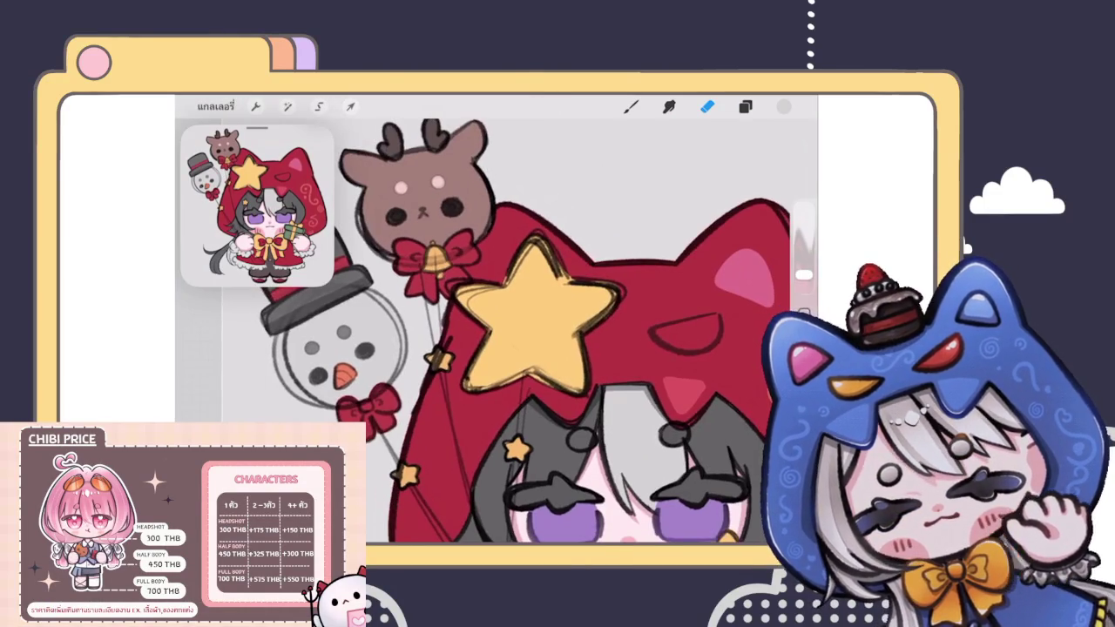
{"action": "scroll", "coordinate": [557, 348], "scroll_direction": "down", "scroll_amount": 2}
{"action": "scroll", "coordinate": [557, 348], "scroll_direction": "down", "scroll_amount": 1}
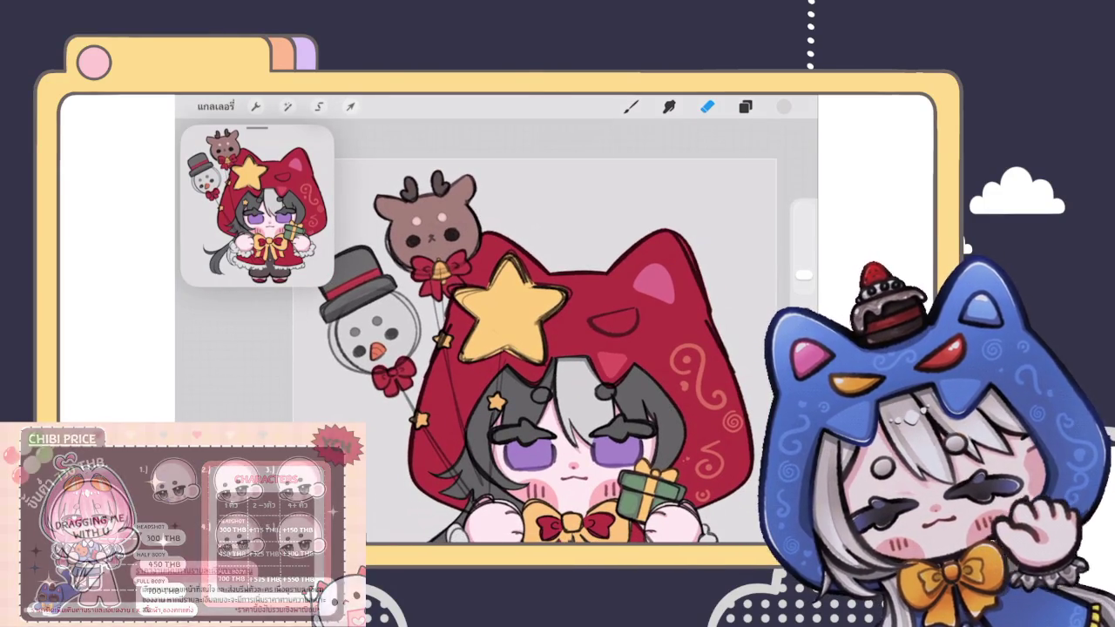
{"action": "scroll", "coordinate": [523, 314], "scroll_direction": "up", "scroll_amount": 3}
{"action": "scroll", "coordinate": [523, 314], "scroll_direction": "up", "scroll_amount": 1}
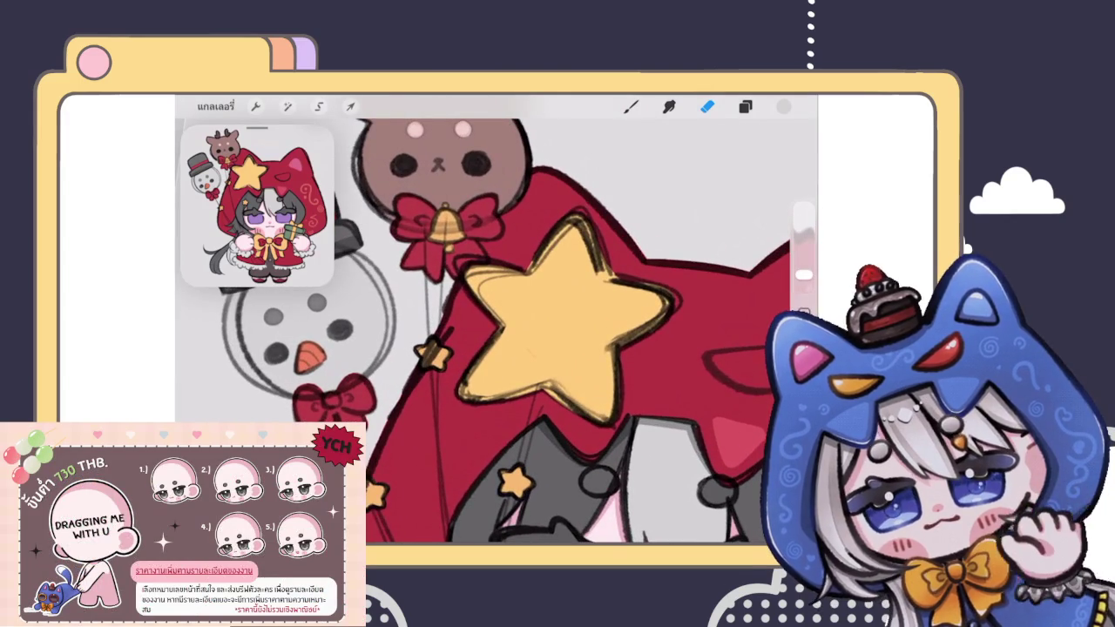
{"action": "scroll", "coordinate": [497, 331], "scroll_direction": "down", "scroll_amount": 3}
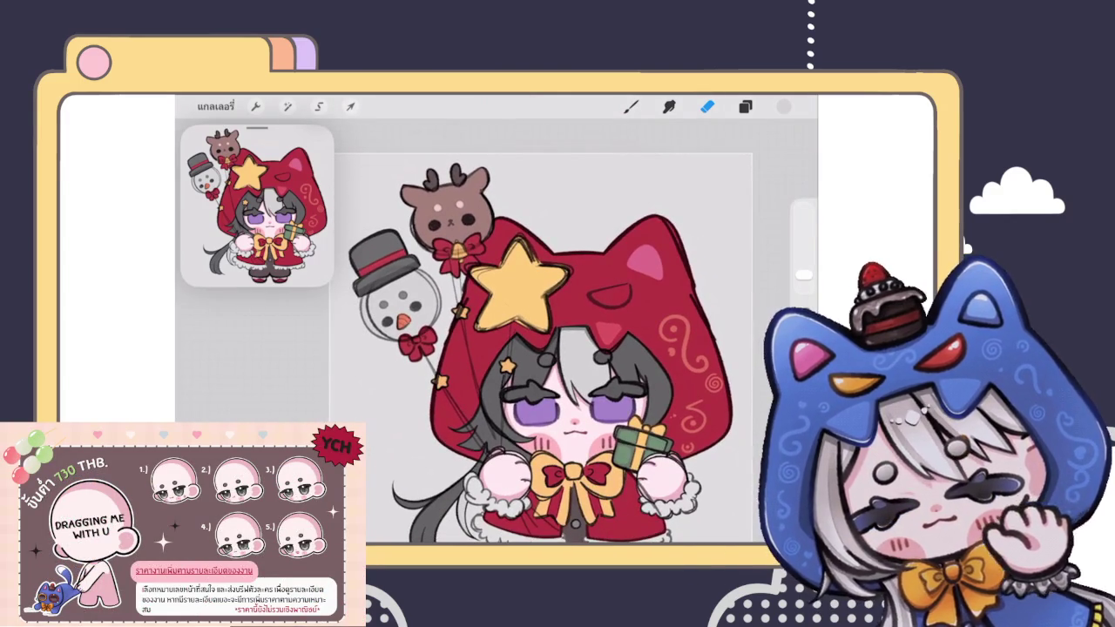
{"action": "left_click", "coordinate": [631, 106]}
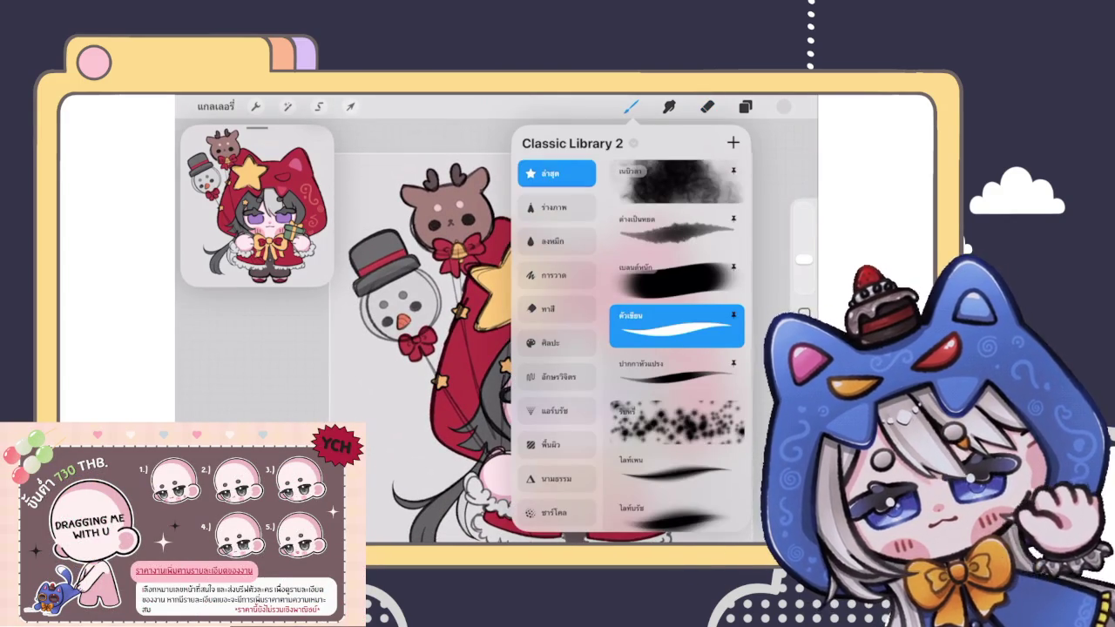
Step: Confirm black in the Colors panel, close the brush library, and undo the latest stroke
{"action": "left_click", "coordinate": [630, 107]}
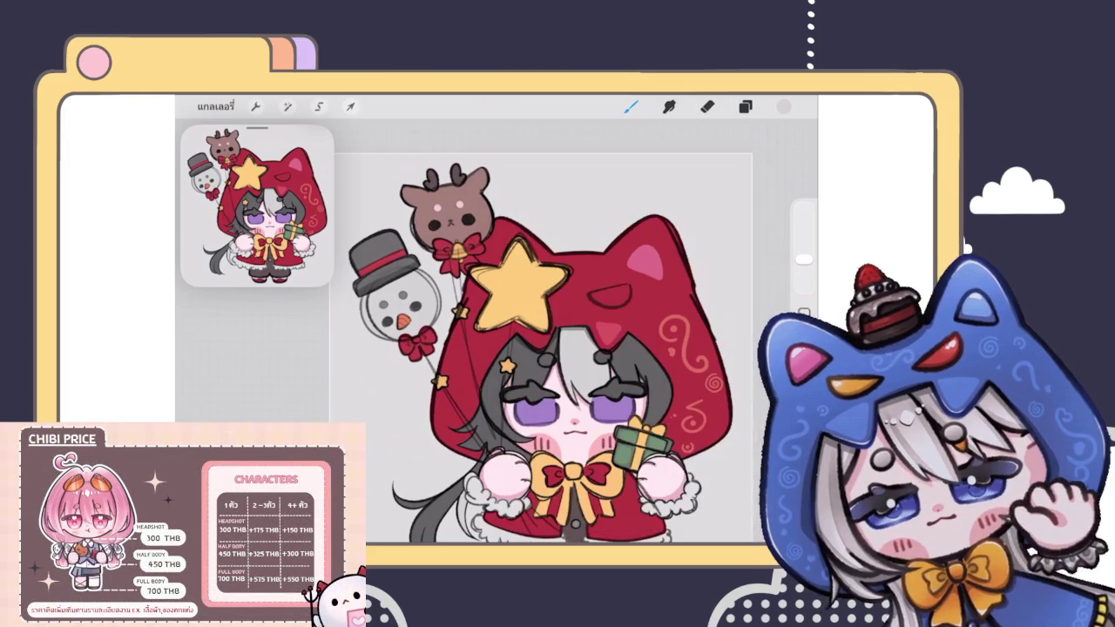
{"action": "scroll", "coordinate": [462, 296], "scroll_direction": "up", "scroll_amount": 2}
{"action": "scroll", "coordinate": [462, 296], "scroll_direction": "up", "scroll_amount": 2}
{"action": "scroll", "coordinate": [461, 297], "scroll_direction": "up", "scroll_amount": 3}
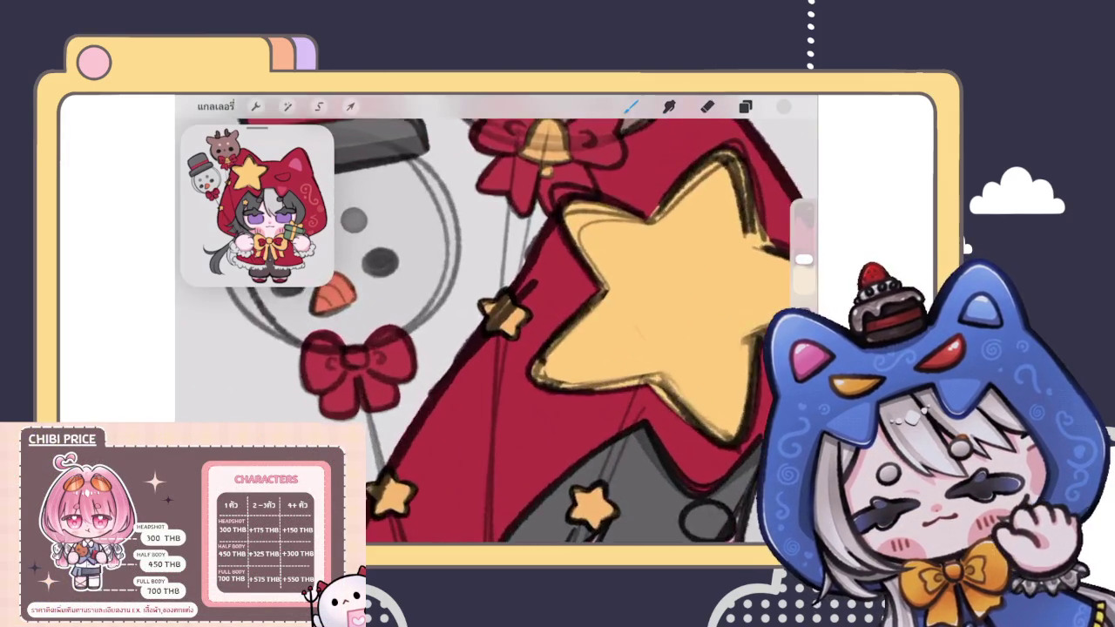
{"action": "scroll", "coordinate": [462, 297], "scroll_direction": "up", "scroll_amount": 2}
{"action": "left_click", "coordinate": [784, 106]}
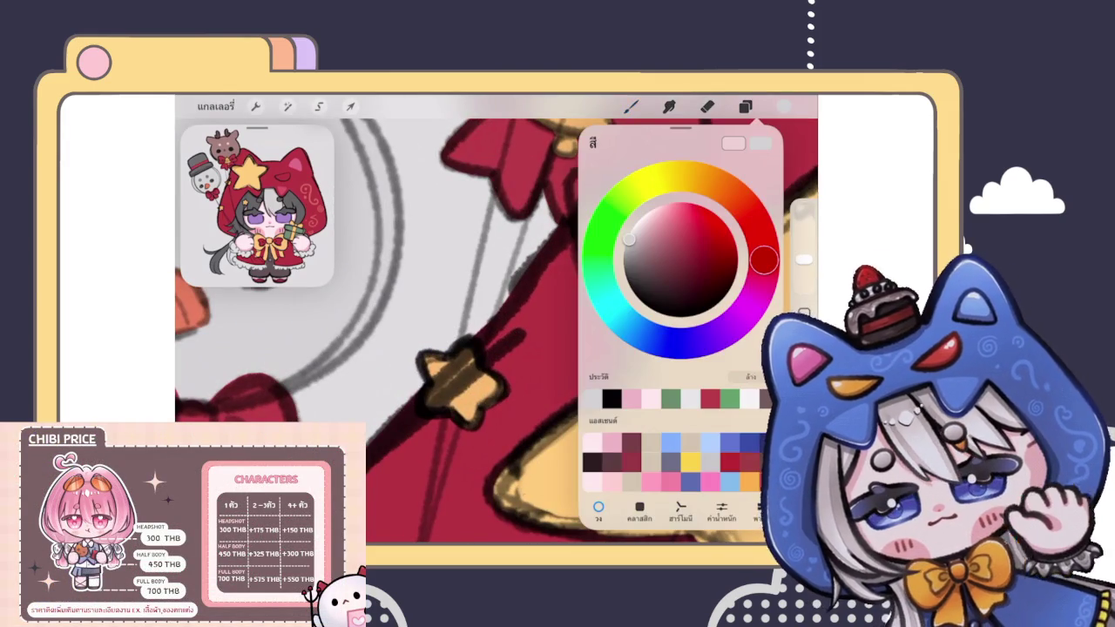
{"action": "left_click", "coordinate": [631, 106]}
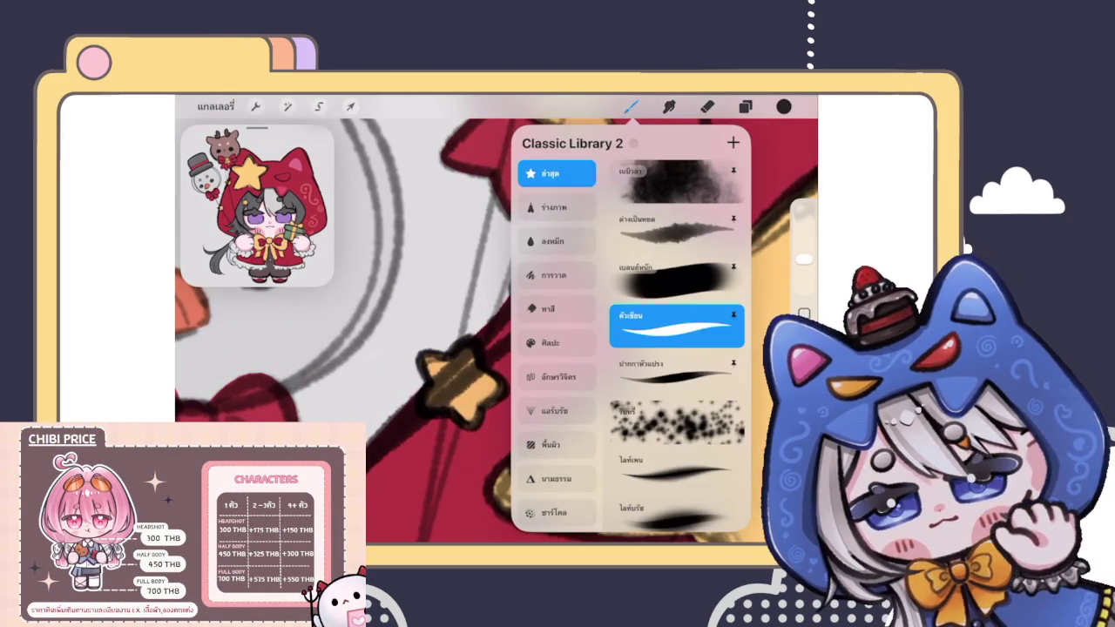
{"action": "left_click", "coordinate": [675, 230]}
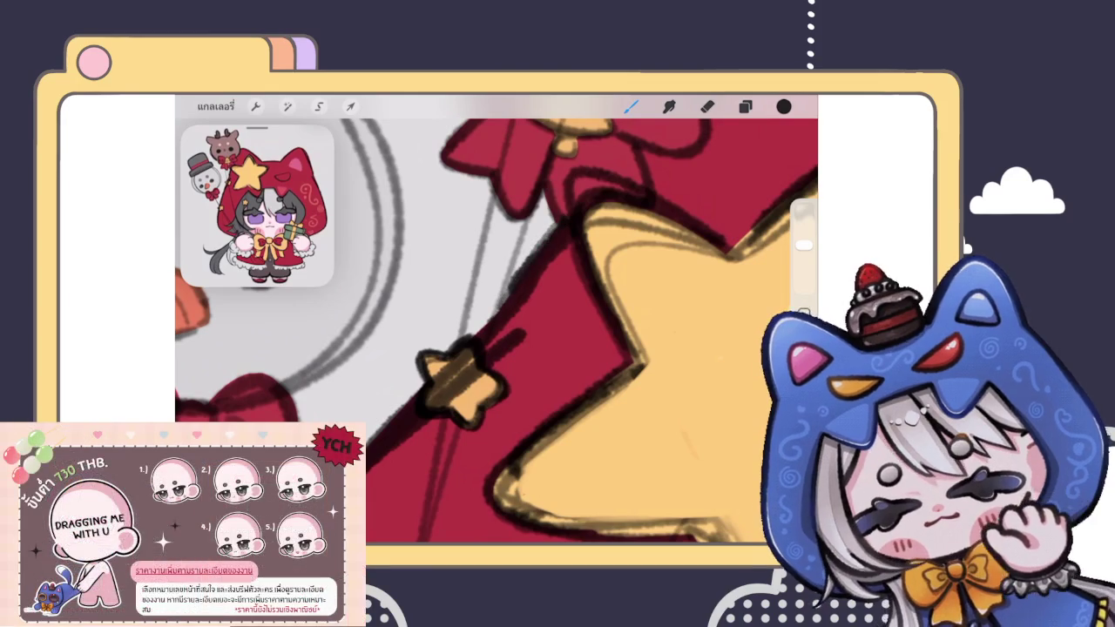
{"action": "key", "text": "ctrl+z"}
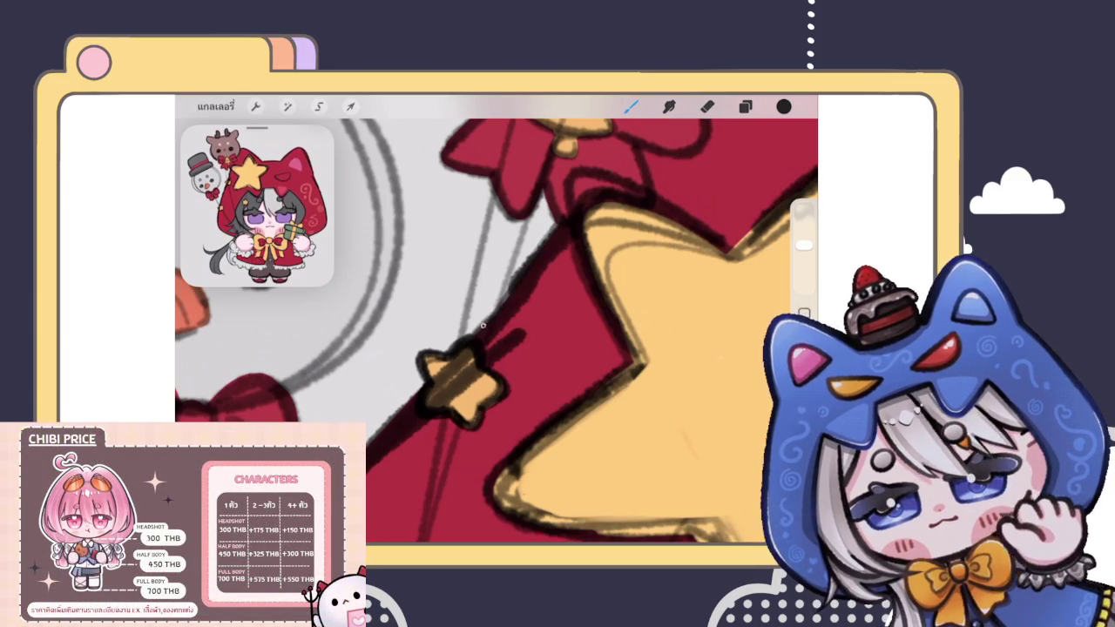
{"action": "scroll", "coordinate": [496, 331], "scroll_direction": "down", "scroll_amount": 5}
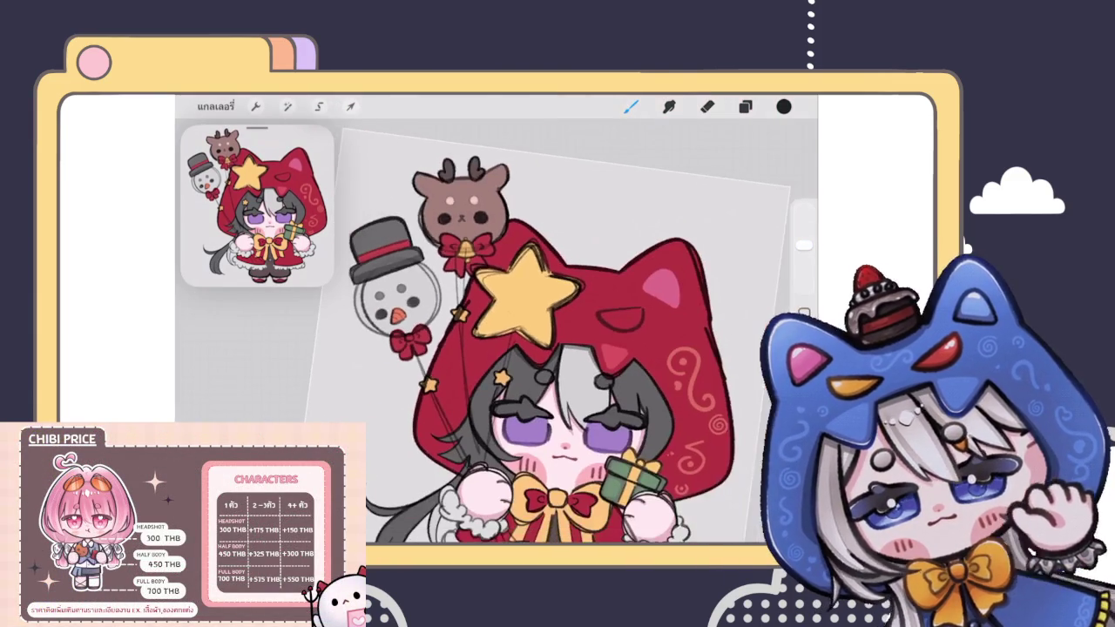
{"action": "scroll", "coordinate": [501, 366], "scroll_direction": "down", "scroll_amount": 3}
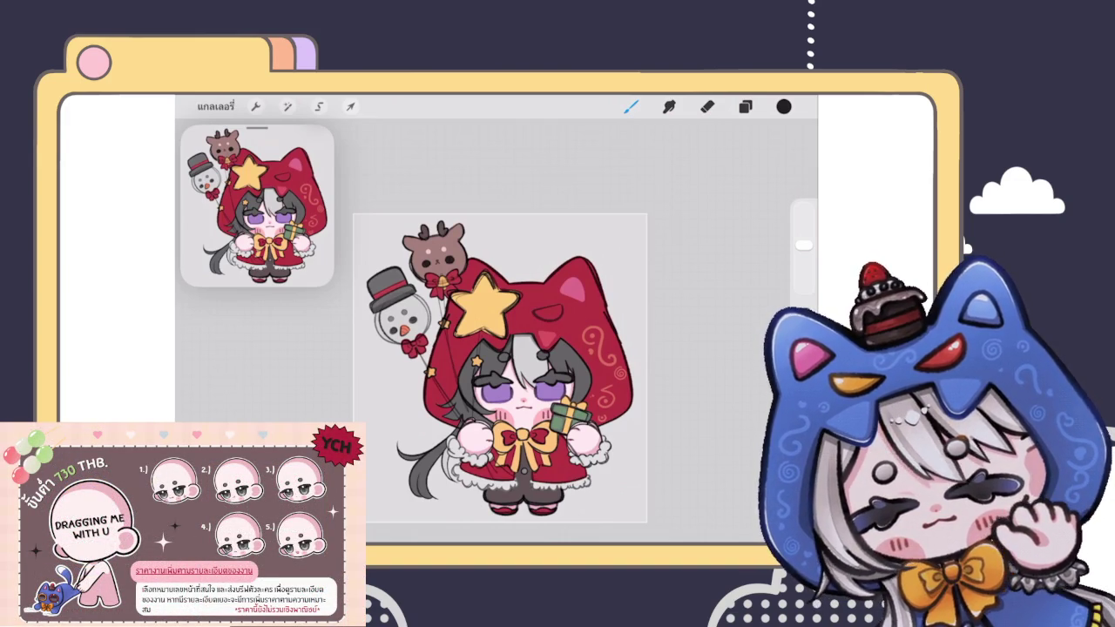
Step: Confirm the sketch layer, switch to the Eraser, and erase stray marks around the small star
{"action": "left_click", "coordinate": [745, 106]}
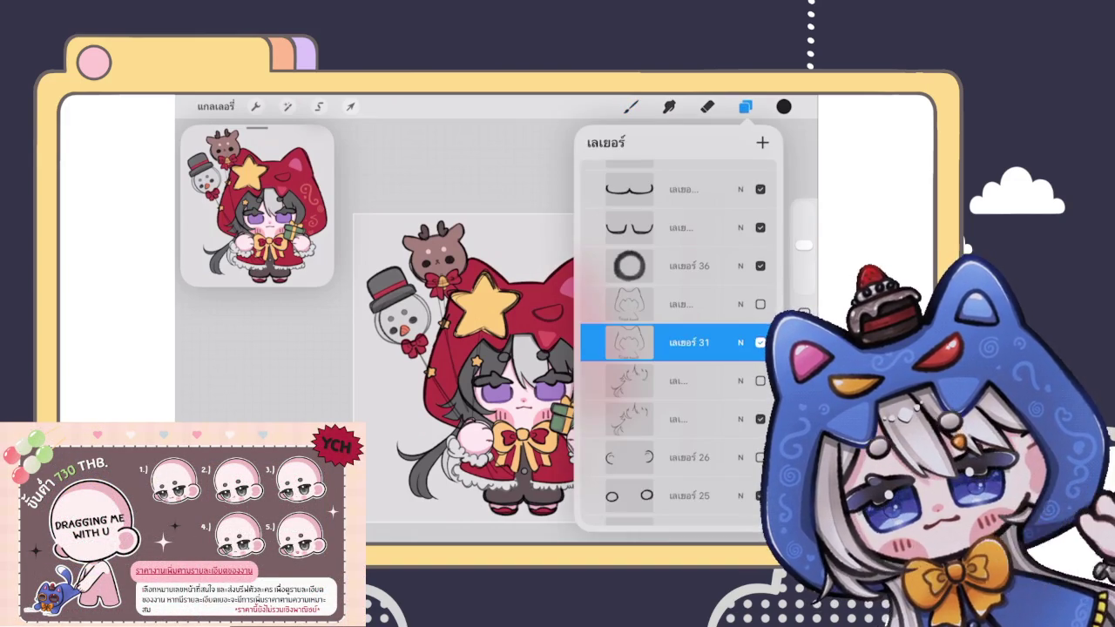
{"action": "left_click", "coordinate": [630, 106]}
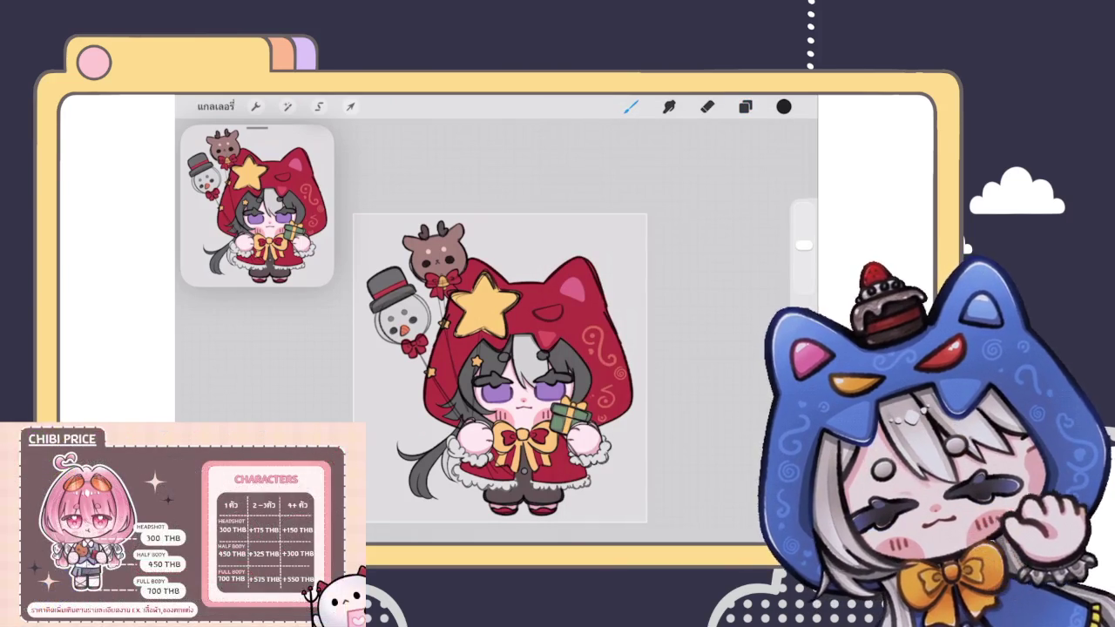
{"action": "left_click", "coordinate": [744, 106]}
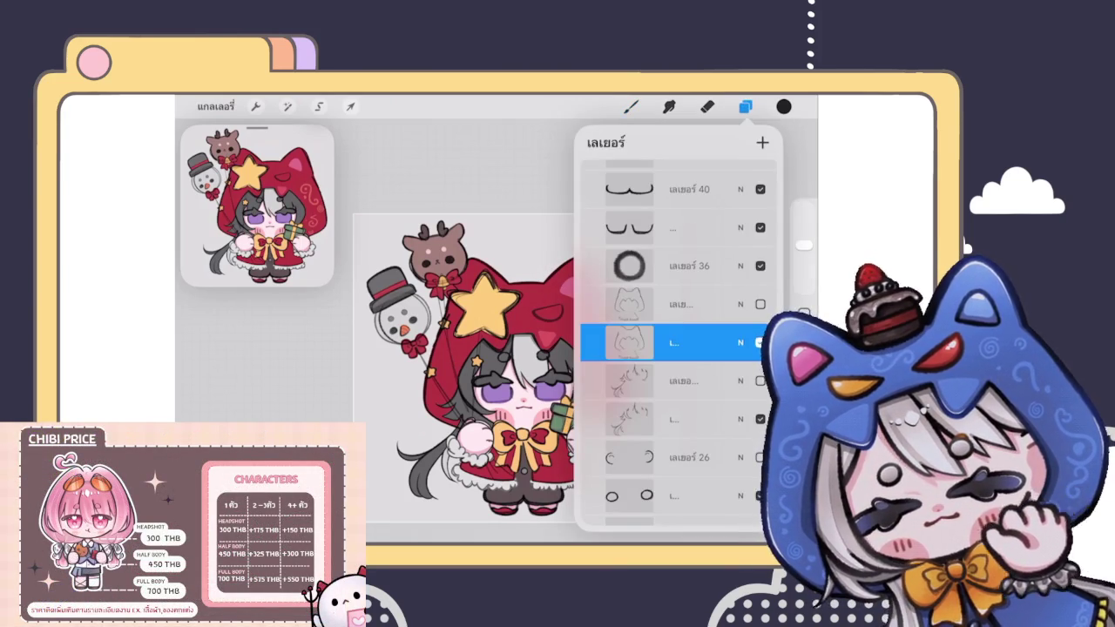
{"action": "left_click", "coordinate": [708, 107]}
{"action": "scroll", "coordinate": [488, 314], "scroll_direction": "up", "scroll_amount": 3}
{"action": "scroll", "coordinate": [488, 313], "scroll_direction": "up", "scroll_amount": 3}
{"action": "scroll", "coordinate": [488, 313], "scroll_direction": "up", "scroll_amount": 3}
{"action": "left_click_drag", "start_coordinate": [492, 289], "coordinate": [440, 327]}
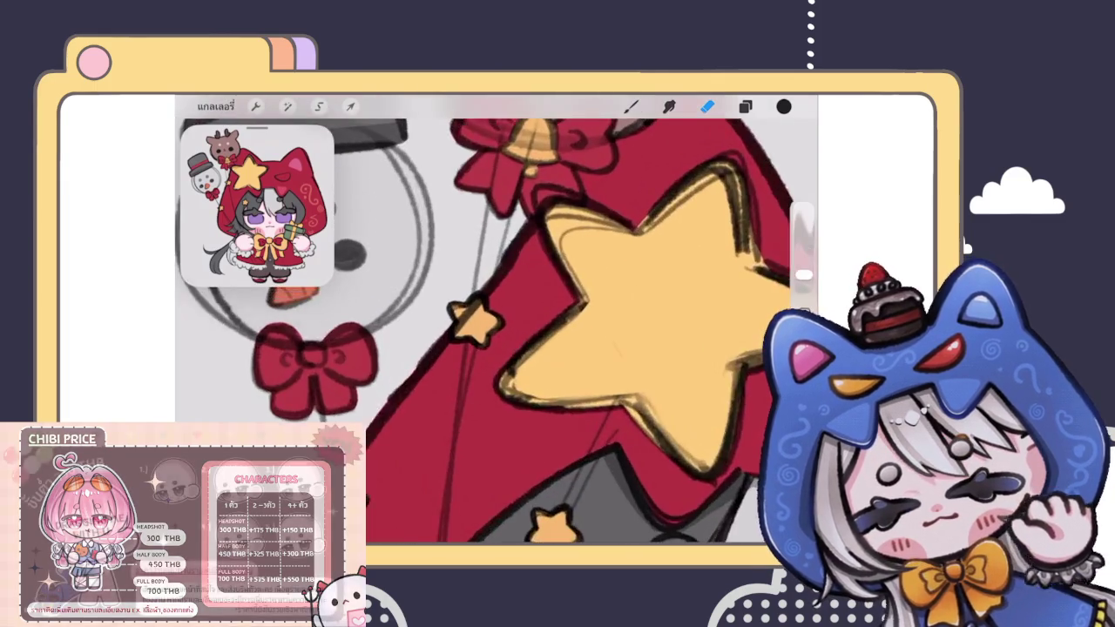
Step: Erase stray marks along the small star's edge, then return to the painting brush
{"action": "mouse_move", "coordinate": [470, 324]}
{"action": "left_mouse_down"}
{"action": "mouse_move", "coordinate": [466, 345]}
{"action": "mouse_move", "coordinate": [483, 318]}
{"action": "left_mouse_up"}
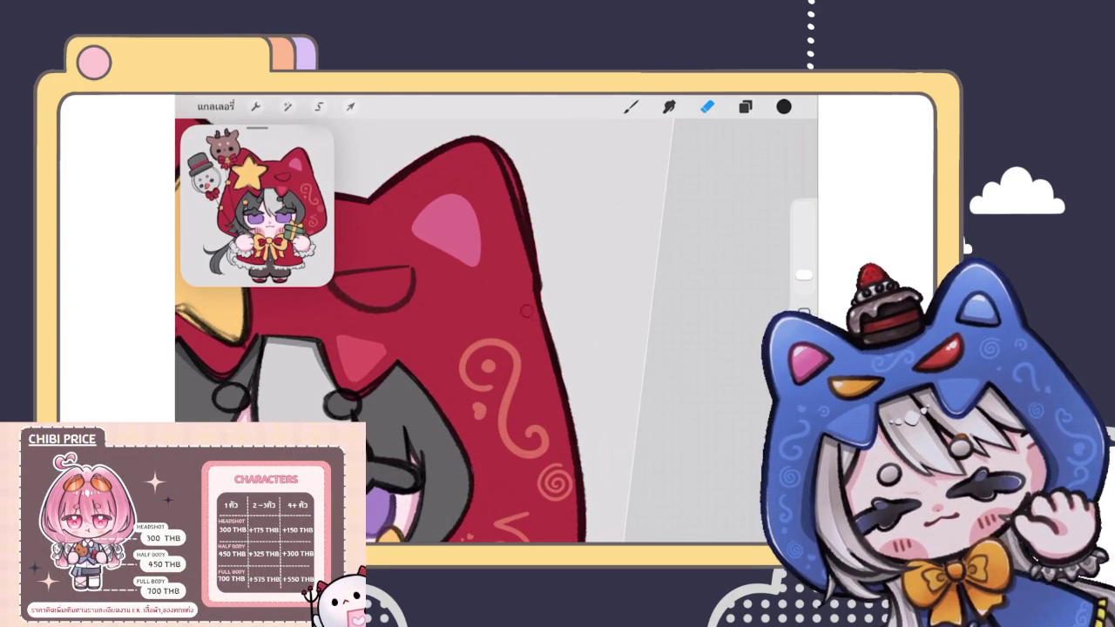
{"action": "left_click", "coordinate": [631, 106]}
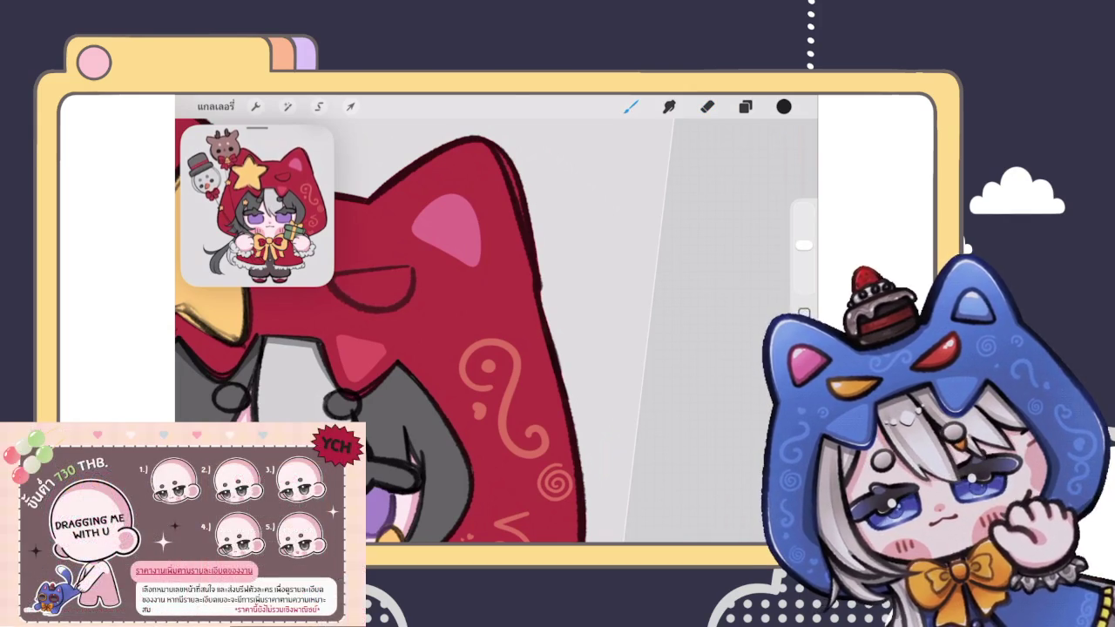
{"action": "scroll", "coordinate": [424, 321], "scroll_direction": "down", "scroll_amount": 5}
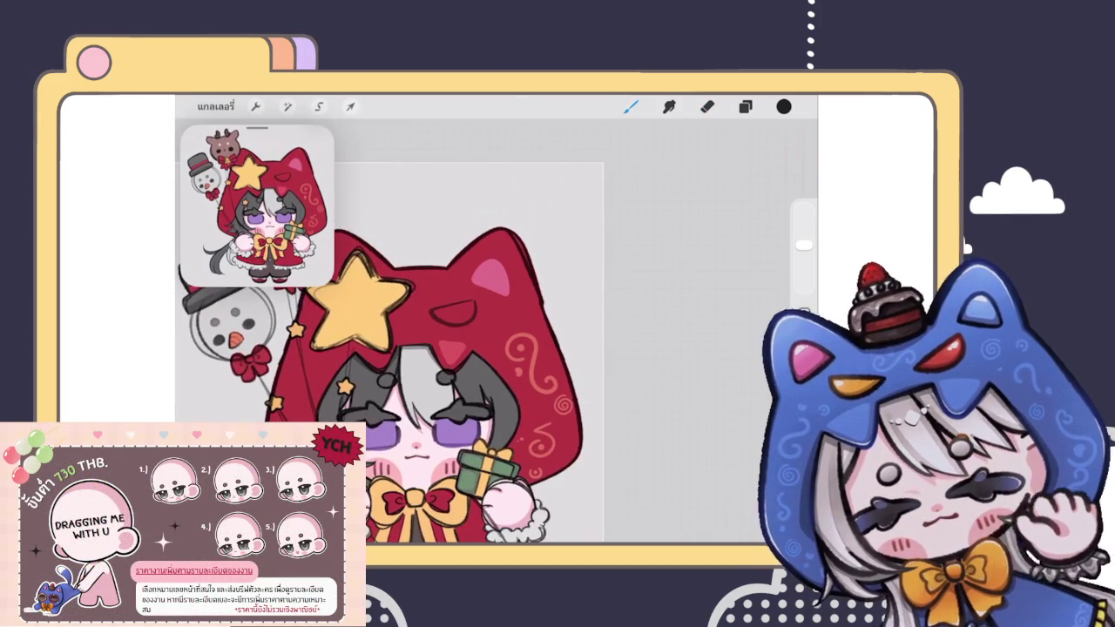
{"action": "scroll", "coordinate": [425, 320], "scroll_direction": "up", "scroll_amount": 5}
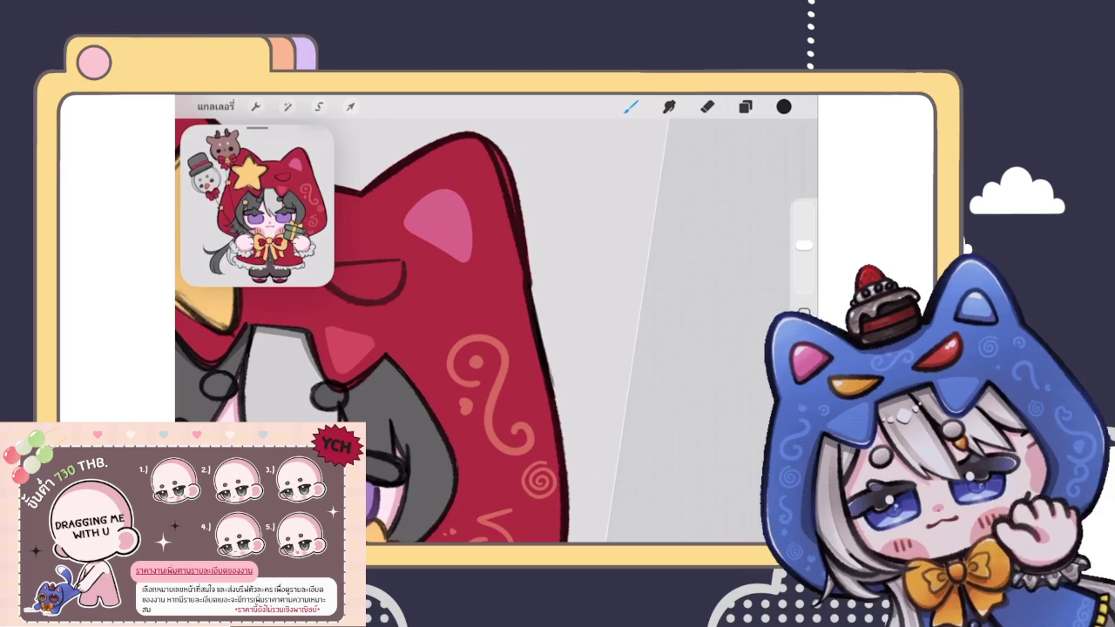
{"action": "scroll", "coordinate": [421, 319], "scroll_direction": "down", "scroll_amount": 5}
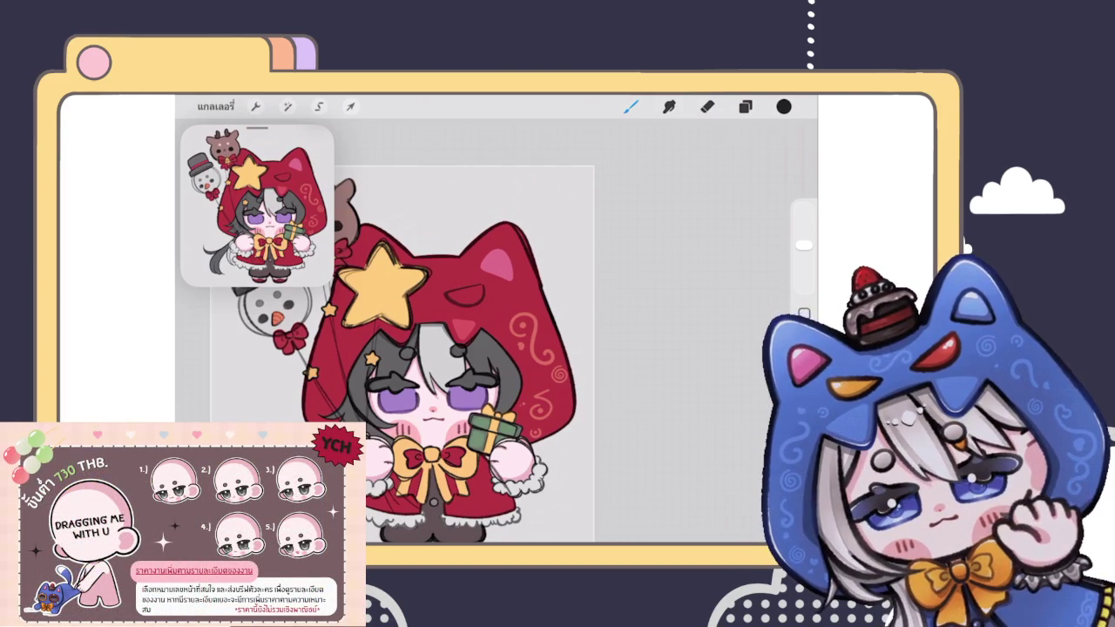
{"action": "scroll", "coordinate": [584, 341], "scroll_direction": "up", "scroll_amount": 2}
{"action": "scroll", "coordinate": [584, 340], "scroll_direction": "up", "scroll_amount": 3}
{"action": "scroll", "coordinate": [584, 341], "scroll_direction": "up", "scroll_amount": 2}
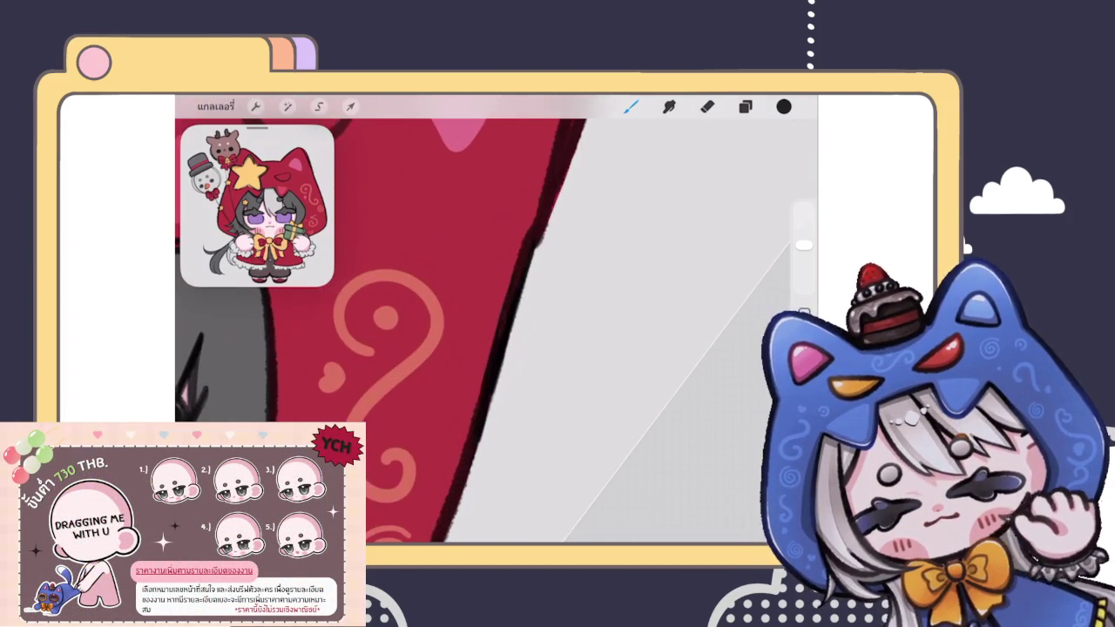
Step: Redraw the hood's right outline darker and thicker, undoing and redoing the stroke once
{"action": "left_click_drag", "start_coordinate": [539, 240], "coordinate": [514, 332]}
{"action": "key", "text": "ctrl+z"}
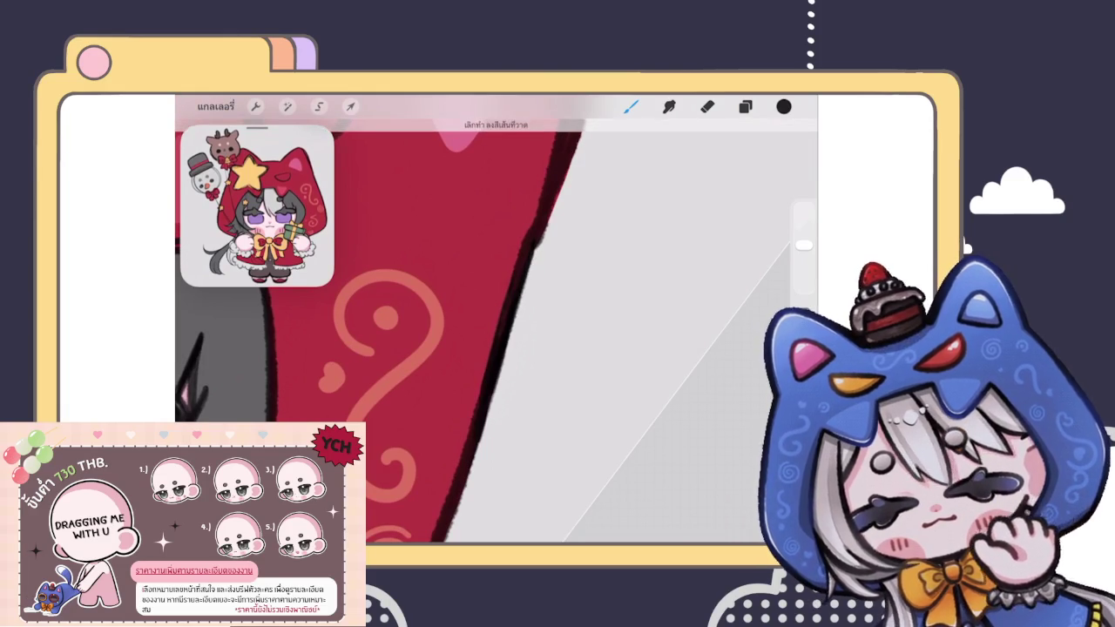
{"action": "key", "text": "ctrl+shift+z"}
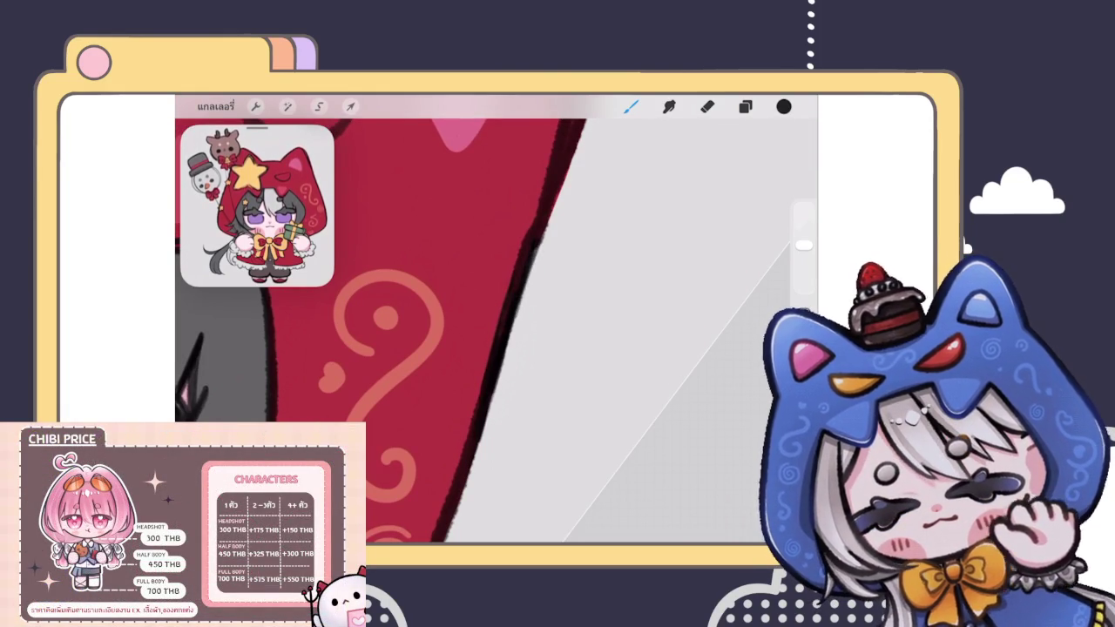
{"action": "mouse_move", "coordinate": [539, 204]}
{"action": "left_mouse_down"}
{"action": "mouse_move", "coordinate": [523, 248]}
{"action": "mouse_move", "coordinate": [529, 226]}
{"action": "left_mouse_up"}
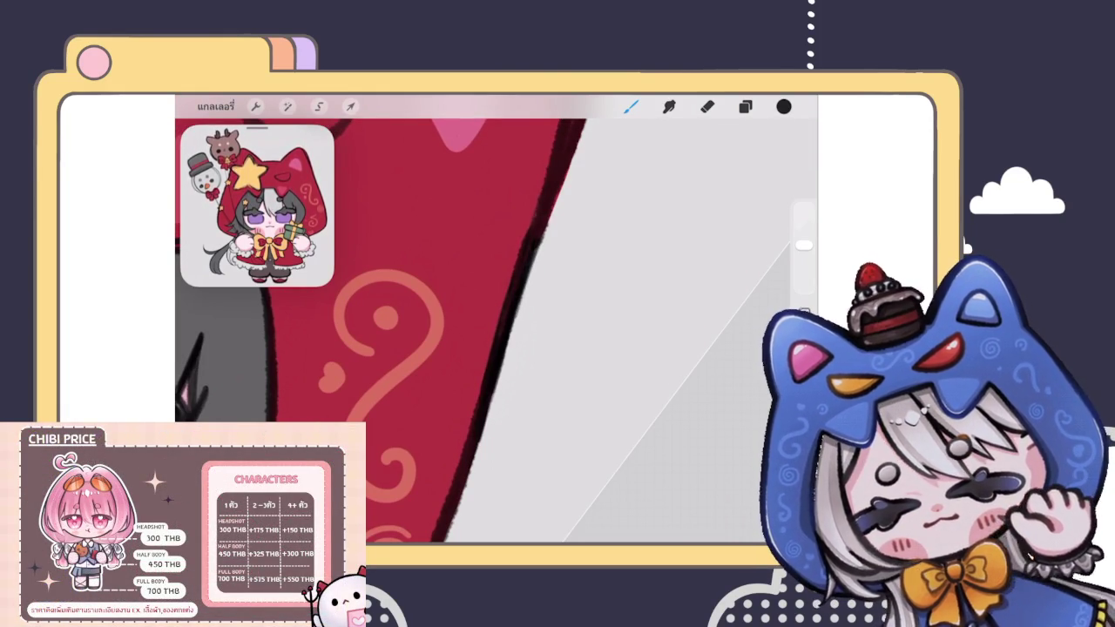
{"action": "scroll", "coordinate": [392, 331], "scroll_direction": "down", "scroll_amount": 3}
{"action": "scroll", "coordinate": [392, 331], "scroll_direction": "down", "scroll_amount": 3}
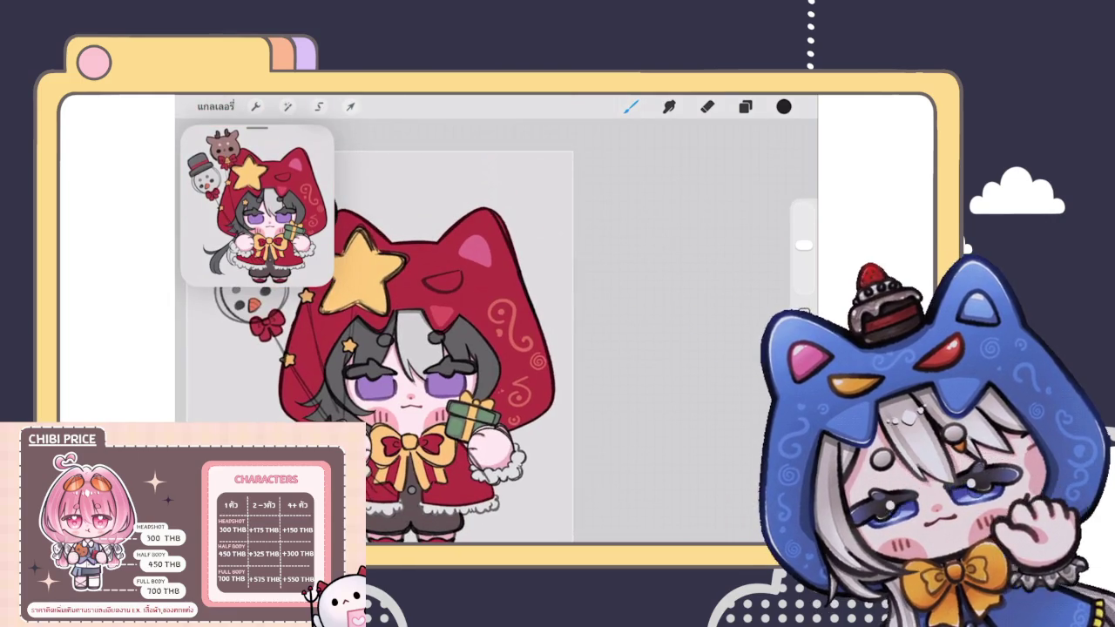
{"action": "scroll", "coordinate": [470, 314], "scroll_direction": "down", "scroll_amount": 3}
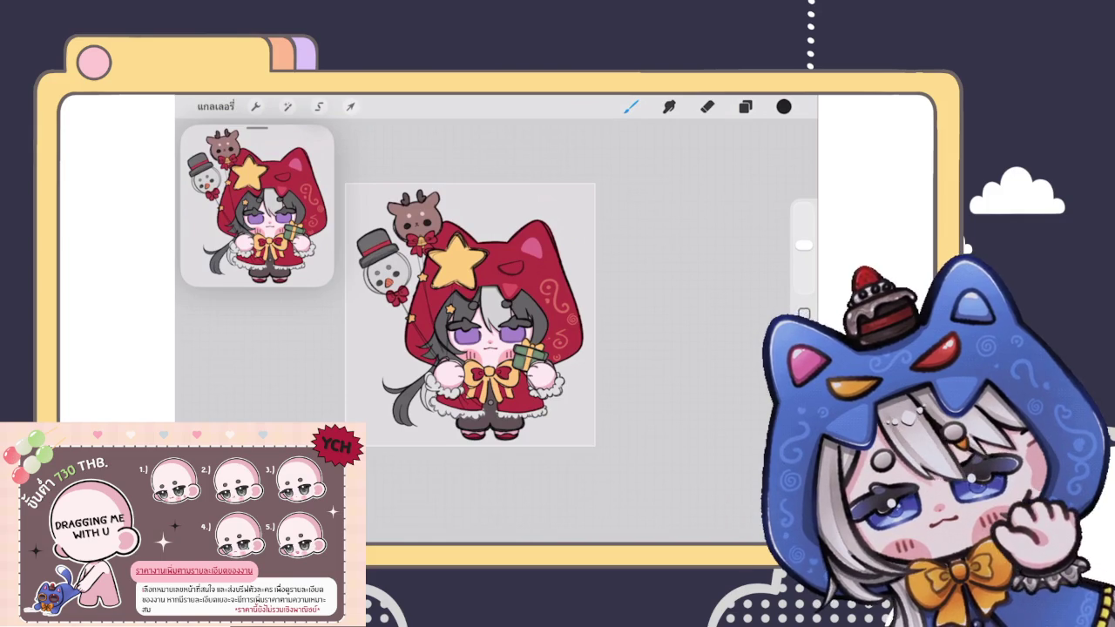
{"action": "scroll", "coordinate": [471, 331], "scroll_direction": "up", "scroll_amount": 5}
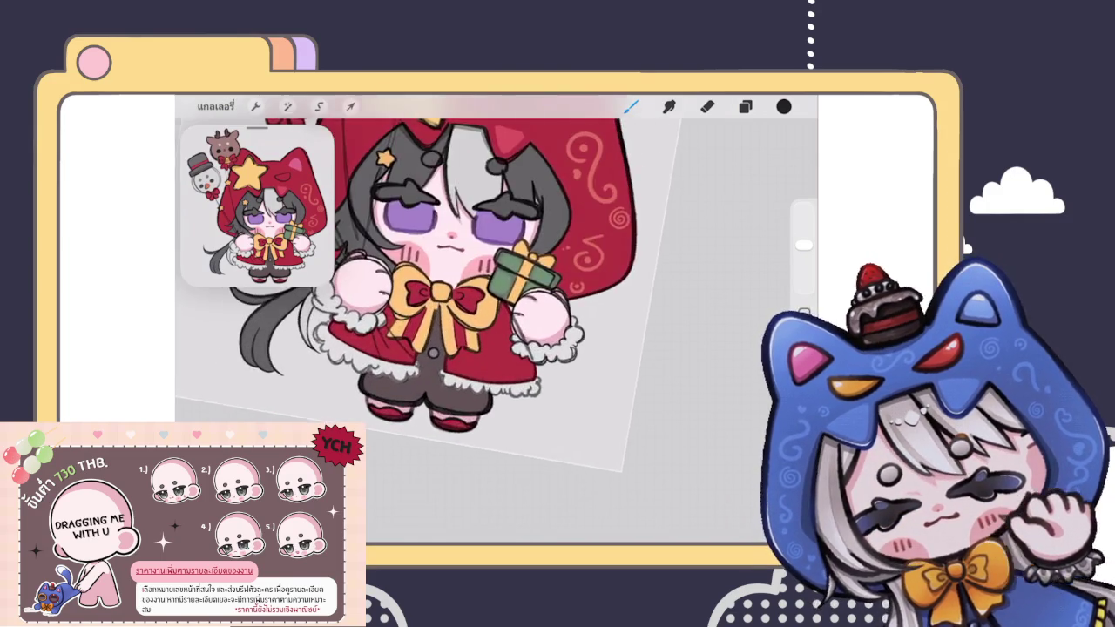
Step: Erase the grey sketch line across the pink mitten and stray marks by the fur cuff
{"action": "left_click", "coordinate": [745, 106]}
{"action": "left_click", "coordinate": [744, 107]}
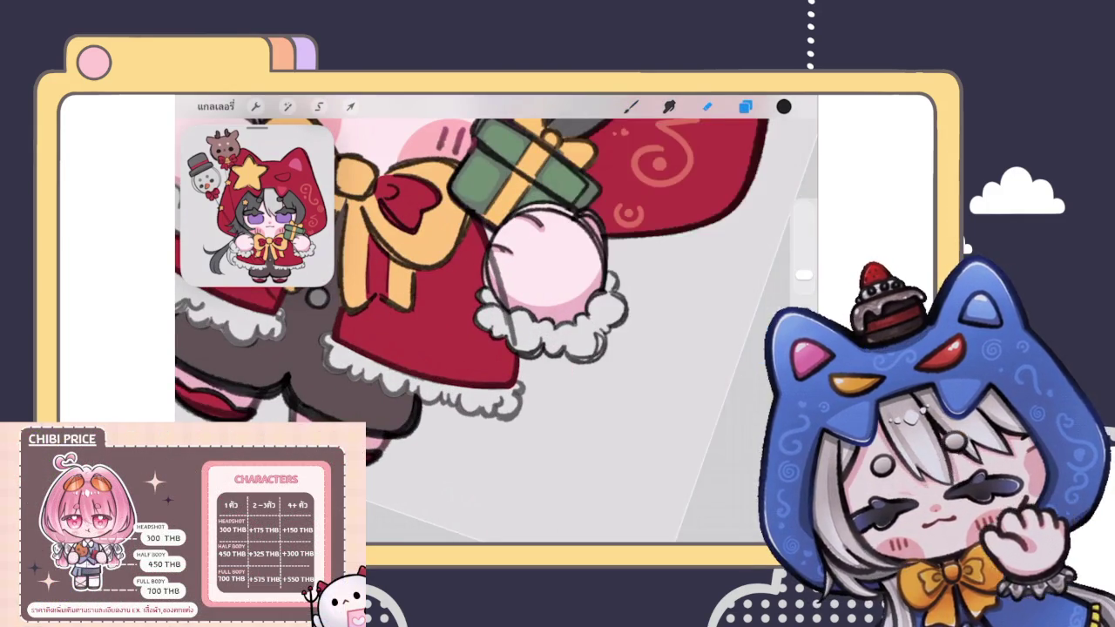
{"action": "left_click", "coordinate": [708, 106]}
{"action": "scroll", "coordinate": [522, 271], "scroll_direction": "up", "scroll_amount": 3}
{"action": "mouse_move", "coordinate": [523, 271]}
{"action": "left_mouse_down"}
{"action": "mouse_move", "coordinate": [521, 228]}
{"action": "mouse_move", "coordinate": [521, 292]}
{"action": "mouse_move", "coordinate": [548, 399]}
{"action": "left_mouse_up"}
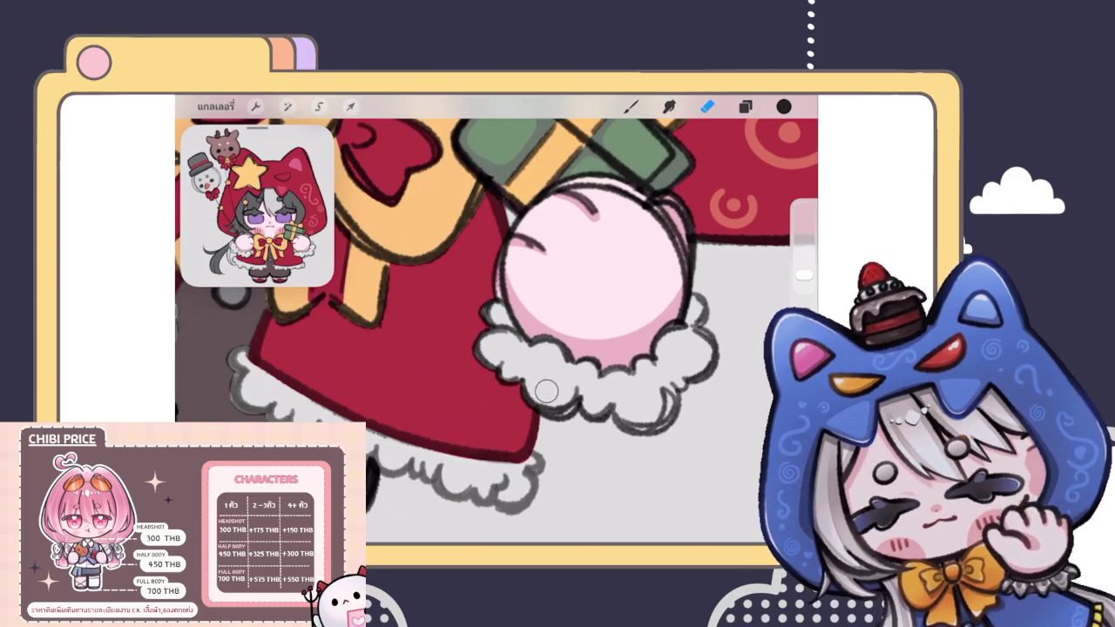
{"action": "left_click_drag", "start_coordinate": [515, 279], "coordinate": [514, 277]}
{"action": "left_click_drag", "start_coordinate": [534, 351], "coordinate": [540, 373]}
{"action": "scroll", "coordinate": [496, 318], "scroll_direction": "down", "scroll_amount": 5}
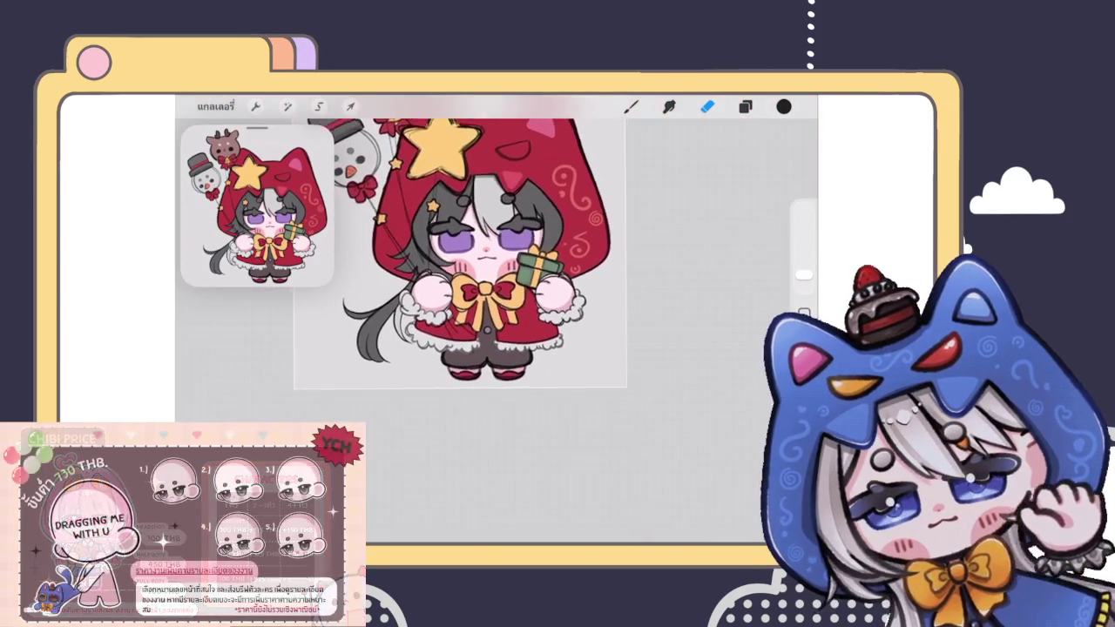
{"action": "scroll", "coordinate": [484, 270], "scroll_direction": "down", "scroll_amount": 2}
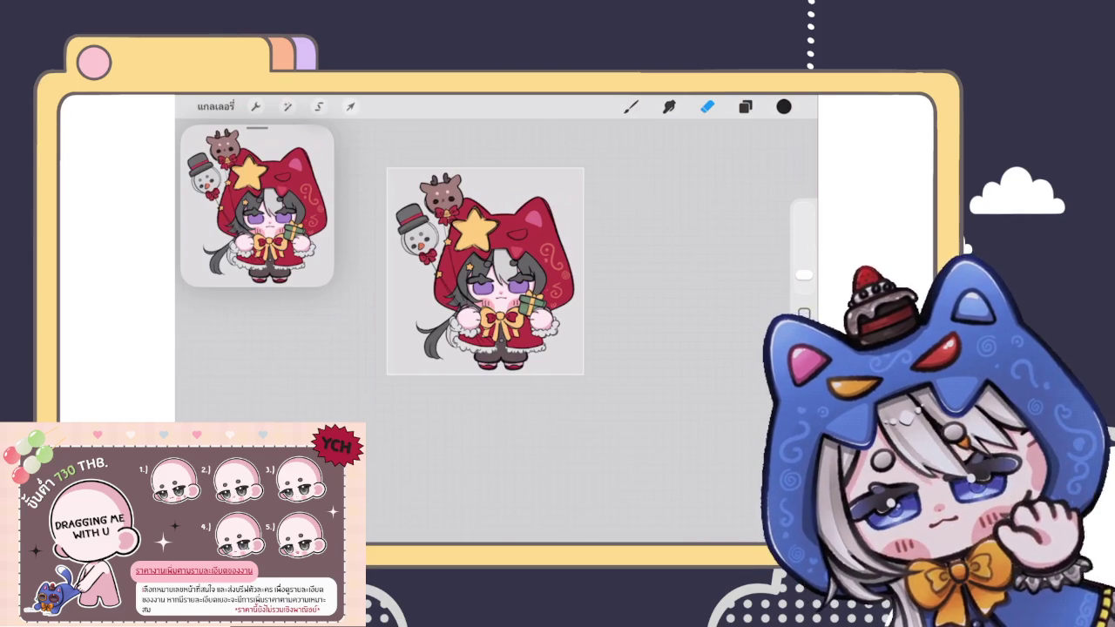
{"action": "scroll", "coordinate": [485, 271], "scroll_direction": "up", "scroll_amount": 5}
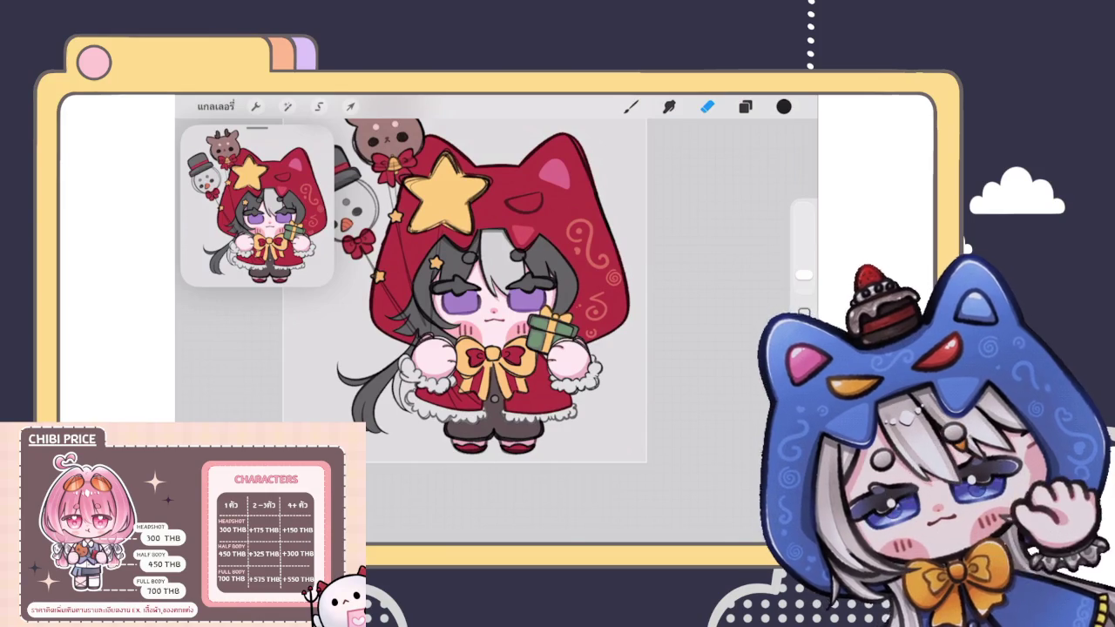
Step: Select the sketch-line layer เลเยอร์ 60 in the Layers panel
{"action": "scroll", "coordinate": [493, 287], "scroll_direction": "up", "scroll_amount": 5}
{"action": "left_click", "coordinate": [745, 106]}
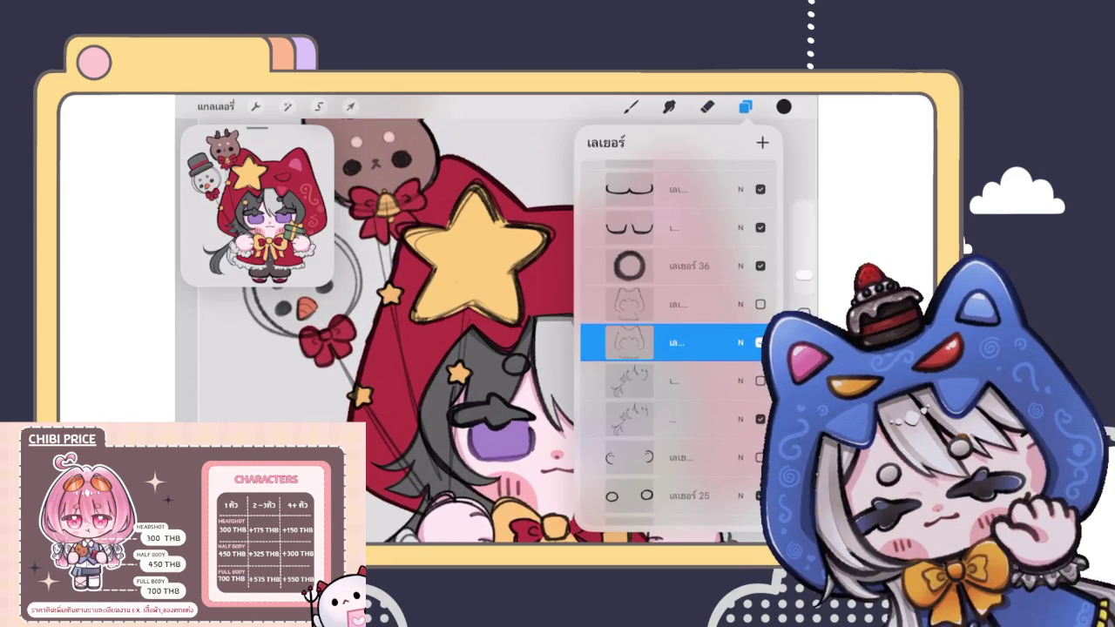
{"action": "left_click", "coordinate": [706, 106]}
{"action": "scroll", "coordinate": [492, 331], "scroll_direction": "down", "scroll_amount": 5}
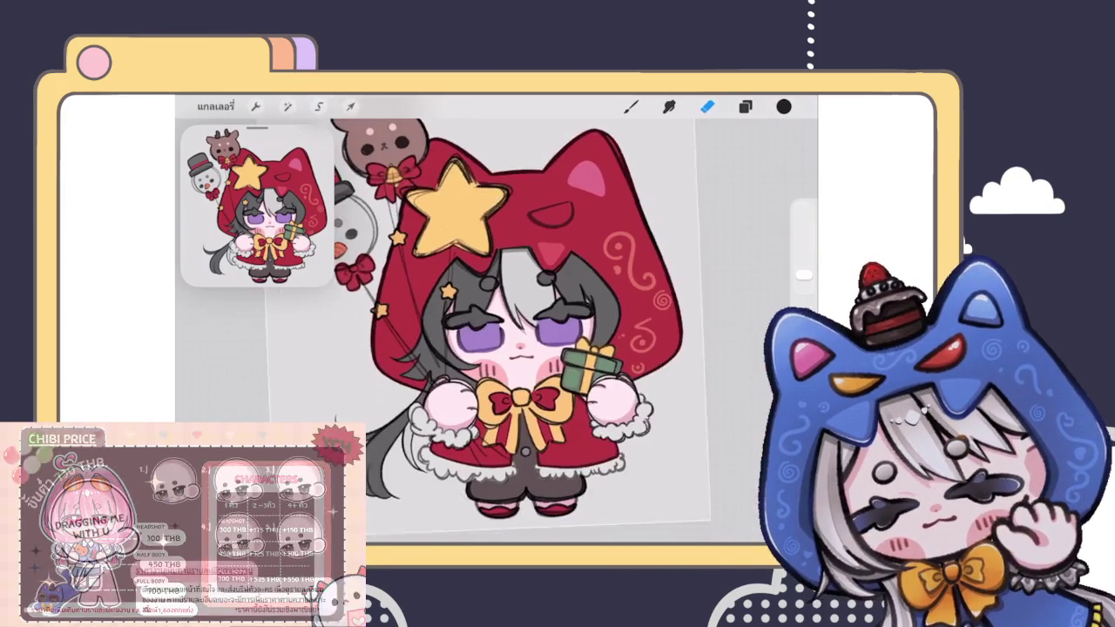
{"action": "scroll", "coordinate": [492, 322], "scroll_direction": "up", "scroll_amount": 3}
{"action": "left_click", "coordinate": [745, 106]}
{"action": "left_click", "coordinate": [688, 380]}
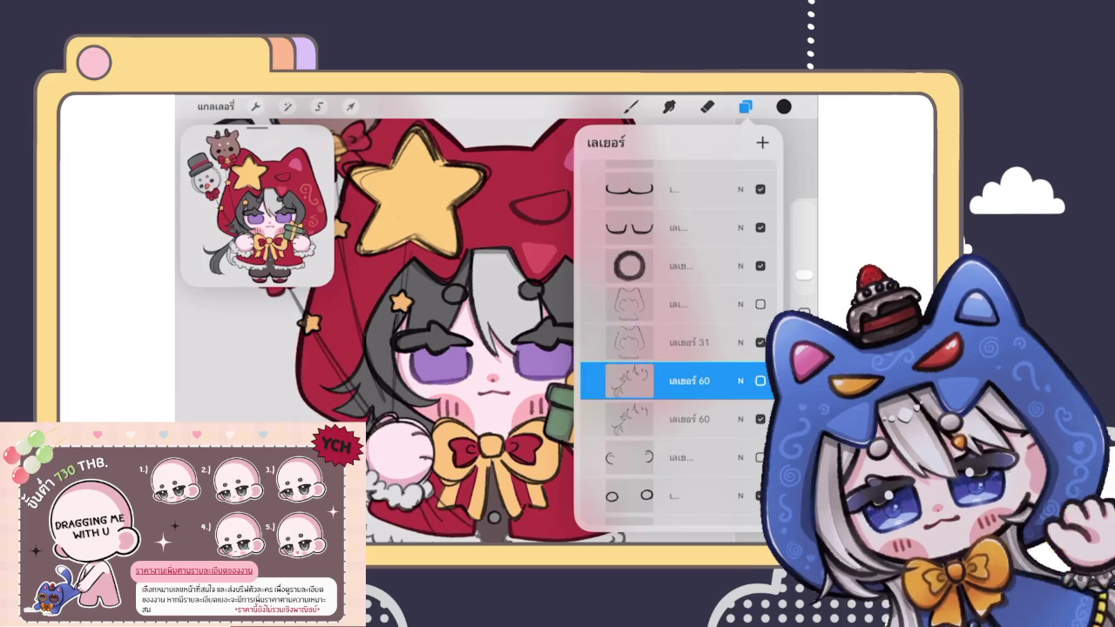
{"action": "left_click", "coordinate": [707, 106]}
Step: Switch to Freehand selection and place its first point at the hair strand
{"action": "scroll", "coordinate": [540, 331], "scroll_direction": "up", "scroll_amount": 3}
{"action": "scroll", "coordinate": [540, 331], "scroll_direction": "up", "scroll_amount": 3}
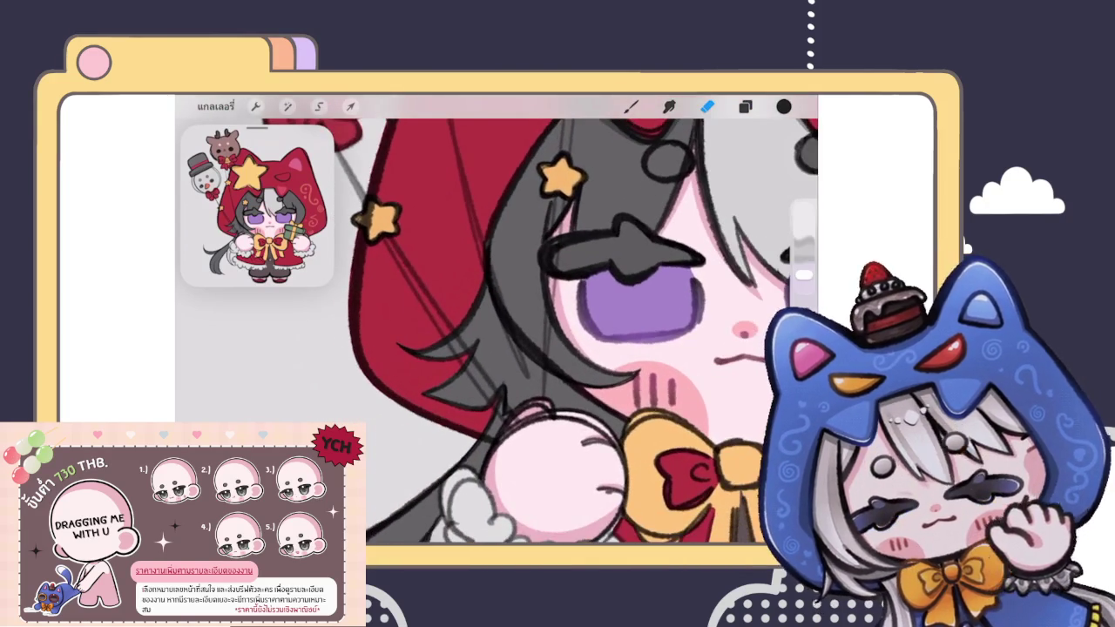
{"action": "scroll", "coordinate": [567, 331], "scroll_direction": "up", "scroll_amount": 2}
{"action": "scroll", "coordinate": [567, 331], "scroll_direction": "up", "scroll_amount": 1}
{"action": "scroll", "coordinate": [566, 331], "scroll_direction": "up", "scroll_amount": 1}
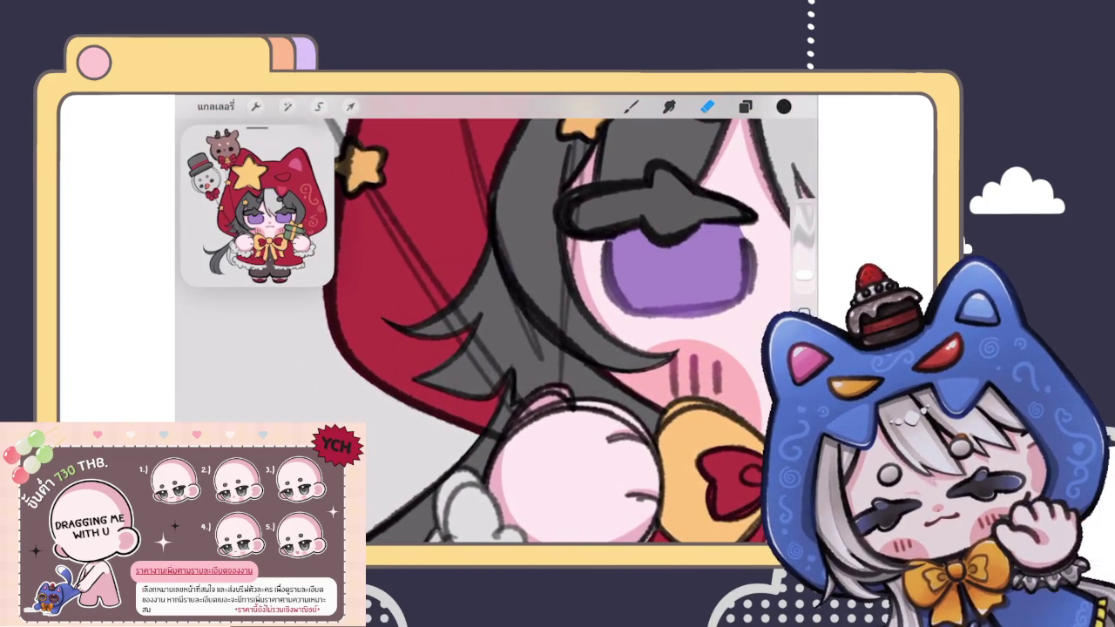
{"action": "left_click", "coordinate": [319, 106]}
{"action": "left_click", "coordinate": [485, 221]}
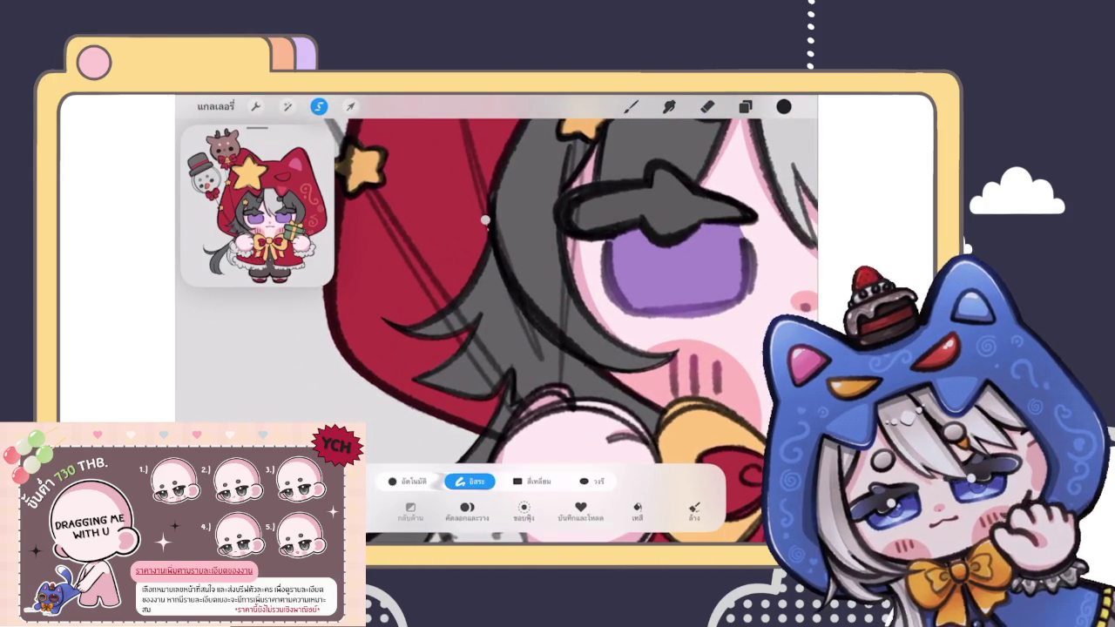
Step: Trace a freehand selection around the hair beside the eye and copy it onto a new layer
{"action": "mouse_move", "coordinate": [485, 220]}
{"action": "left_mouse_down"}
{"action": "mouse_move", "coordinate": [523, 356]}
{"action": "mouse_move", "coordinate": [513, 406]}
{"action": "left_mouse_up"}
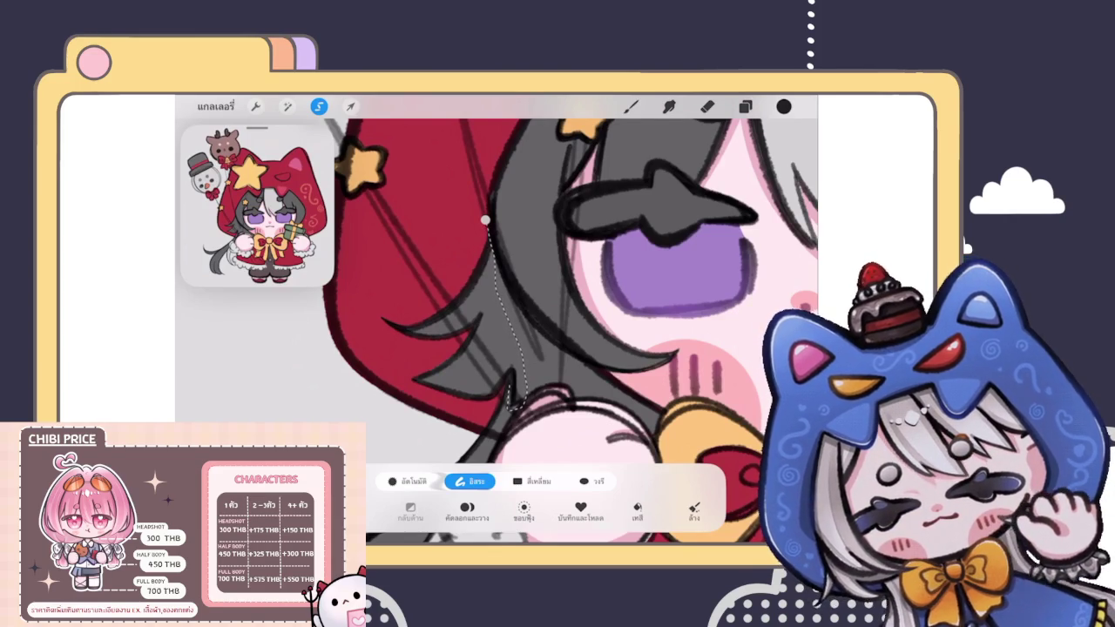
{"action": "left_click_drag", "start_coordinate": [512, 406], "coordinate": [421, 233]}
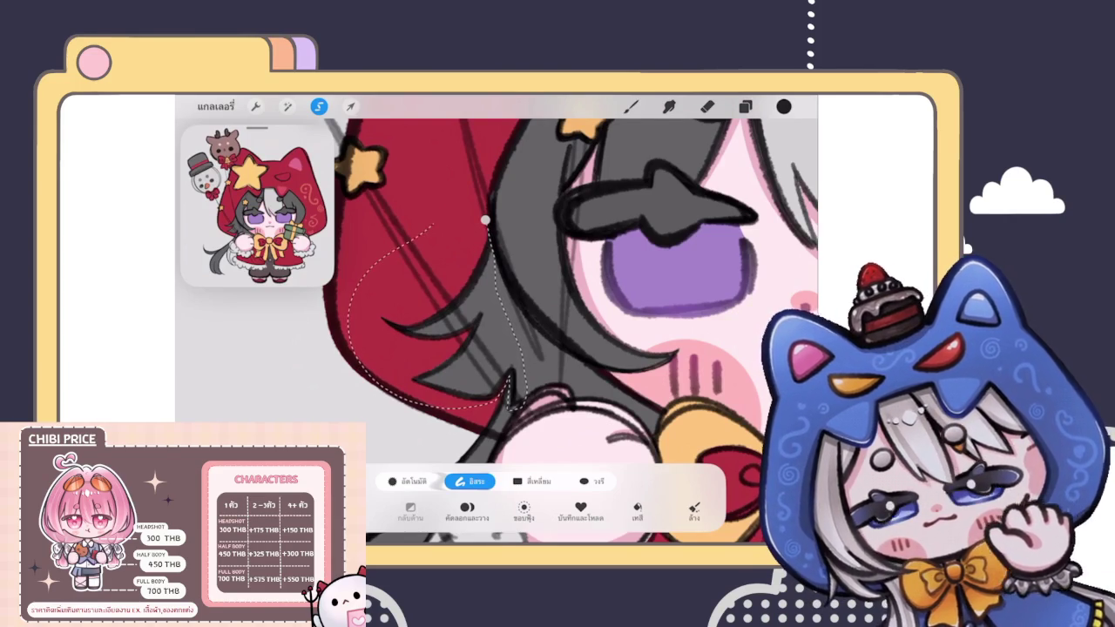
{"action": "left_click", "coordinate": [467, 510]}
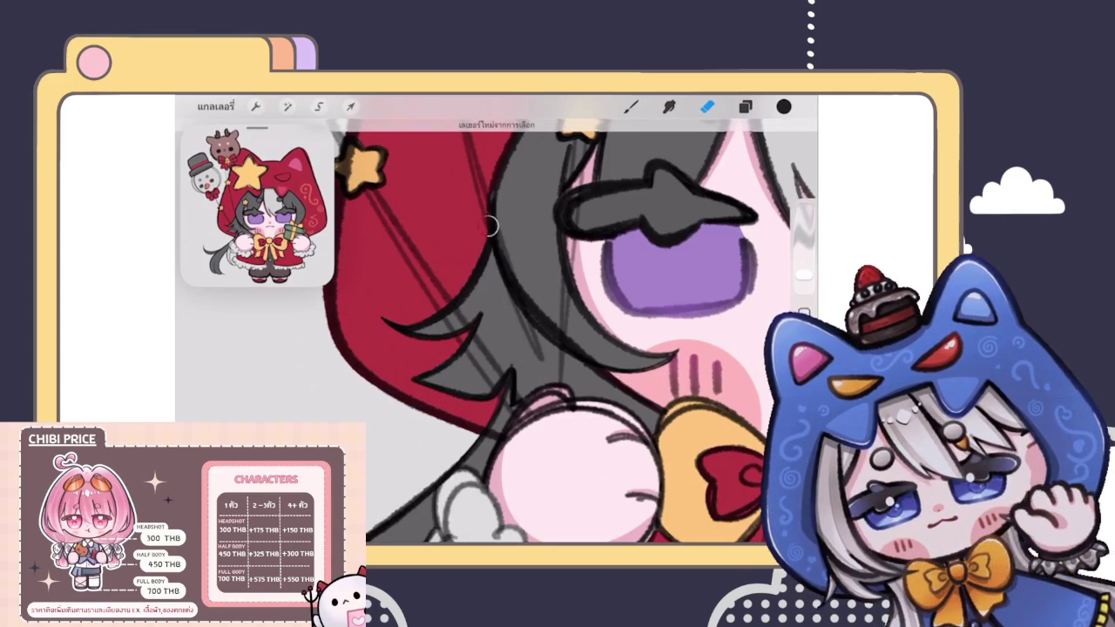
{"action": "scroll", "coordinate": [503, 204], "scroll_direction": "down", "scroll_amount": 5}
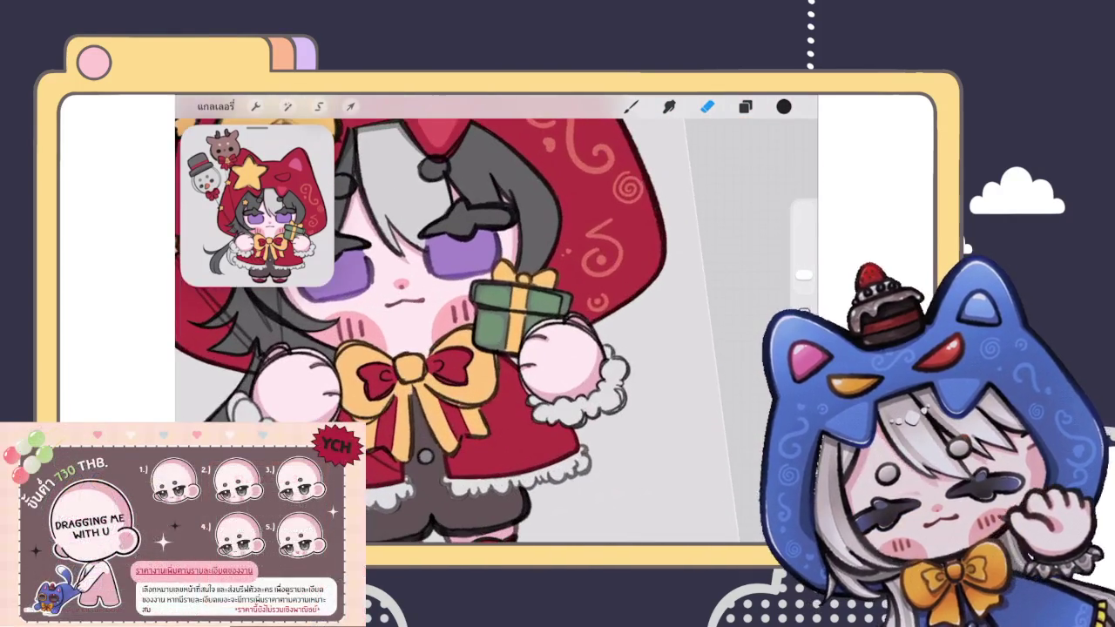
{"action": "left_click", "coordinate": [745, 107]}
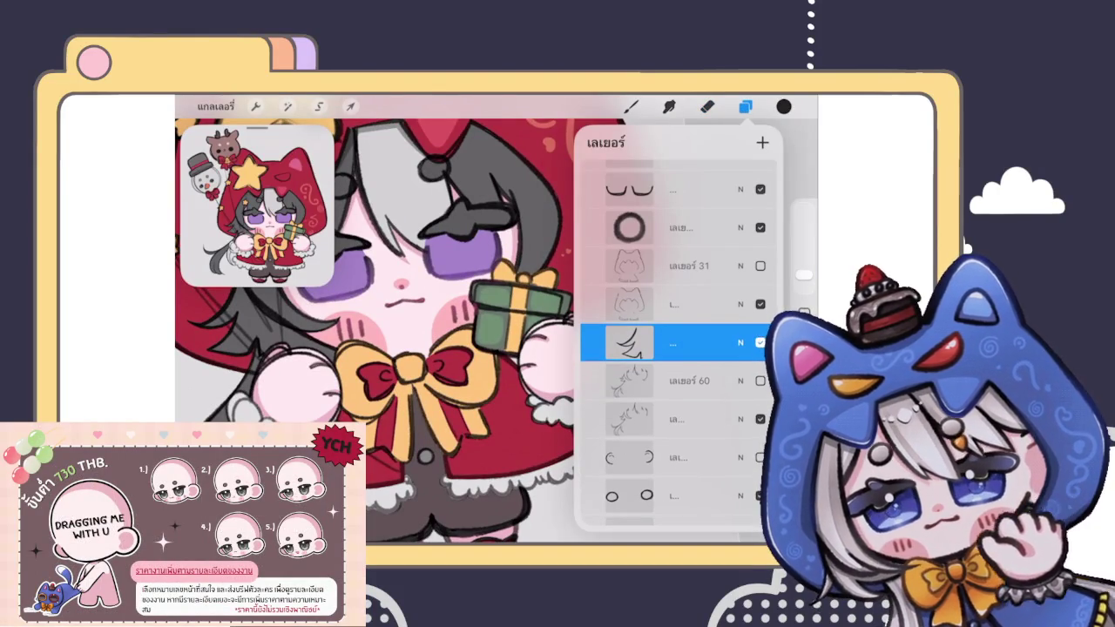
Step: Move the hand and gift up and left beside the yellow bow, fine-nudging its final position
{"action": "left_click", "coordinate": [350, 106]}
{"action": "left_click_drag", "start_coordinate": [544, 327], "coordinate": [557, 342]}
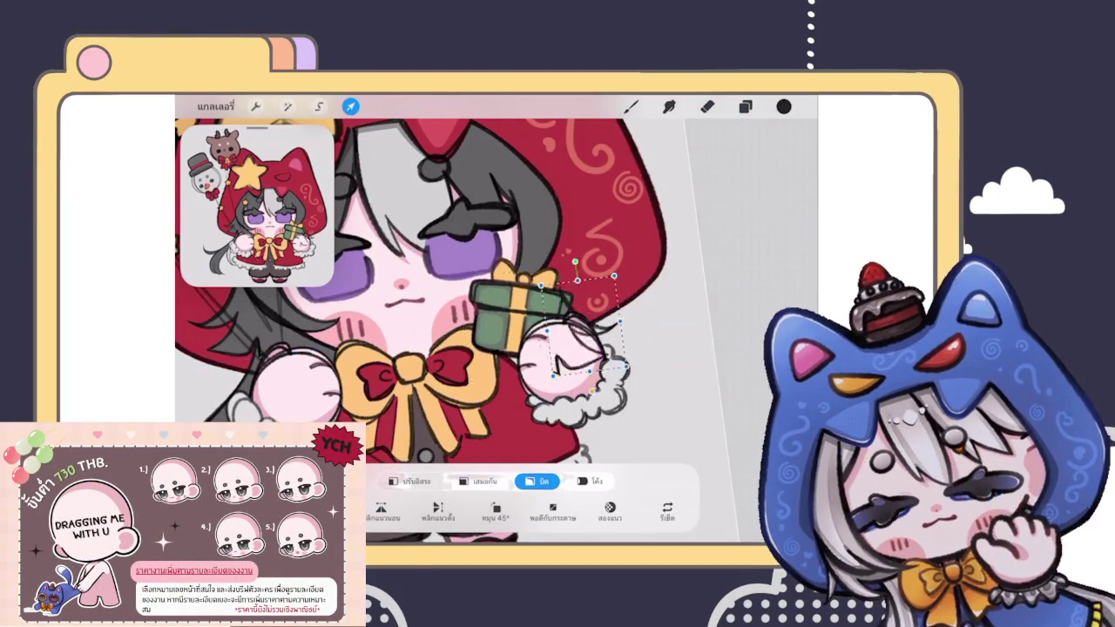
{"action": "scroll", "coordinate": [566, 349], "scroll_direction": "down", "scroll_amount": 3}
{"action": "scroll", "coordinate": [584, 353], "scroll_direction": "down", "scroll_amount": 2}
{"action": "scroll", "coordinate": [601, 357], "scroll_direction": "down", "scroll_amount": 2}
{"action": "left_click_drag", "start_coordinate": [624, 340], "coordinate": [616, 303]}
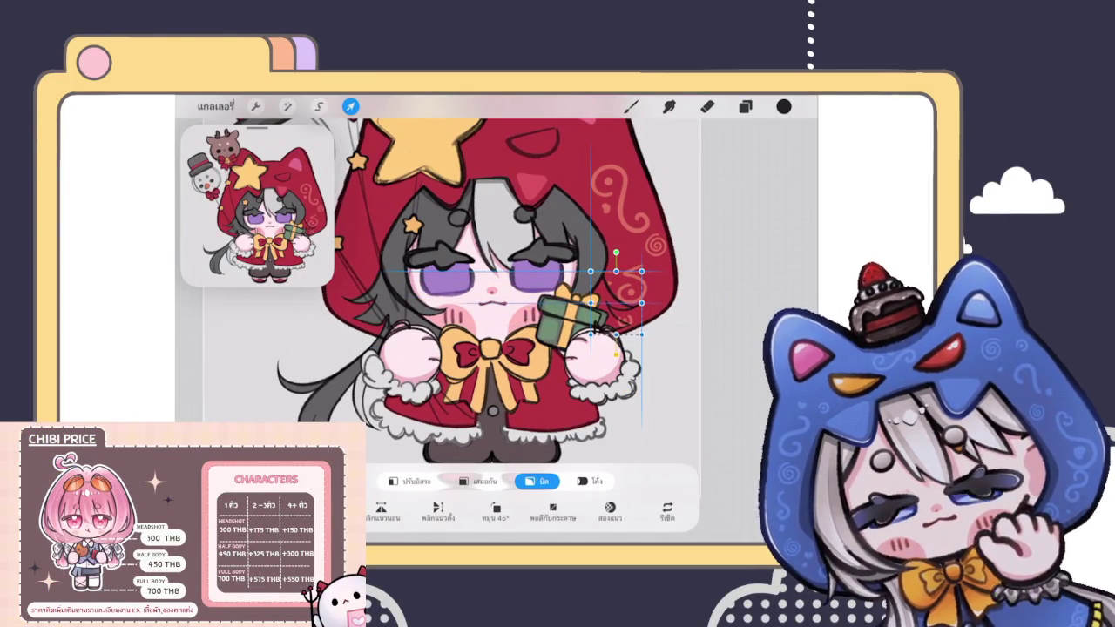
{"action": "left_click_drag", "start_coordinate": [616, 303], "coordinate": [616, 300]}
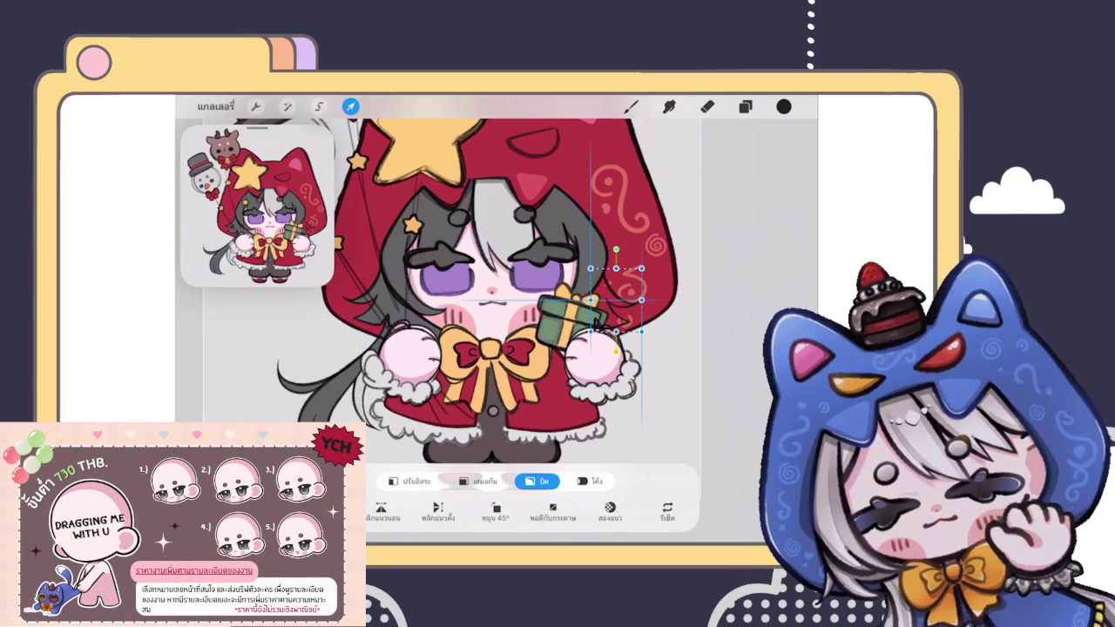
{"action": "left_click_drag", "start_coordinate": [616, 301], "coordinate": [616, 305]}
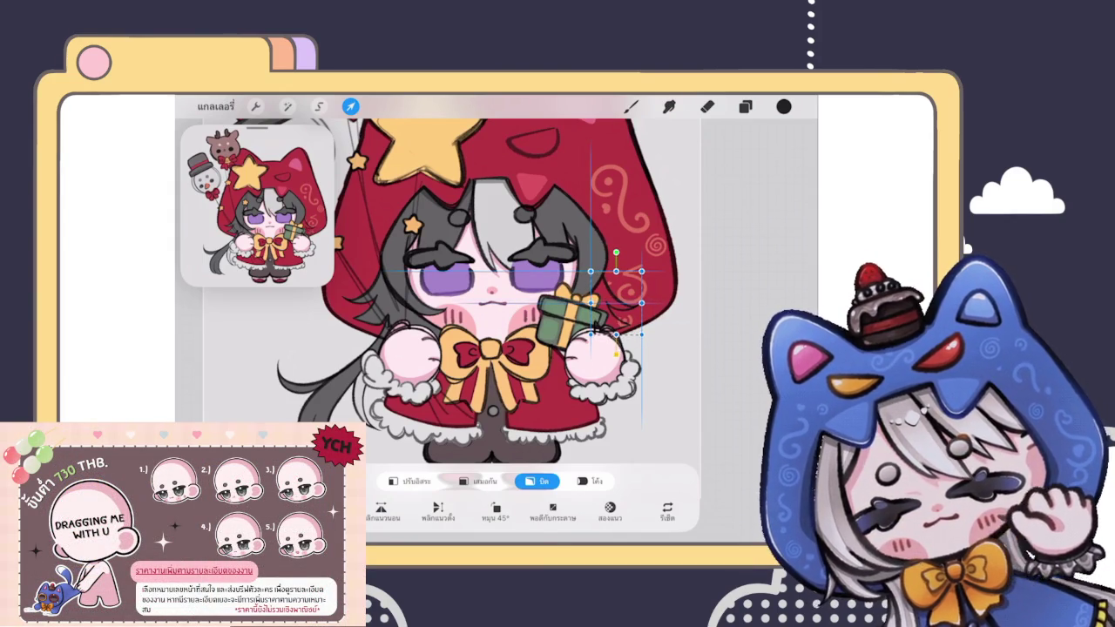
{"action": "left_click", "coordinate": [631, 106]}
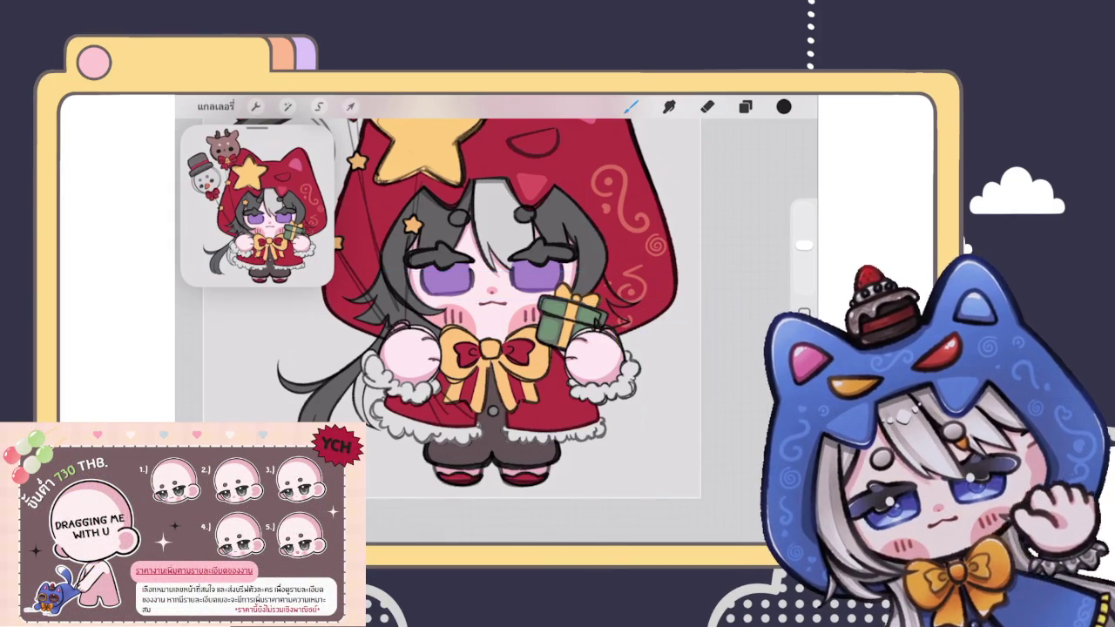
{"action": "scroll", "coordinate": [521, 259], "scroll_direction": "down", "scroll_amount": 3}
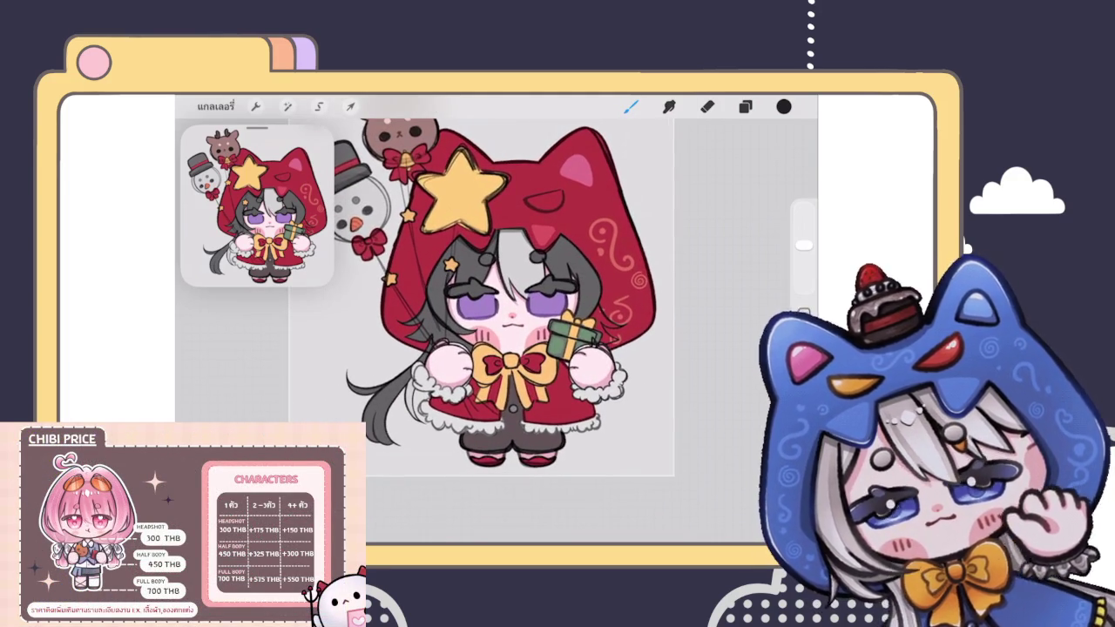
Step: Nudge the gift slightly higher with Transform
{"action": "left_click", "coordinate": [350, 106]}
{"action": "left_click_drag", "start_coordinate": [570, 336], "coordinate": [571, 334]}
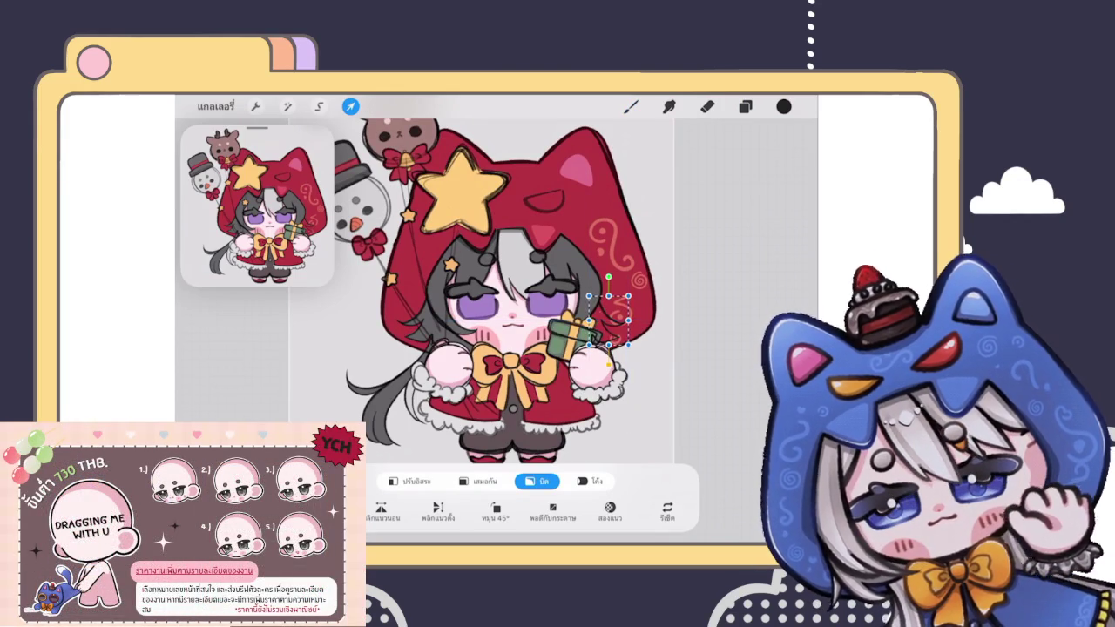
{"action": "left_click", "coordinate": [631, 106]}
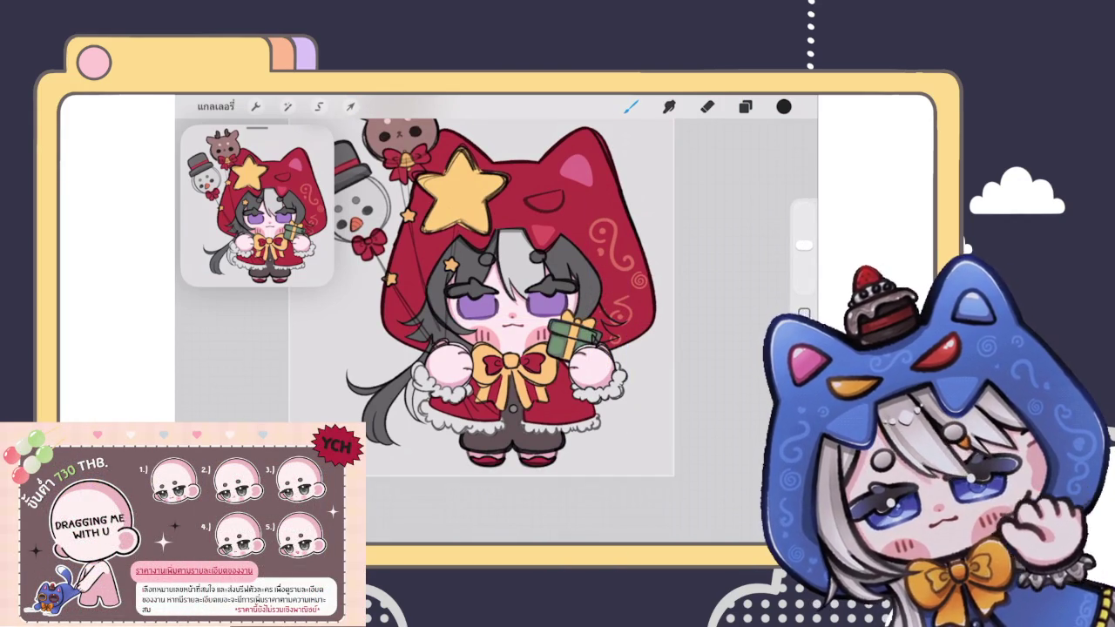
{"action": "left_click", "coordinate": [350, 106]}
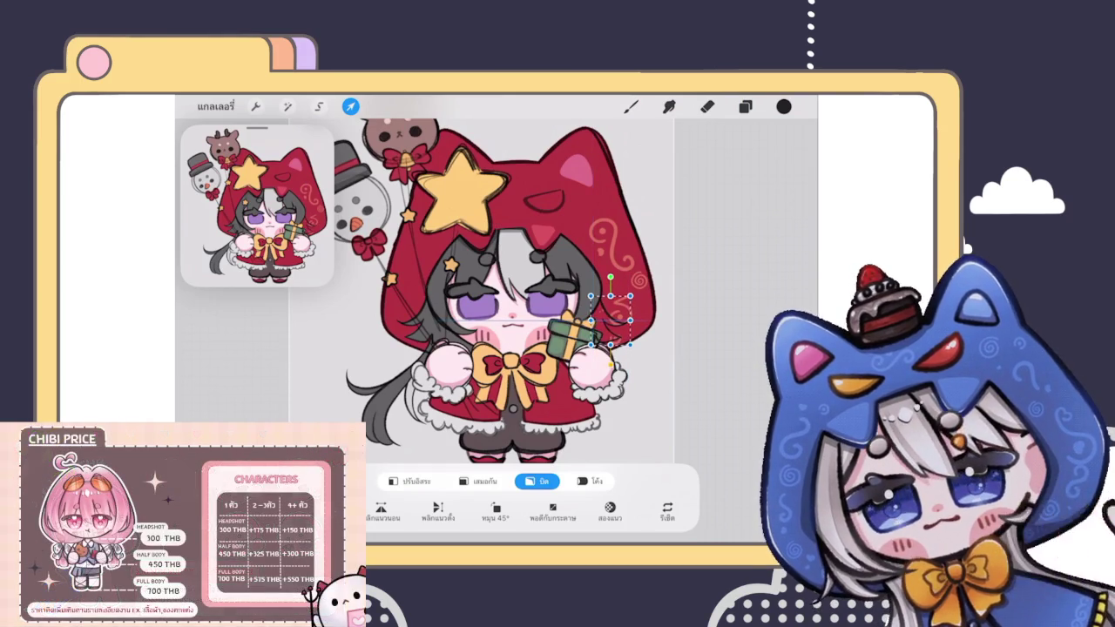
{"action": "left_click", "coordinate": [350, 106]}
Step: Add a new empty layer, เลเยอร์ 63, above the current one
{"action": "left_click", "coordinate": [745, 107]}
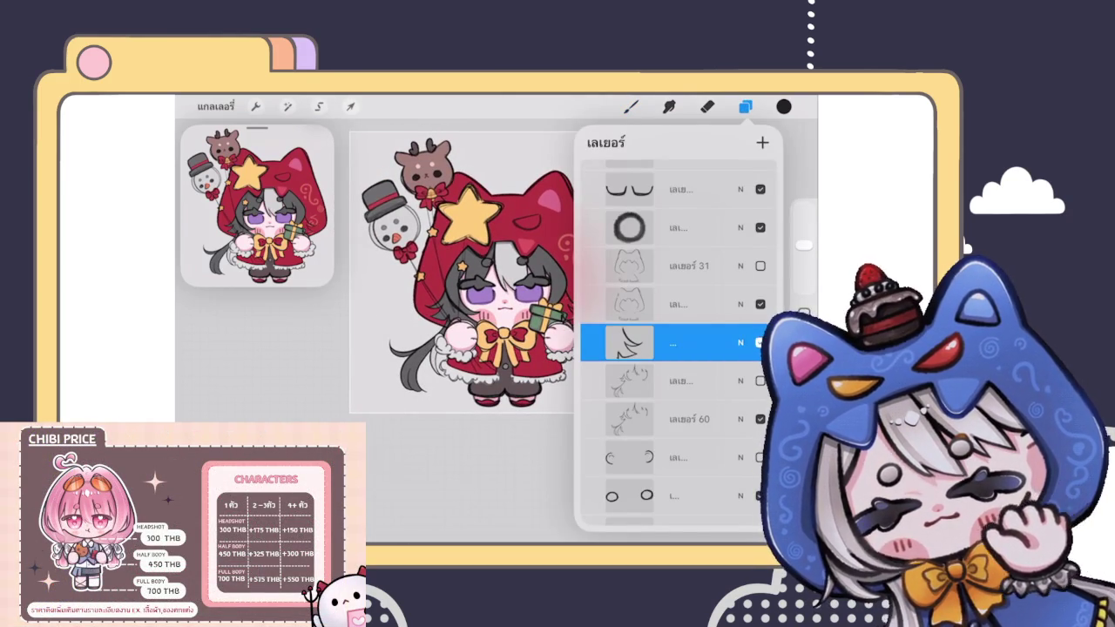
{"action": "scroll", "coordinate": [408, 274], "scroll_direction": "up", "scroll_amount": 3}
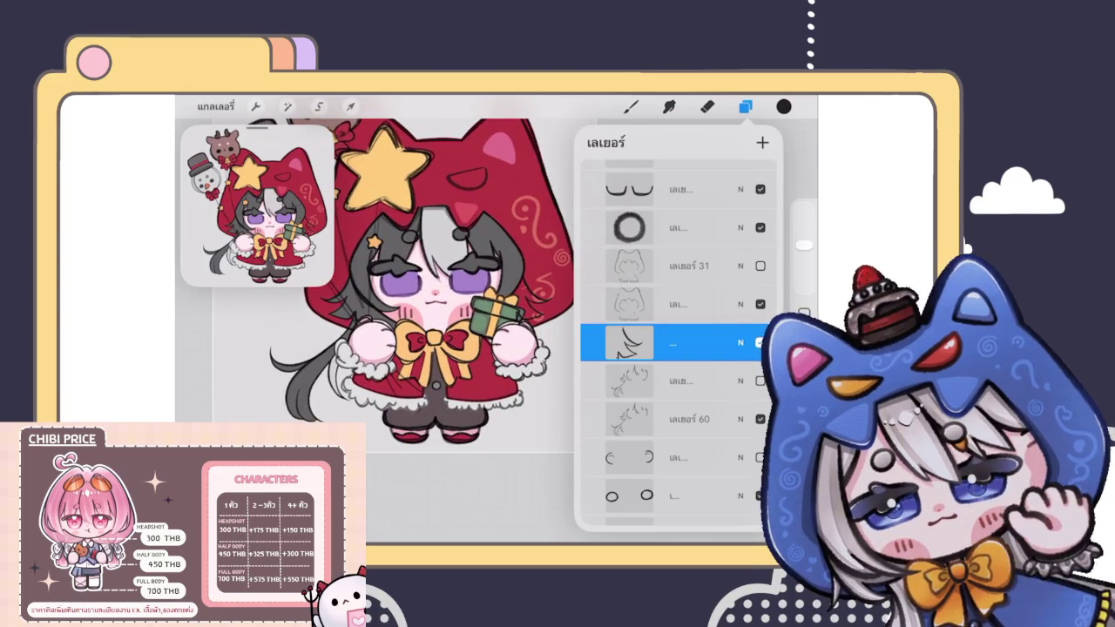
{"action": "scroll", "coordinate": [436, 287], "scroll_direction": "down", "scroll_amount": 3}
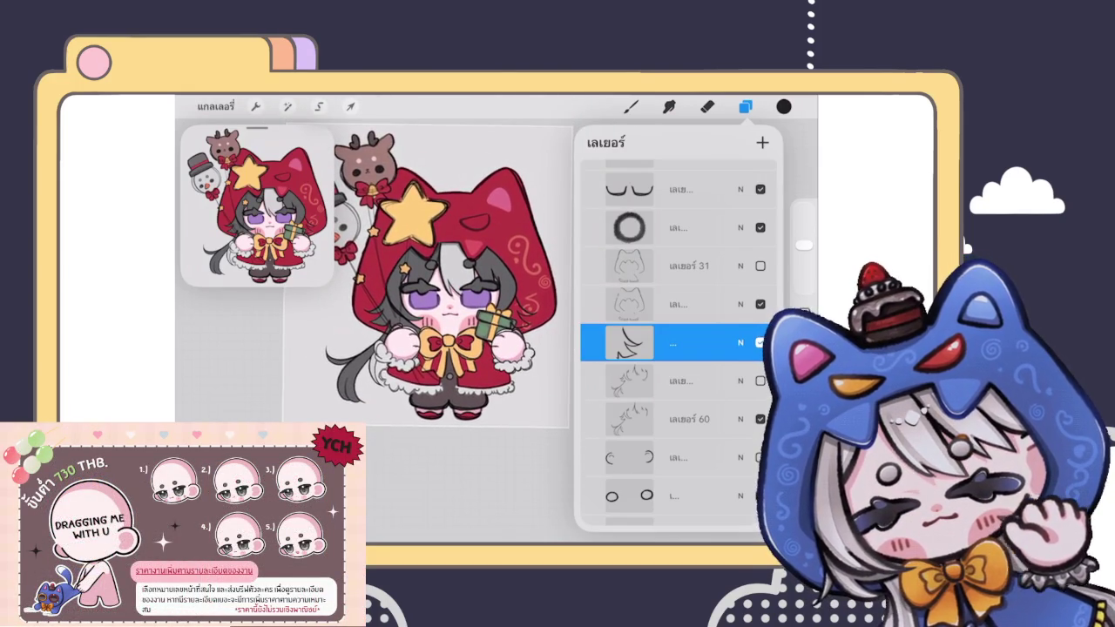
{"action": "scroll", "coordinate": [443, 277], "scroll_direction": "up", "scroll_amount": 2}
{"action": "scroll", "coordinate": [418, 278], "scroll_direction": "up", "scroll_amount": 2}
{"action": "scroll", "coordinate": [418, 278], "scroll_direction": "up", "scroll_amount": 1}
{"action": "scroll", "coordinate": [418, 279], "scroll_direction": "up", "scroll_amount": 1}
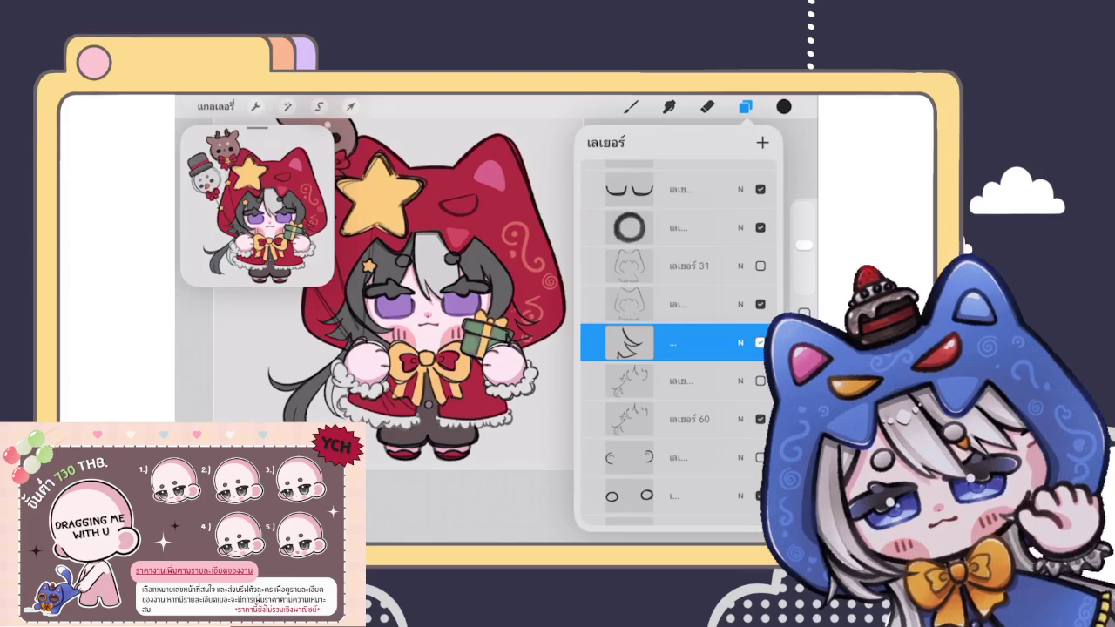
{"action": "scroll", "coordinate": [418, 296], "scroll_direction": "up", "scroll_amount": 1}
{"action": "scroll", "coordinate": [418, 297], "scroll_direction": "up", "scroll_amount": 1}
{"action": "scroll", "coordinate": [418, 297], "scroll_direction": "down", "scroll_amount": 2}
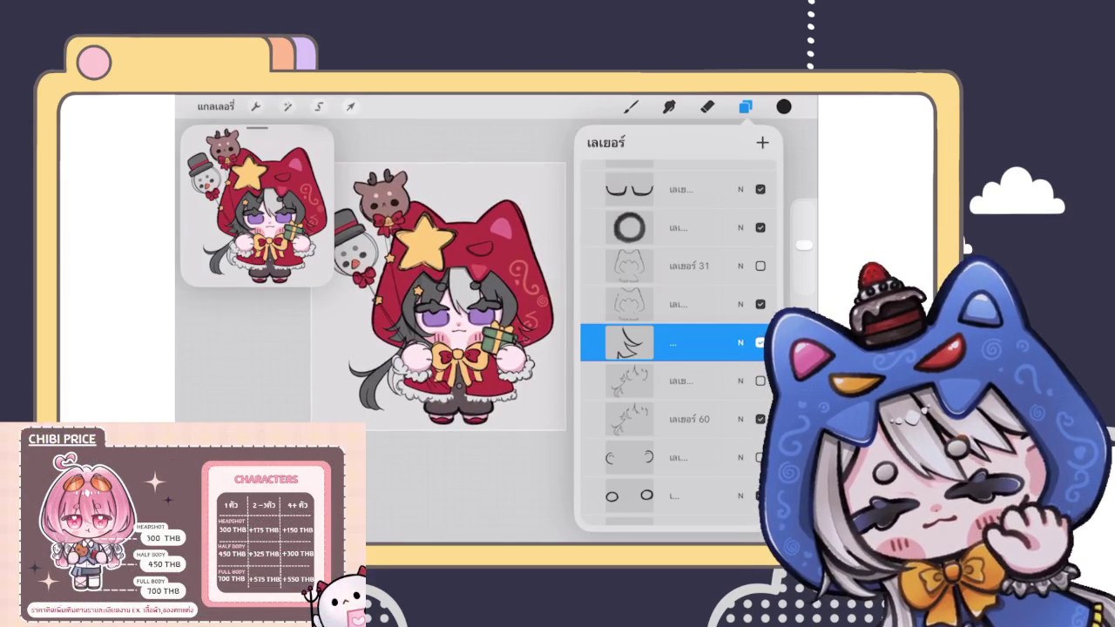
{"action": "scroll", "coordinate": [418, 297], "scroll_direction": "up", "scroll_amount": 3}
{"action": "left_click", "coordinate": [763, 142]}
{"action": "scroll", "coordinate": [375, 331], "scroll_direction": "up", "scroll_amount": 1}
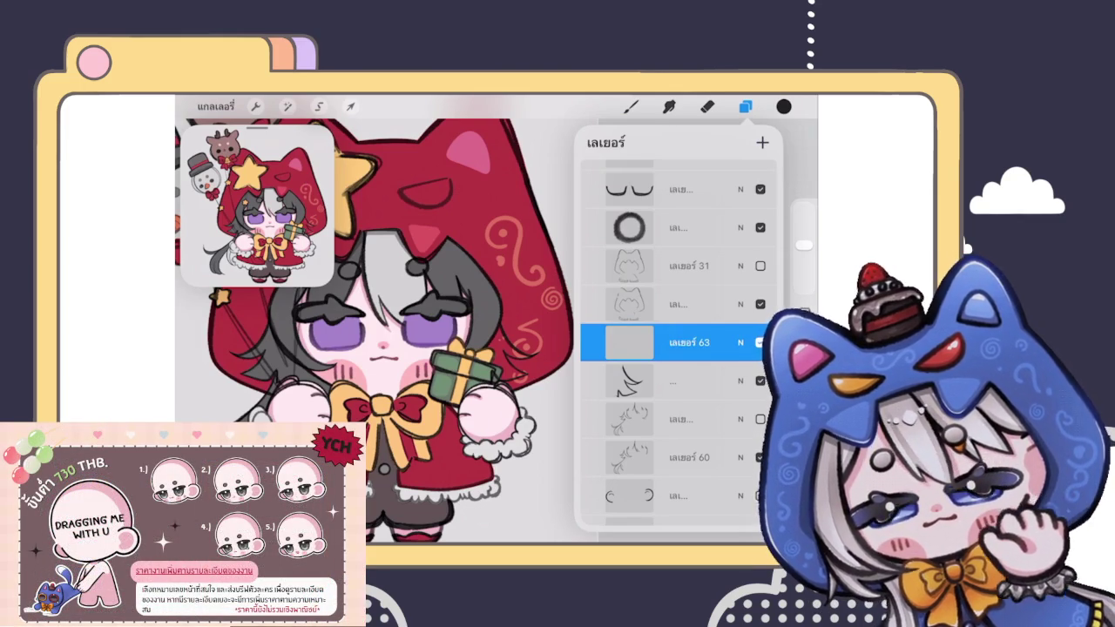
Step: Close the Layers panel and zoom around the canvas to check the drawing
{"action": "left_click", "coordinate": [631, 106]}
{"action": "scroll", "coordinate": [461, 331], "scroll_direction": "up", "scroll_amount": 5}
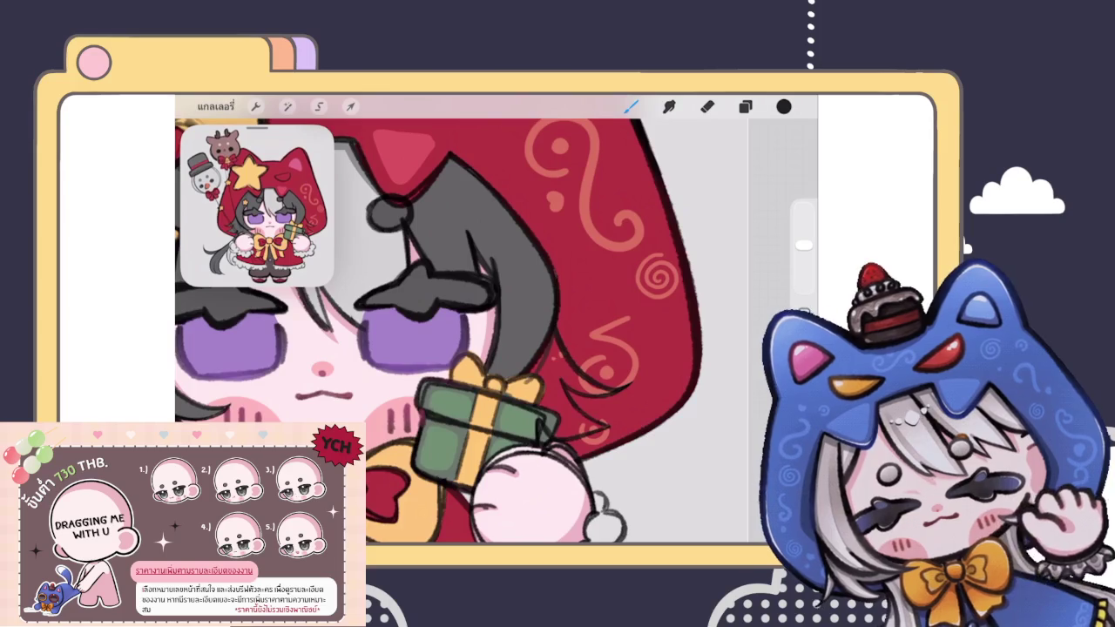
{"action": "scroll", "coordinate": [461, 331], "scroll_direction": "down", "scroll_amount": 3}
{"action": "scroll", "coordinate": [436, 331], "scroll_direction": "down", "scroll_amount": 5}
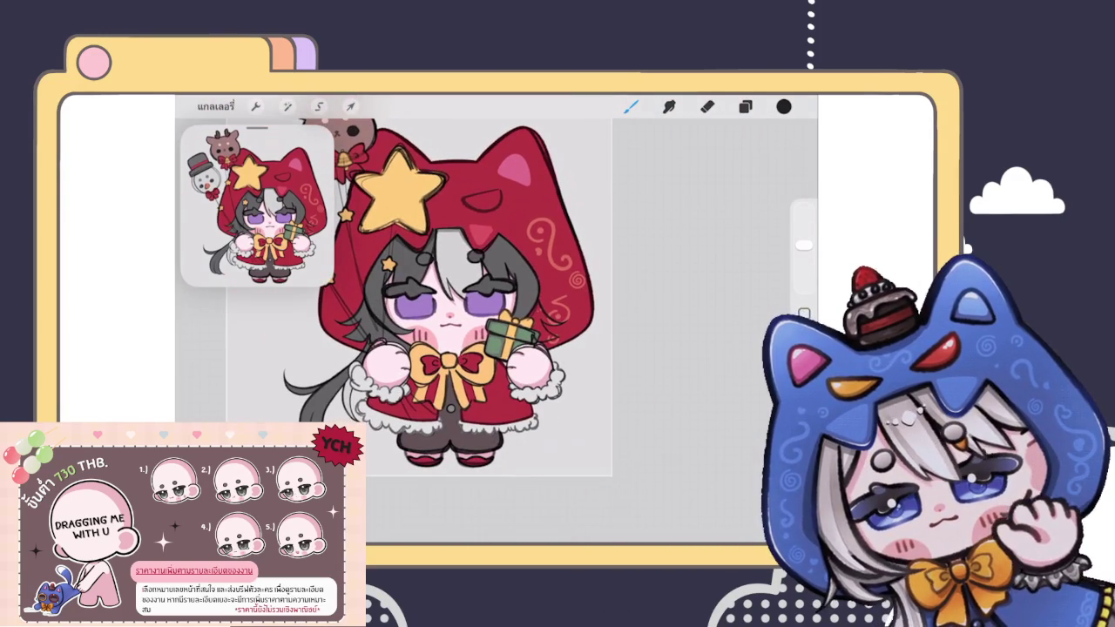
{"action": "scroll", "coordinate": [444, 331], "scroll_direction": "up", "scroll_amount": 5}
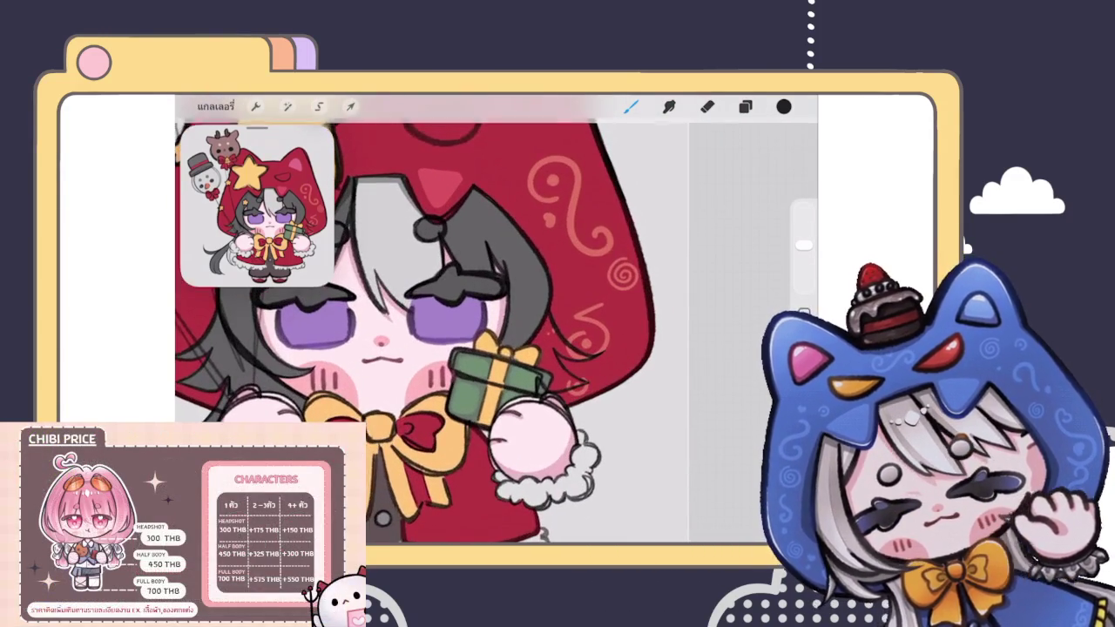
{"action": "scroll", "coordinate": [436, 331], "scroll_direction": "down", "scroll_amount": 5}
Step: Switch to the Eraser, look over the drawing again, and return to the Gallery
{"action": "key", "text": "e"}
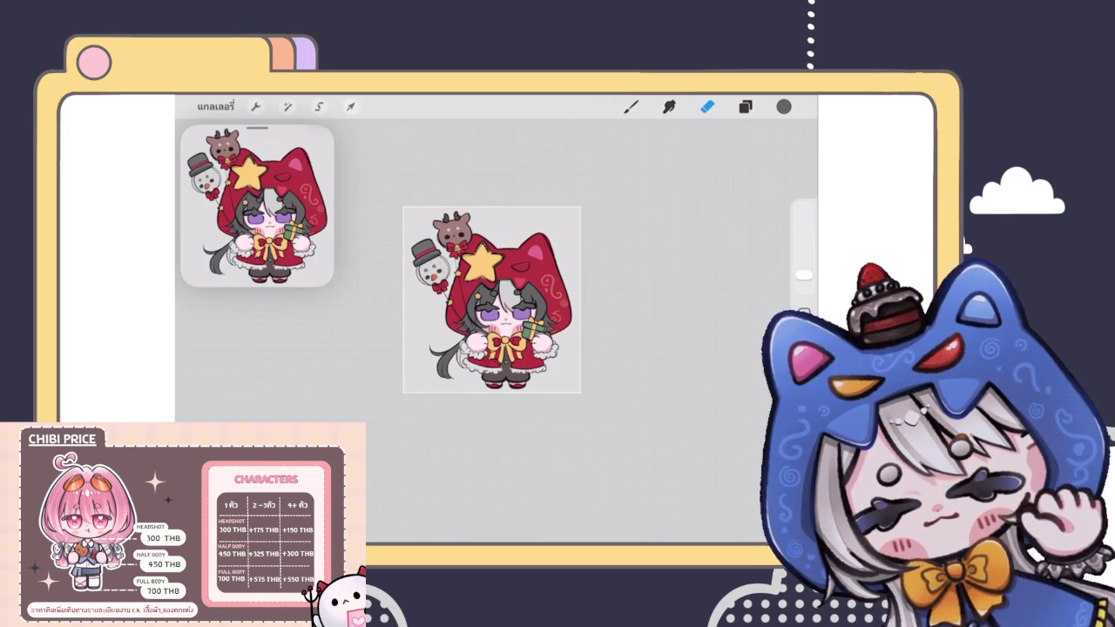
{"action": "scroll", "coordinate": [492, 300], "scroll_direction": "up", "scroll_amount": 3}
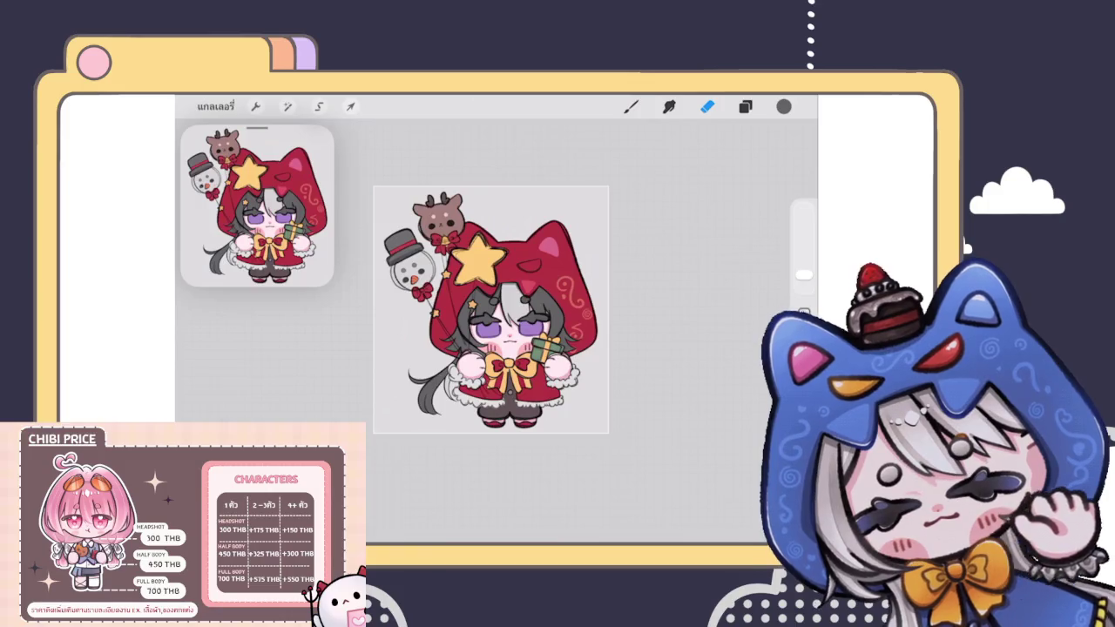
{"action": "scroll", "coordinate": [495, 310], "scroll_direction": "down", "scroll_amount": 2}
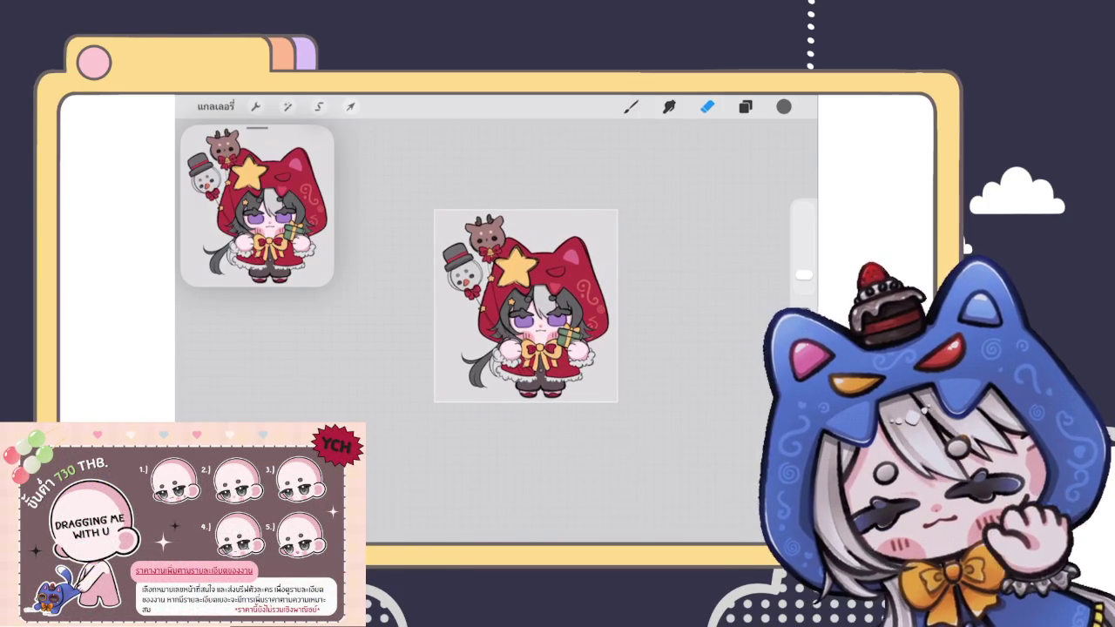
{"action": "left_click", "coordinate": [216, 106]}
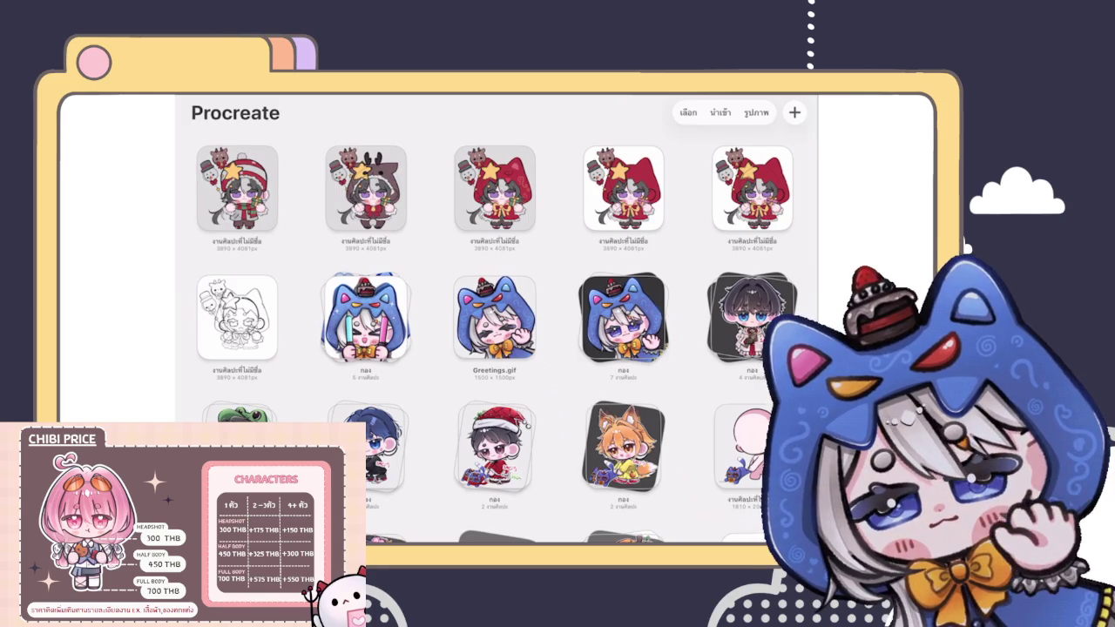
Step: Open the striped-beanie and scarf chibi artwork from the top-left gallery thumbnail
{"action": "left_click", "coordinate": [237, 188]}
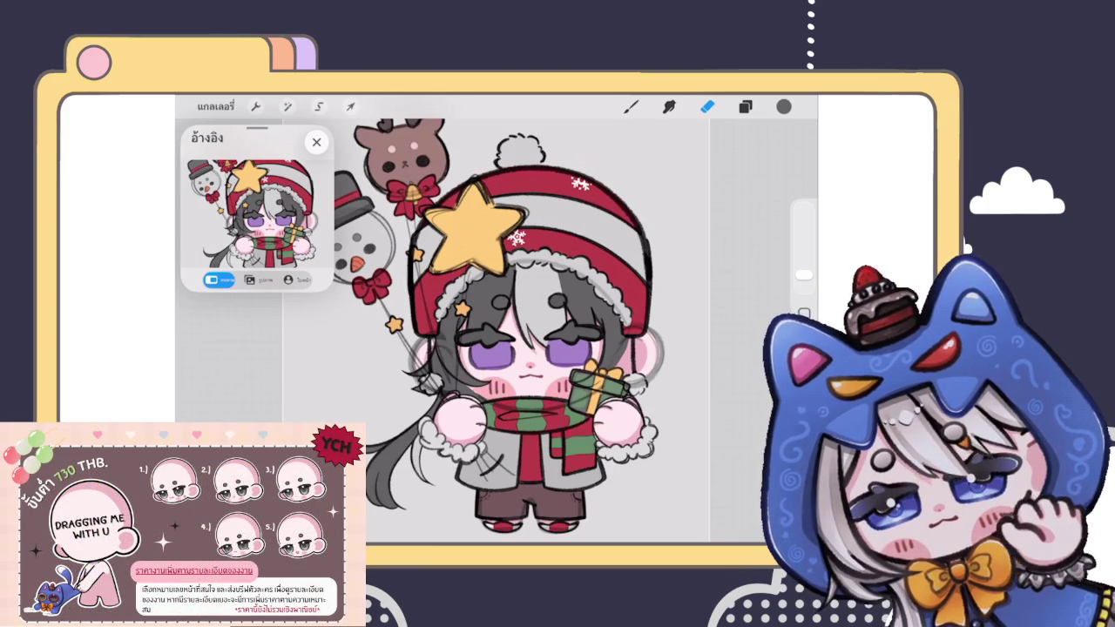
Step: Zoom out, close the Reference window, and go back to the Gallery
{"action": "scroll", "coordinate": [518, 331], "scroll_direction": "down", "scroll_amount": 5}
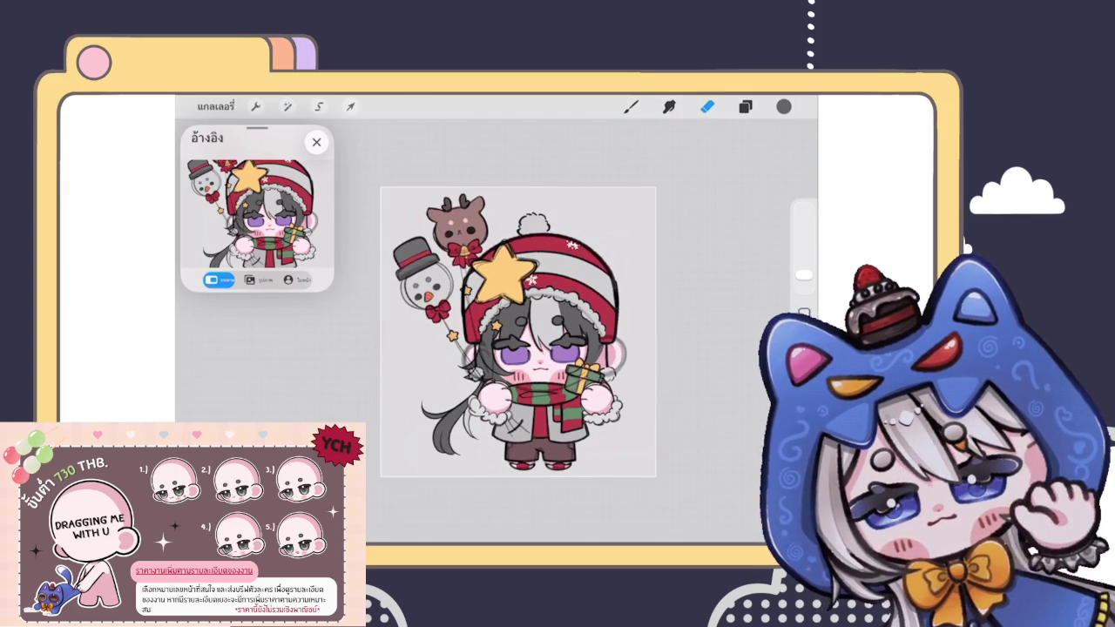
{"action": "left_click", "coordinate": [317, 141]}
{"action": "left_click", "coordinate": [215, 106]}
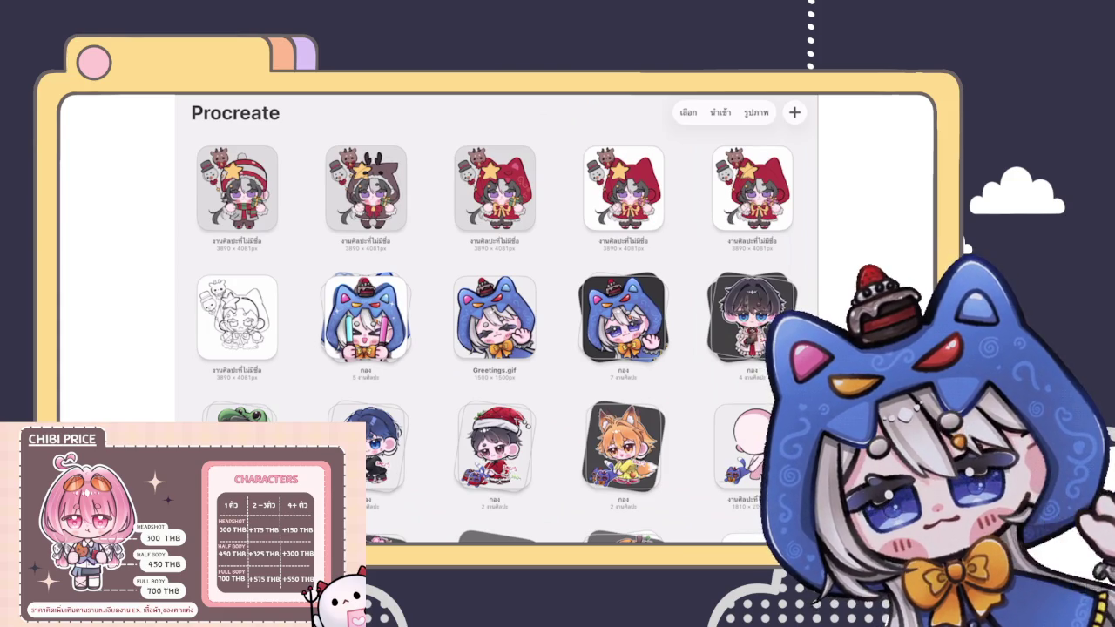
{"action": "left_click", "coordinate": [794, 112]}
{"action": "left_click", "coordinate": [798, 152]}
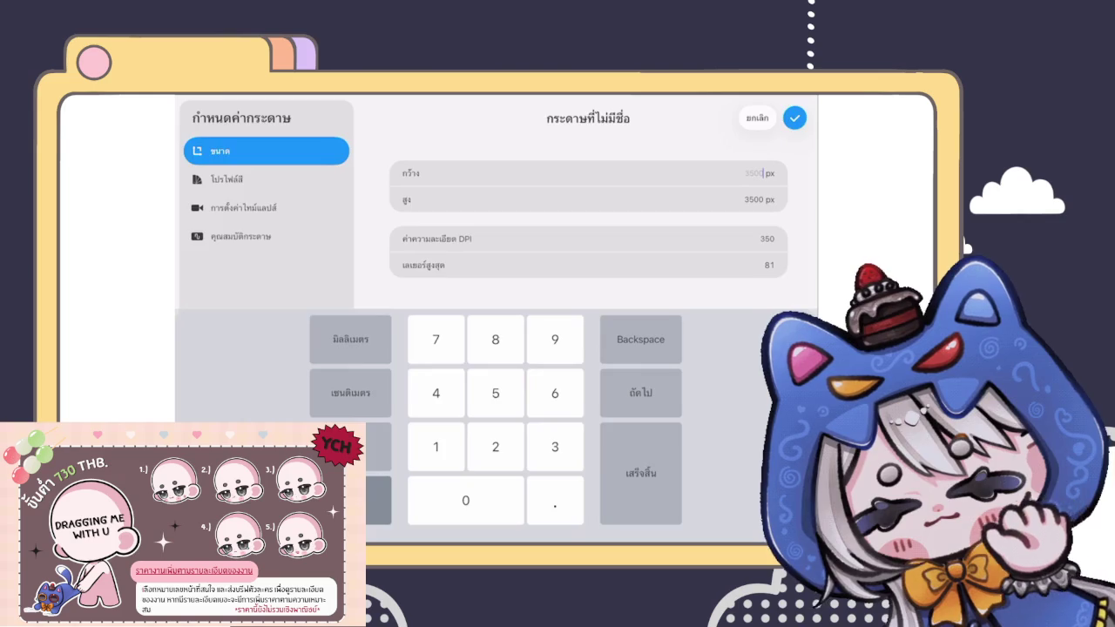
{"action": "left_click", "coordinate": [757, 118]}
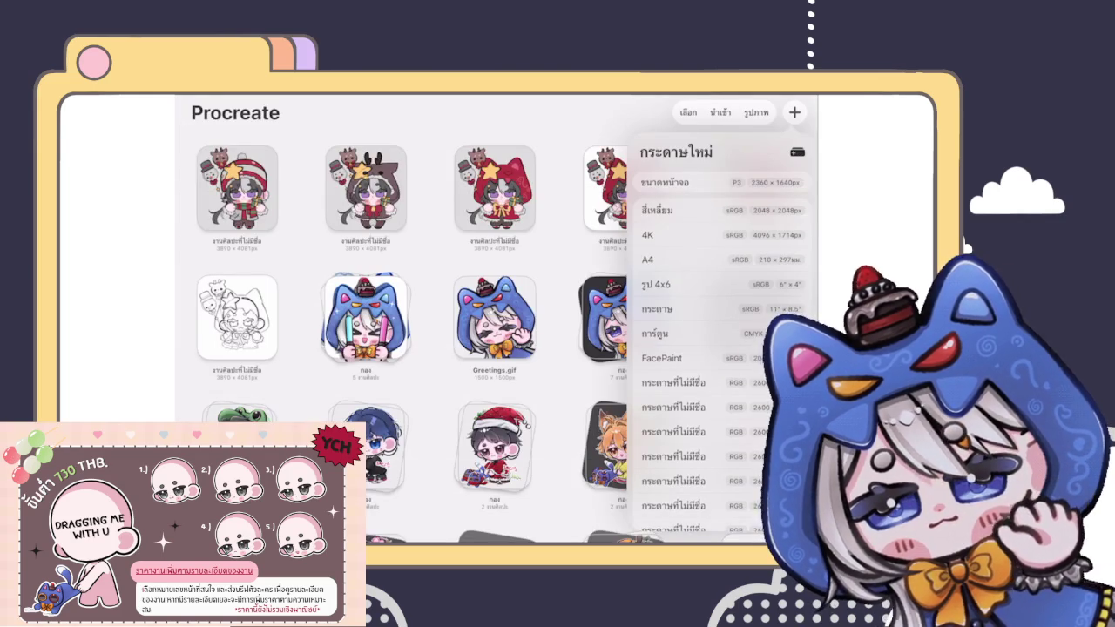
{"action": "left_click", "coordinate": [795, 112]}
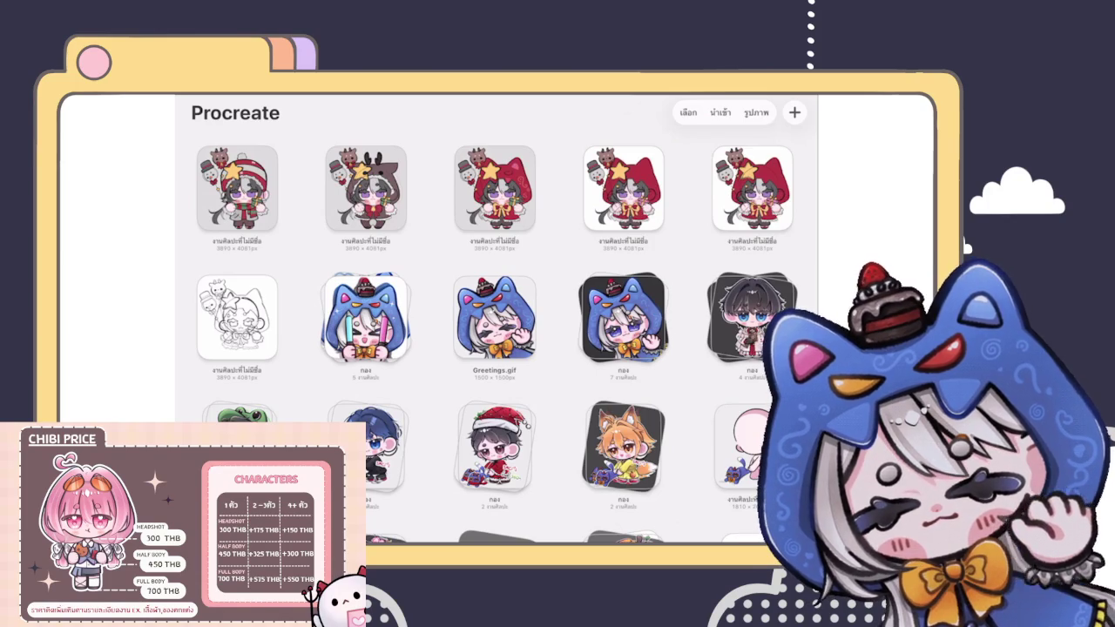
{"action": "scroll", "coordinate": [495, 331], "scroll_direction": "down", "scroll_amount": 3}
{"action": "scroll", "coordinate": [494, 332], "scroll_direction": "up", "scroll_amount": 3}
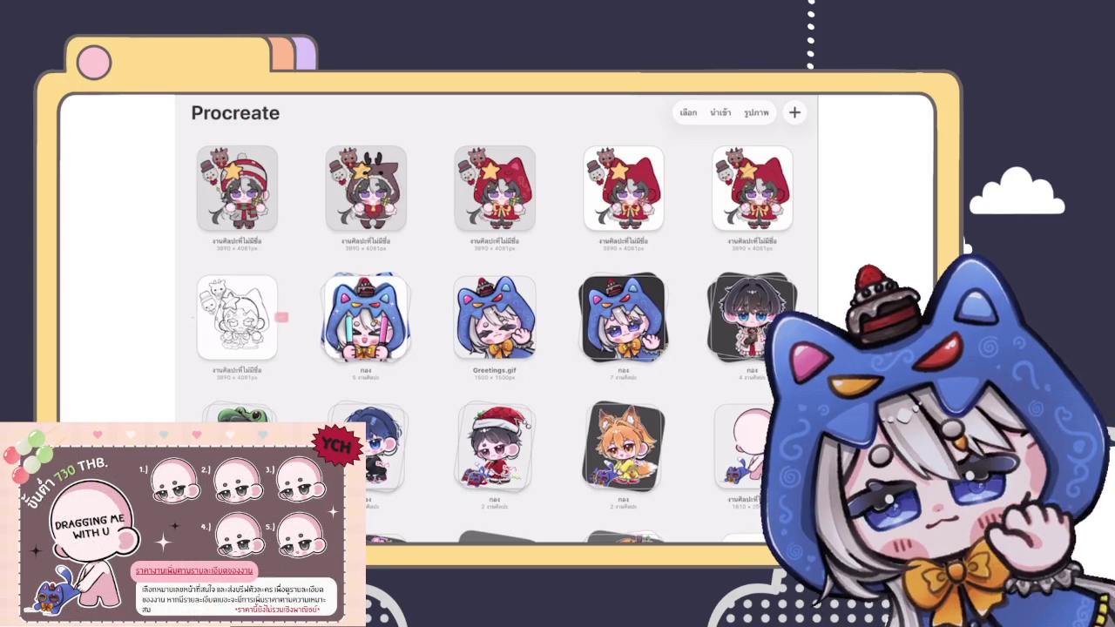
Step: Swipe the sketch thumbnail to reveal Share, Duplicate and Delete, then swipe it closed
{"action": "left_click_drag", "start_coordinate": [266, 318], "coordinate": [204, 318]}
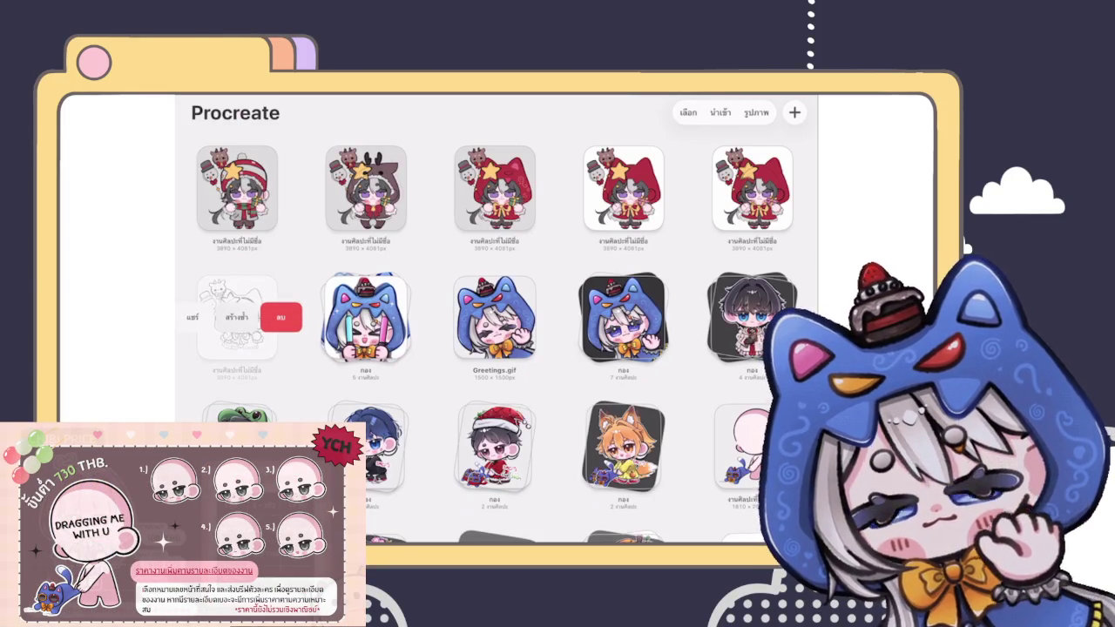
{"action": "left_click_drag", "start_coordinate": [205, 318], "coordinate": [266, 318]}
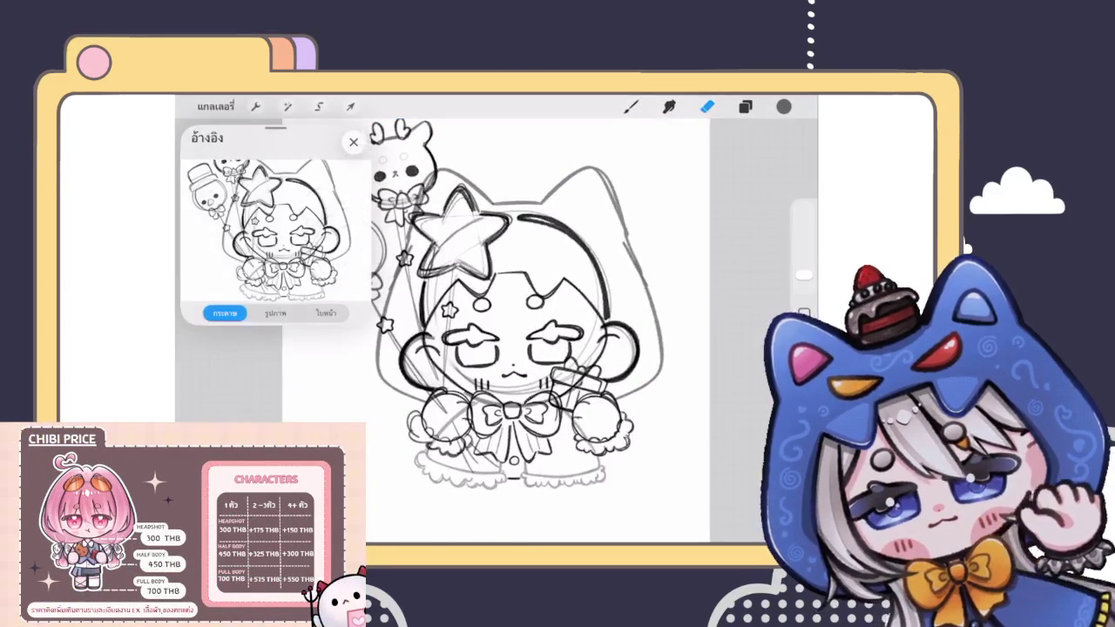
Step: Open the Layers panel, expand the New Group and scroll through its layers
{"action": "left_click", "coordinate": [745, 106]}
{"action": "left_click", "coordinate": [745, 106]}
{"action": "left_click", "coordinate": [741, 182]}
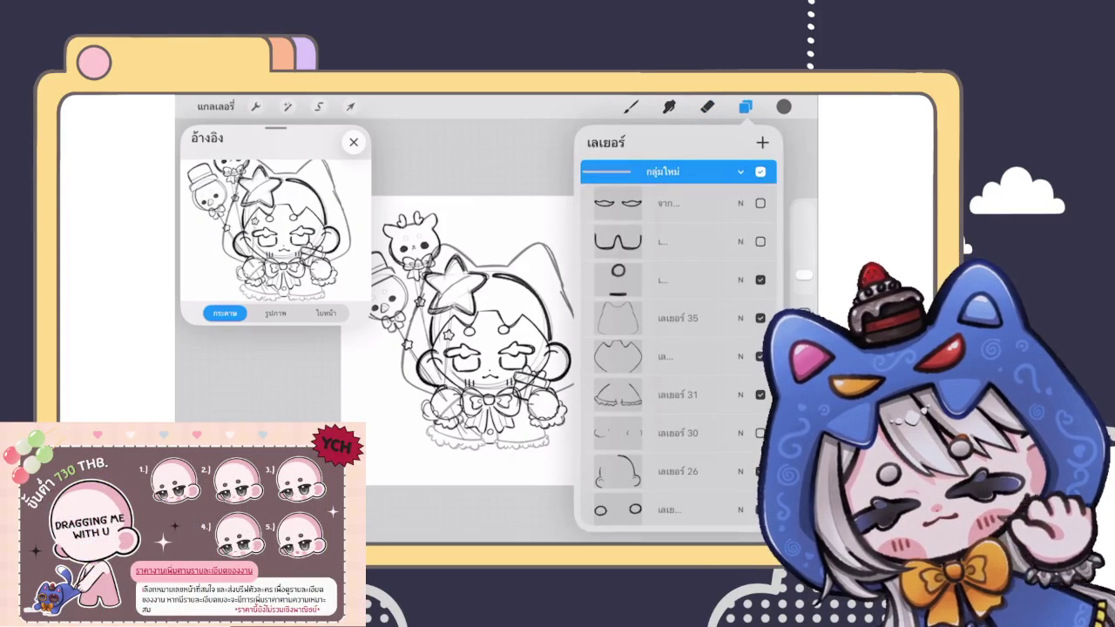
{"action": "scroll", "coordinate": [675, 349], "scroll_direction": "down", "scroll_amount": 2}
{"action": "scroll", "coordinate": [676, 348], "scroll_direction": "down", "scroll_amount": 2}
{"action": "scroll", "coordinate": [676, 348], "scroll_direction": "down", "scroll_amount": 2}
{"action": "scroll", "coordinate": [675, 349], "scroll_direction": "down", "scroll_amount": 2}
{"action": "scroll", "coordinate": [676, 348], "scroll_direction": "down", "scroll_amount": 2}
{"action": "scroll", "coordinate": [676, 349], "scroll_direction": "down", "scroll_amount": 2}
Step: Close the Layers panel and the Reference window, then return to the Gallery
{"action": "left_click", "coordinate": [708, 106]}
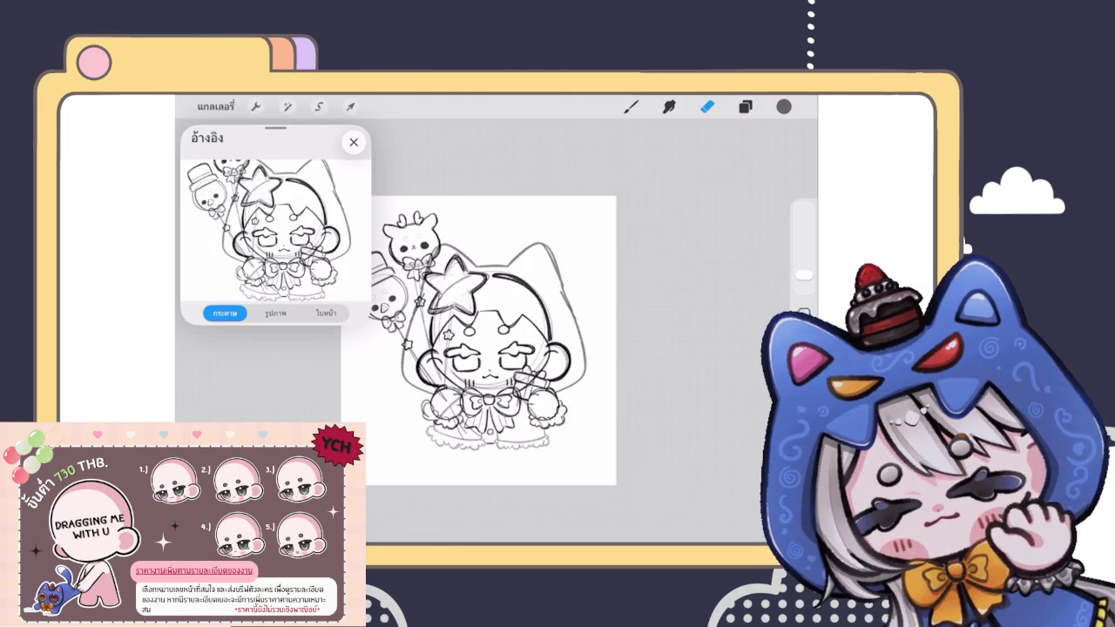
{"action": "left_click", "coordinate": [353, 141]}
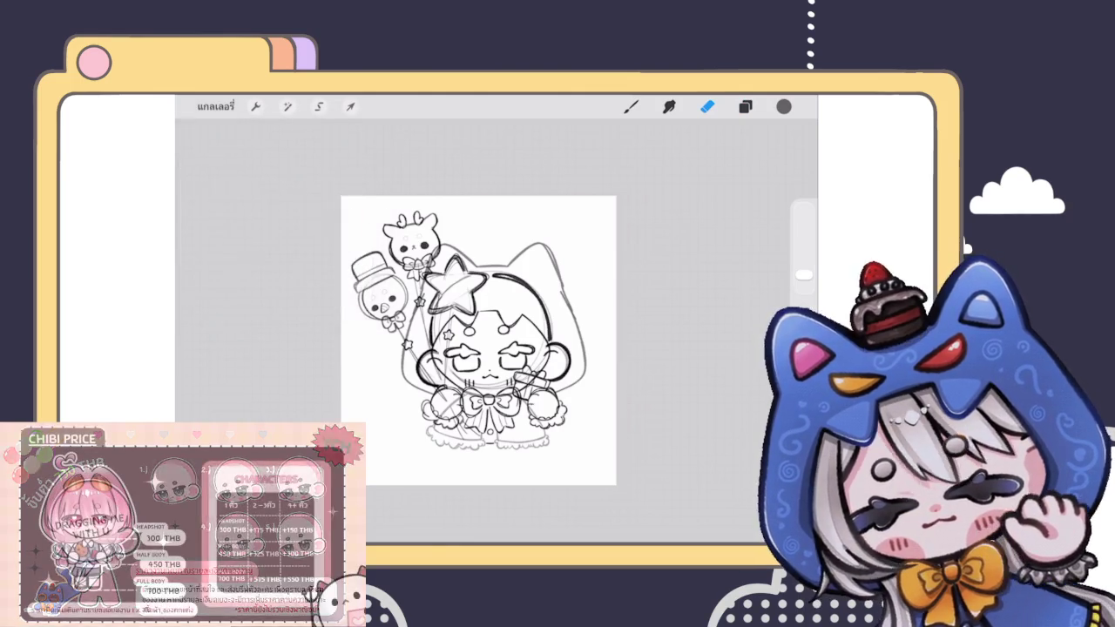
{"action": "left_click", "coordinate": [215, 106]}
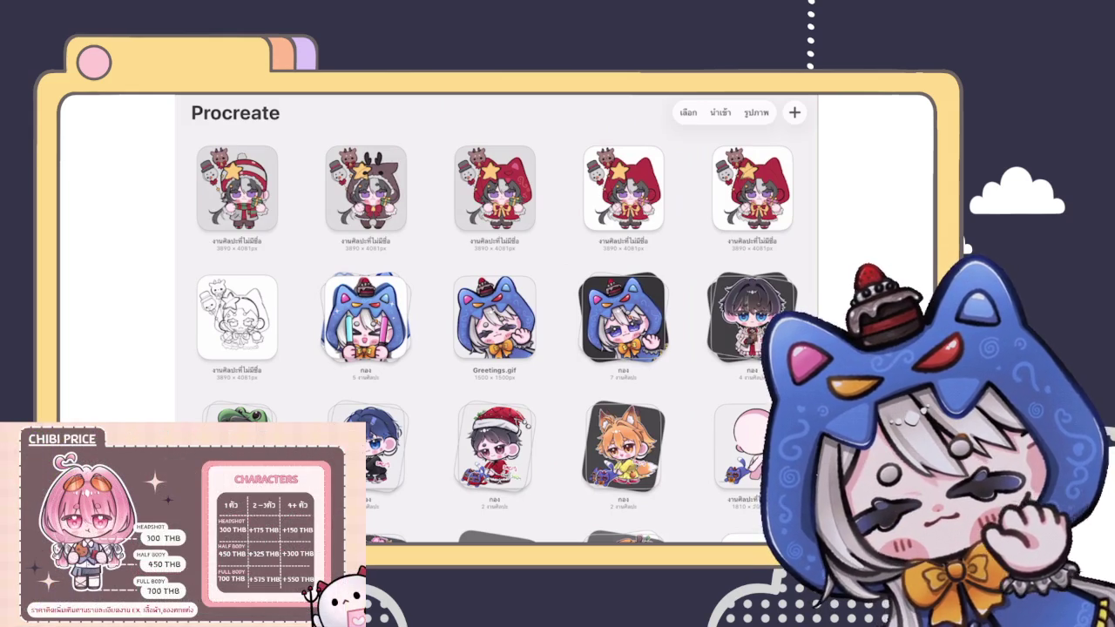
Step: Start a custom-size canvas and enter 4000 for width and height
{"action": "left_click", "coordinate": [794, 112]}
{"action": "left_click", "coordinate": [798, 151]}
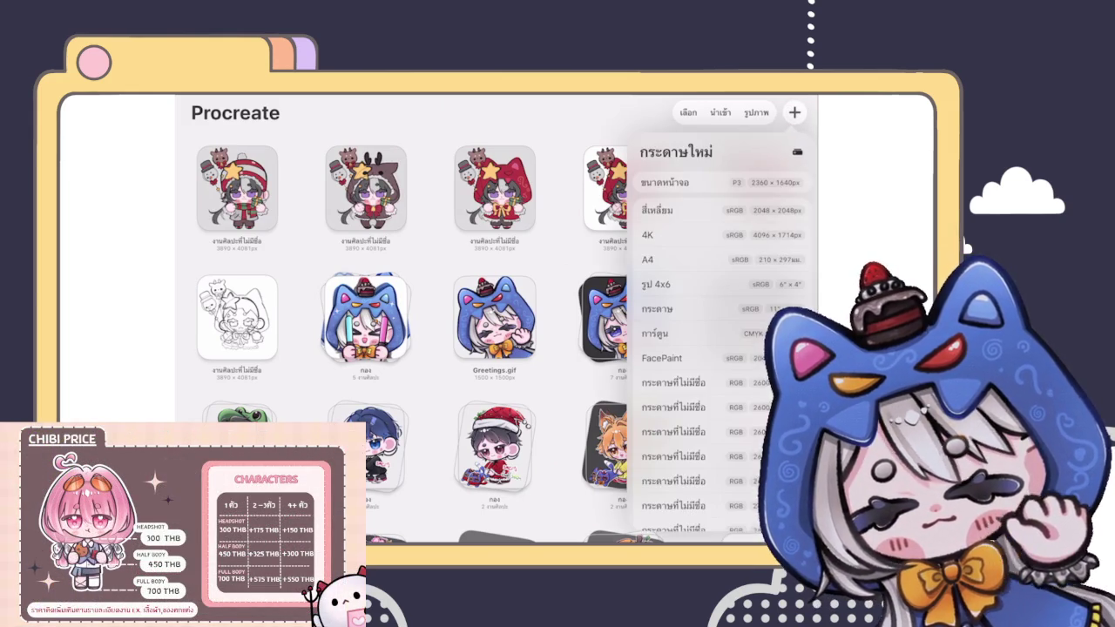
{"action": "type", "text": "4000"}
{"action": "key", "text": "Tab"}
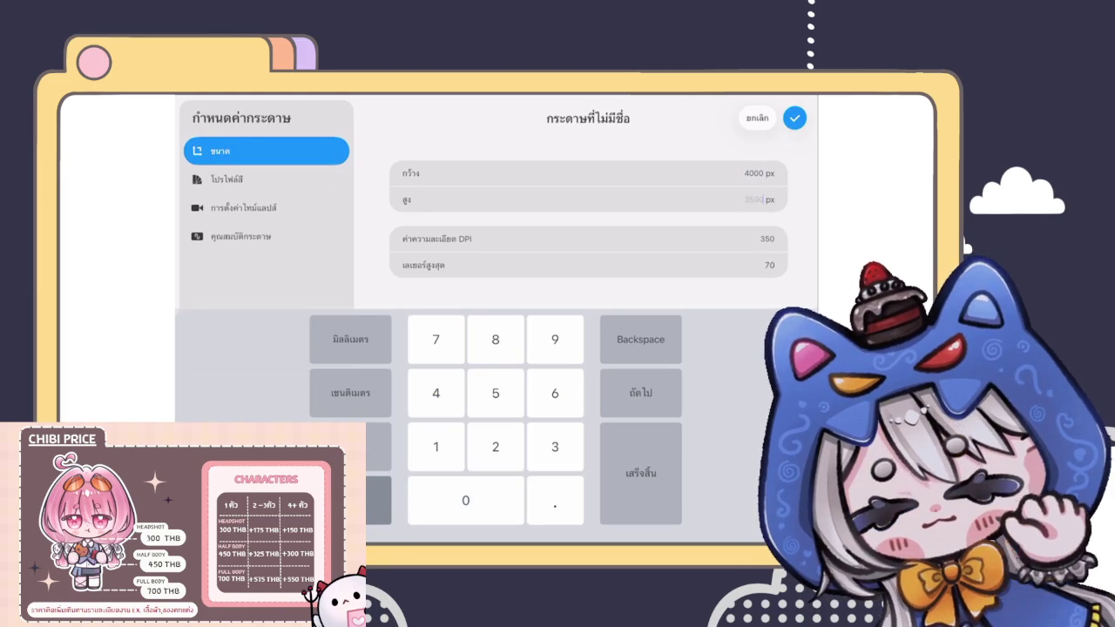
{"action": "type", "text": "4000"}
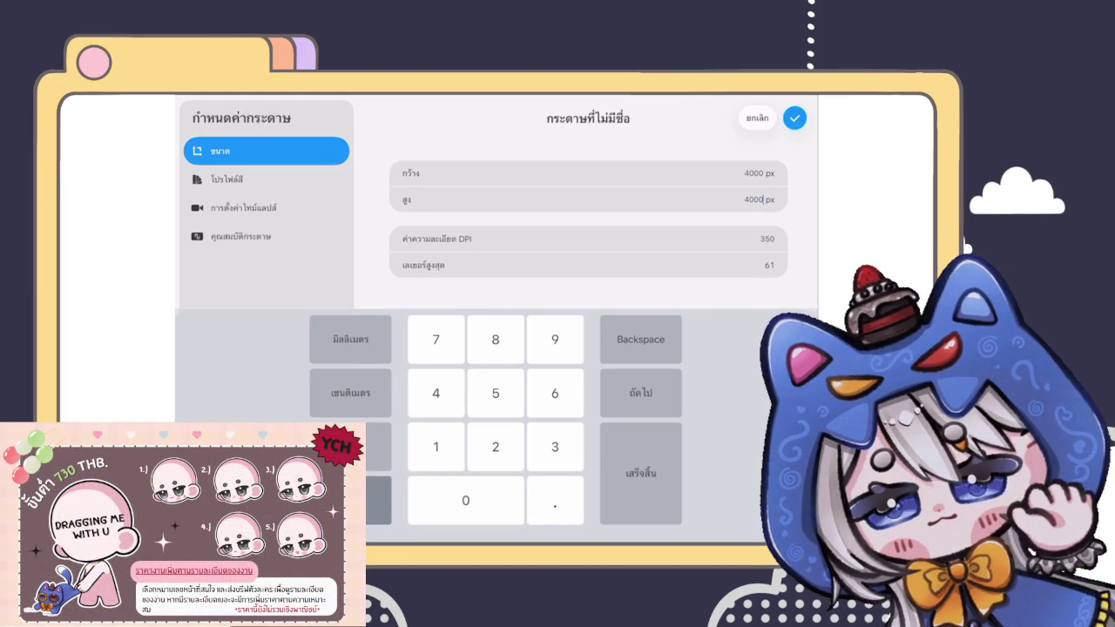
Step: Change the custom canvas width and height to 2500 px
{"action": "left_click", "coordinate": [640, 339]}
{"action": "left_click", "coordinate": [640, 339]}
{"action": "left_click", "coordinate": [641, 339]}
{"action": "left_click", "coordinate": [641, 339]}
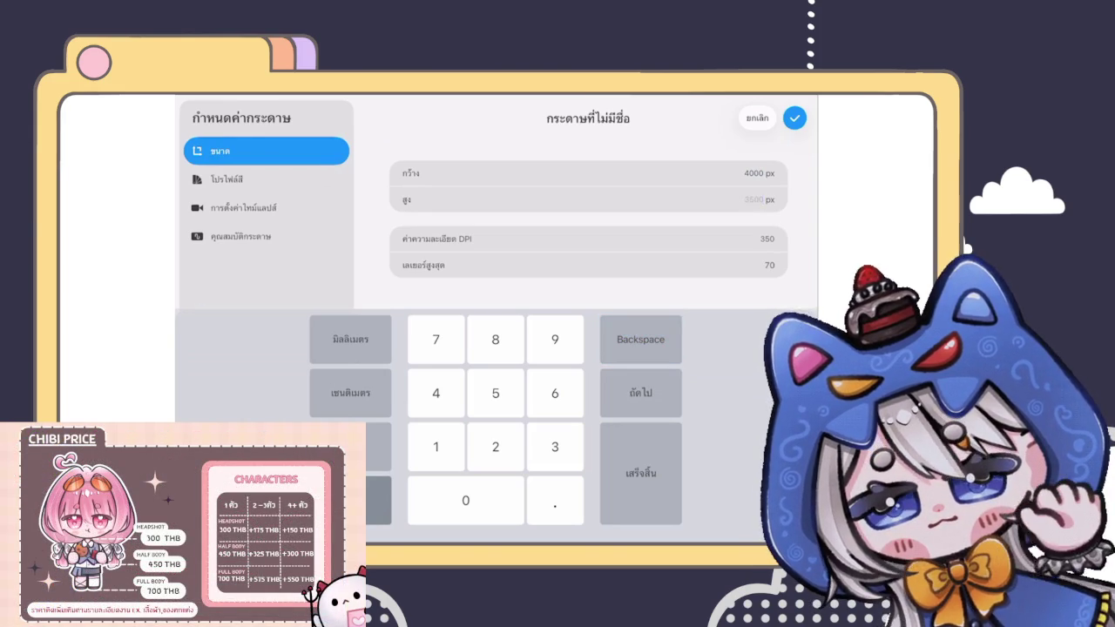
{"action": "left_click", "coordinate": [495, 446]}
{"action": "left_click", "coordinate": [495, 393]}
{"action": "left_click", "coordinate": [465, 500]}
{"action": "left_click", "coordinate": [466, 501]}
{"action": "left_click", "coordinate": [640, 339]}
{"action": "left_click", "coordinate": [749, 173]}
{"action": "left_click", "coordinate": [495, 446]}
{"action": "left_click", "coordinate": [495, 393]}
{"action": "left_click", "coordinate": [465, 500]}
{"action": "left_click", "coordinate": [465, 500]}
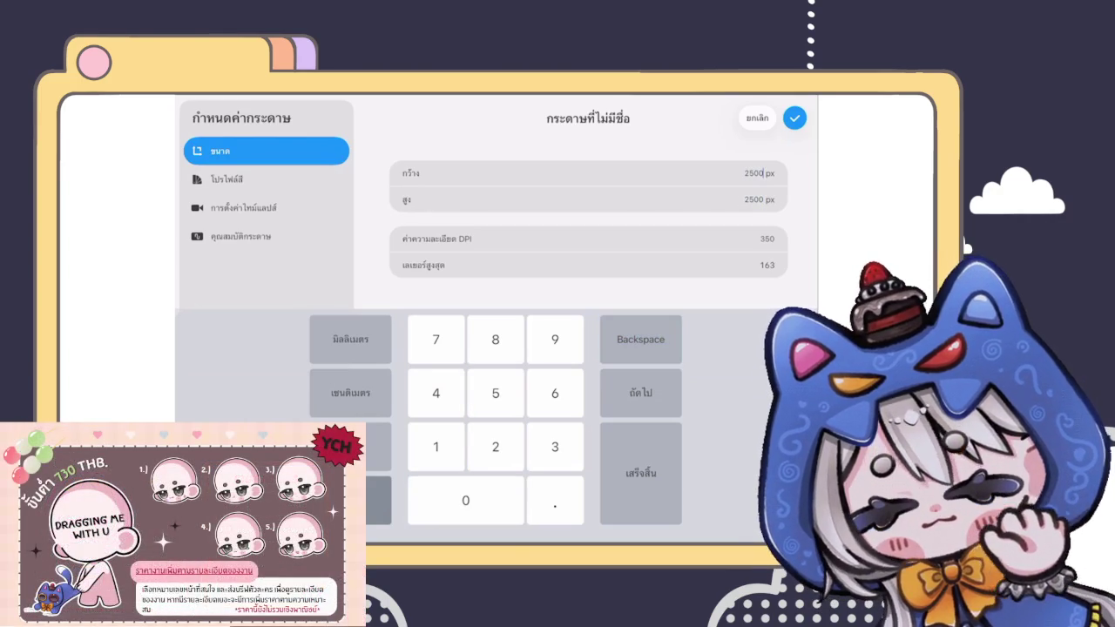
Step: Create the 2500 × 2500 px canvas, then open the Christmas chibi artwork from the Gallery
{"action": "left_click", "coordinate": [794, 118]}
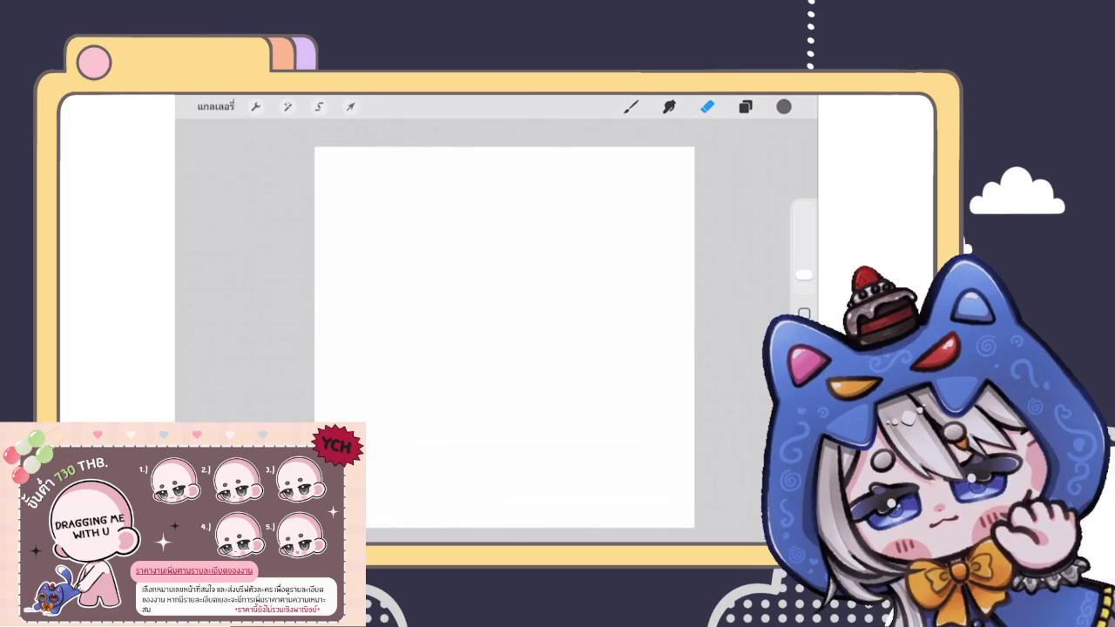
{"action": "left_click", "coordinate": [215, 106]}
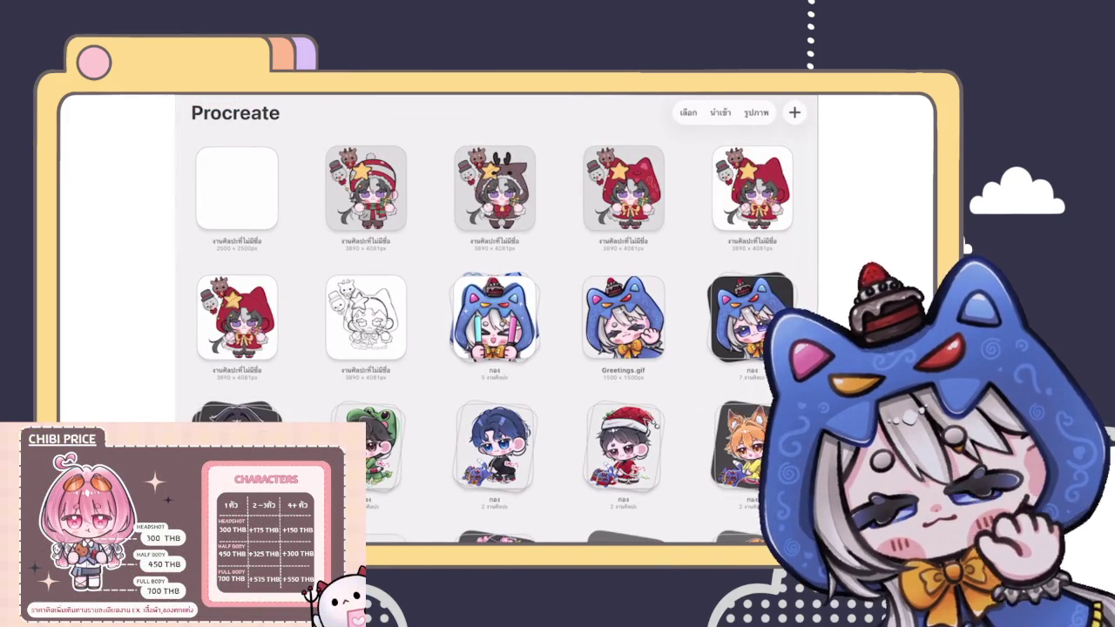
{"action": "left_click", "coordinate": [365, 187]}
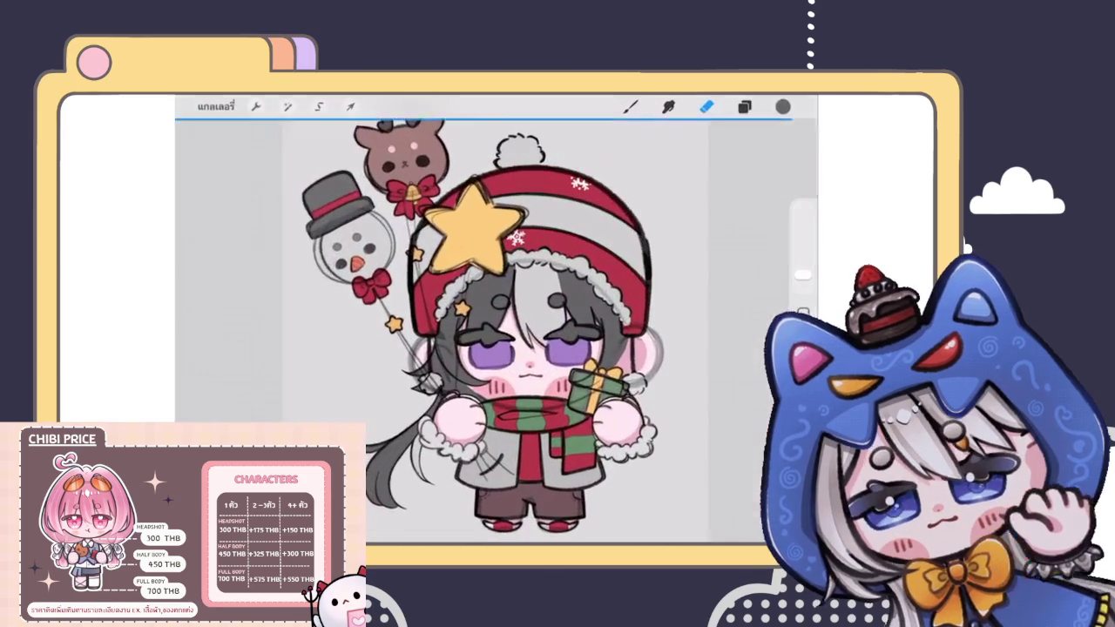
Step: In the Layers panel, swipe a layer for its options and add another layer to the selection
{"action": "left_click", "coordinate": [746, 106]}
{"action": "scroll", "coordinate": [679, 342], "scroll_direction": "up", "scroll_amount": 1}
{"action": "left_click_drag", "start_coordinate": [714, 231], "coordinate": [610, 231]}
{"action": "scroll", "coordinate": [678, 349], "scroll_direction": "down", "scroll_amount": 1}
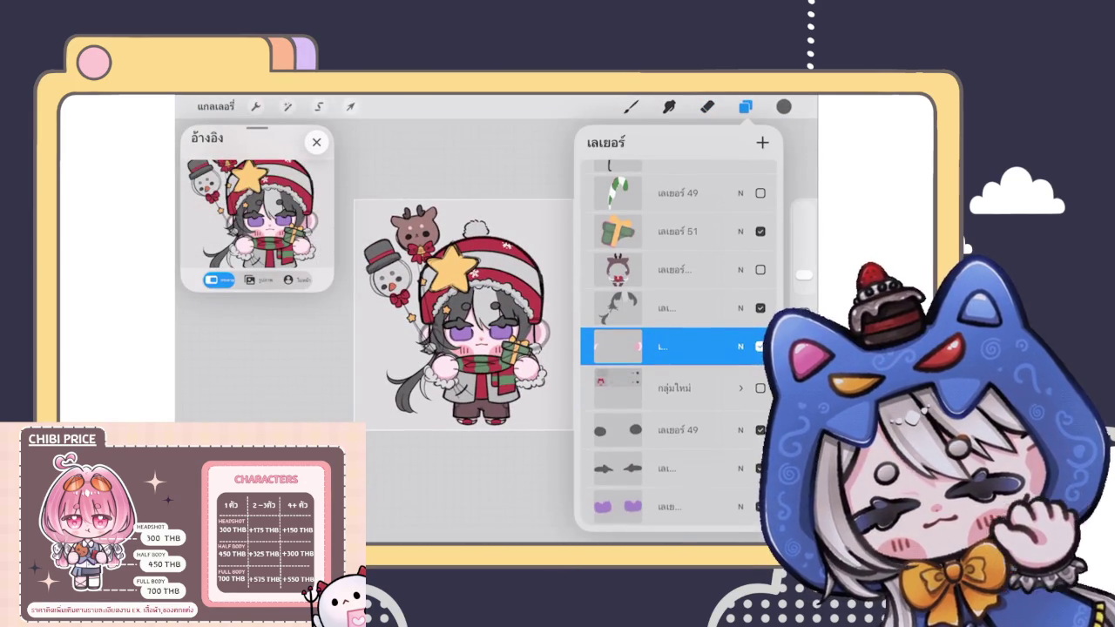
{"action": "scroll", "coordinate": [679, 349], "scroll_direction": "up", "scroll_amount": 2}
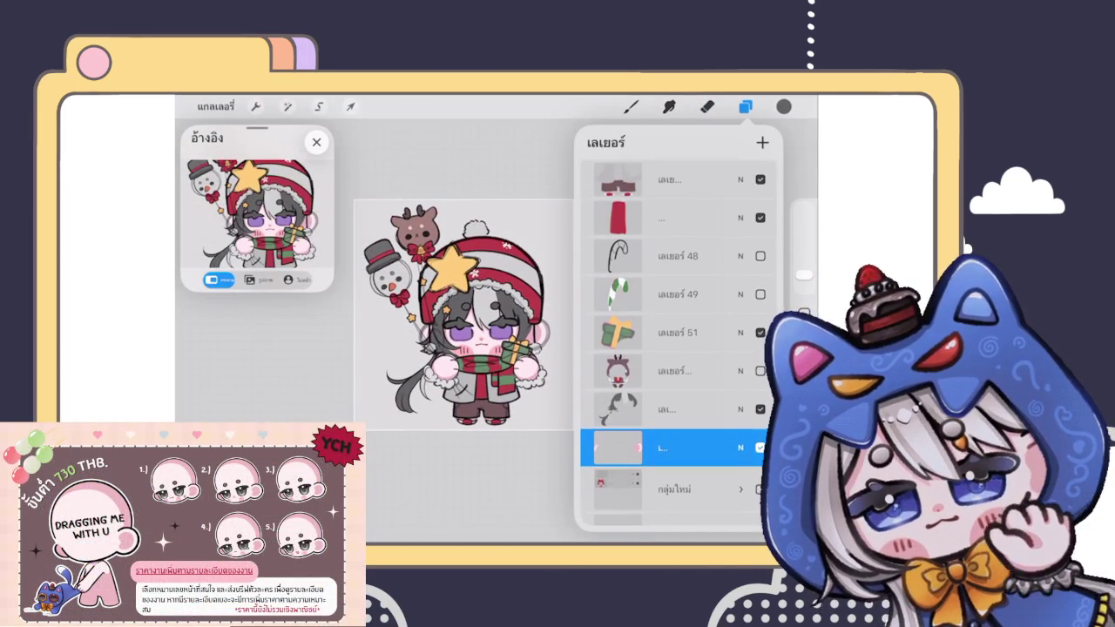
{"action": "mouse_move", "coordinate": [679, 371]}
{"action": "left_mouse_down"}
{"action": "mouse_move", "coordinate": [669, 371]}
{"action": "mouse_move", "coordinate": [723, 371]}
{"action": "left_mouse_up"}
{"action": "scroll", "coordinate": [679, 348], "scroll_direction": "up", "scroll_amount": 3}
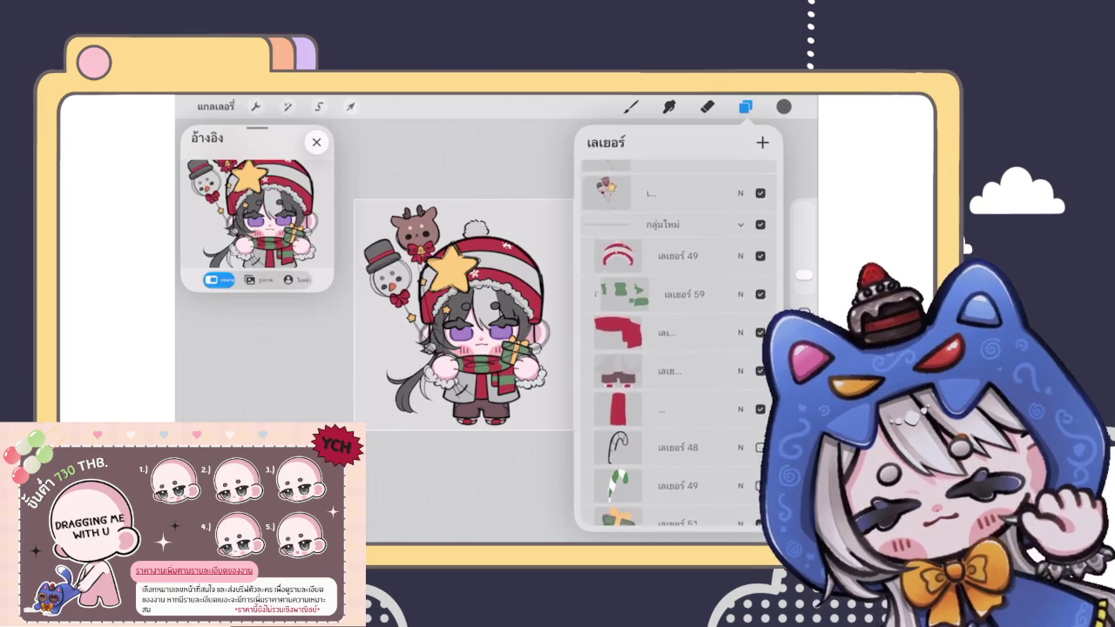
Step: Select the New Group and hide the hat and scarf colour layer
{"action": "left_click", "coordinate": [688, 246]}
{"action": "scroll", "coordinate": [679, 349], "scroll_direction": "up", "scroll_amount": 5}
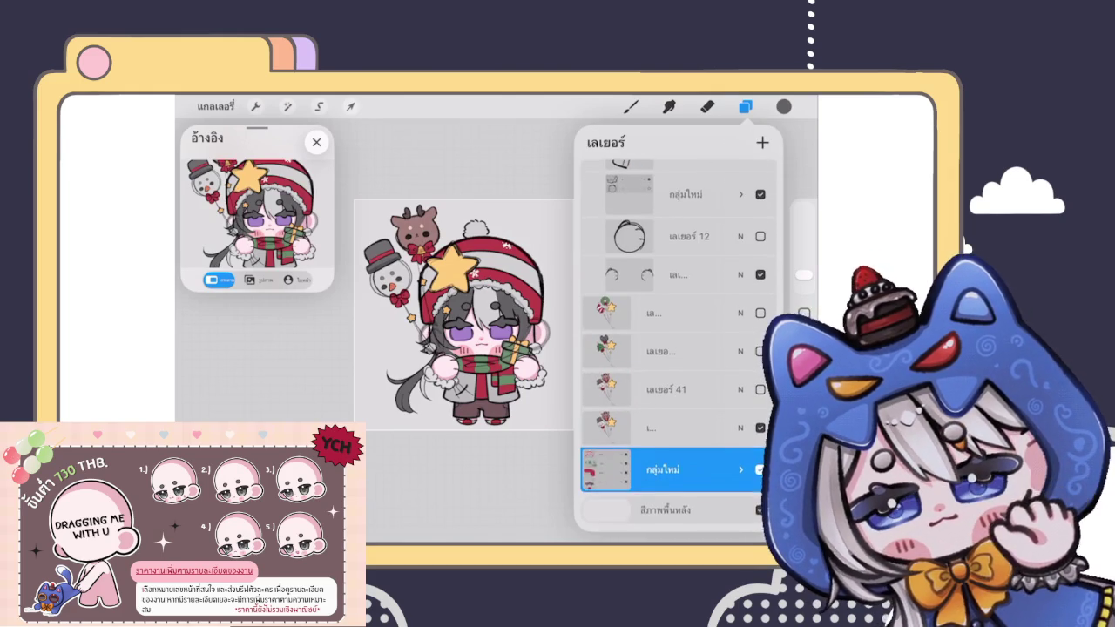
{"action": "scroll", "coordinate": [679, 349], "scroll_direction": "down", "scroll_amount": 3}
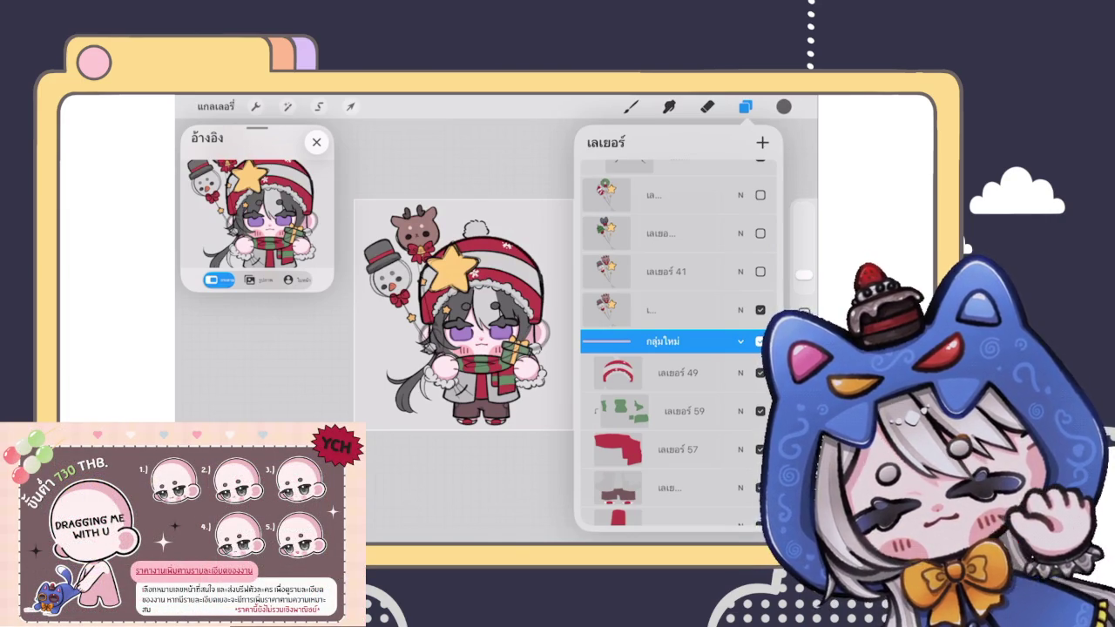
{"action": "scroll", "coordinate": [678, 348], "scroll_direction": "down", "scroll_amount": 3}
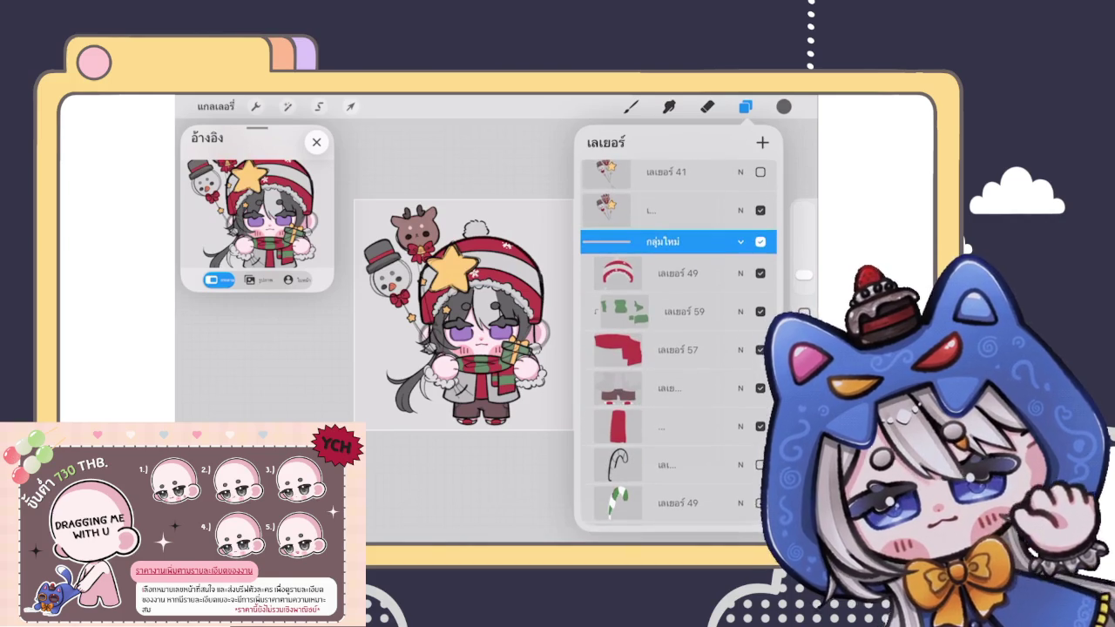
{"action": "scroll", "coordinate": [678, 384], "scroll_direction": "down", "scroll_amount": 5}
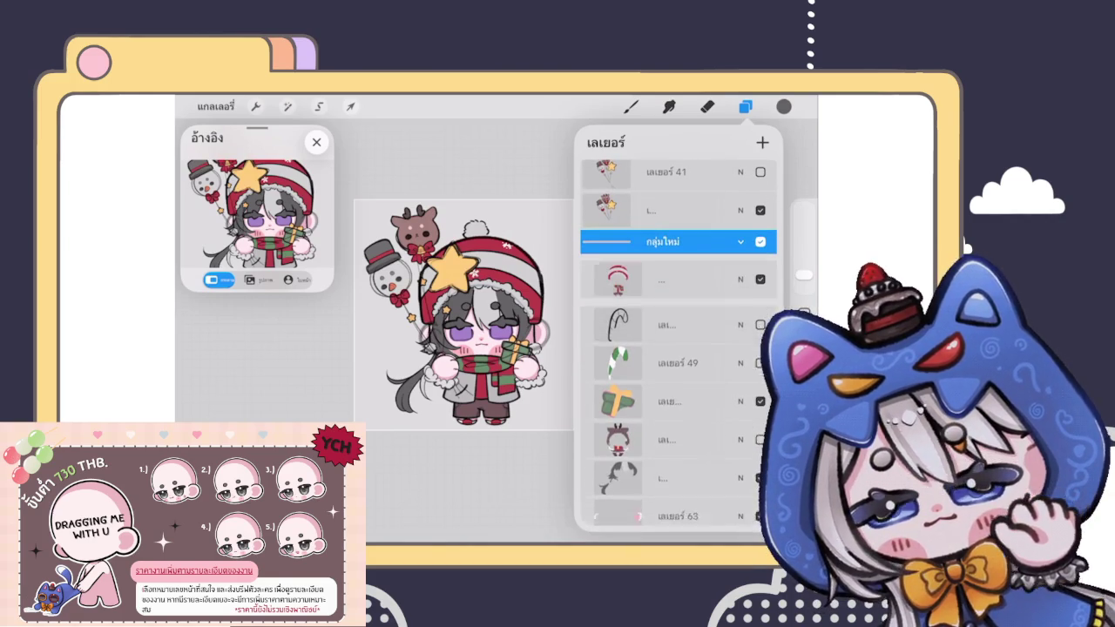
{"action": "left_click", "coordinate": [760, 273]}
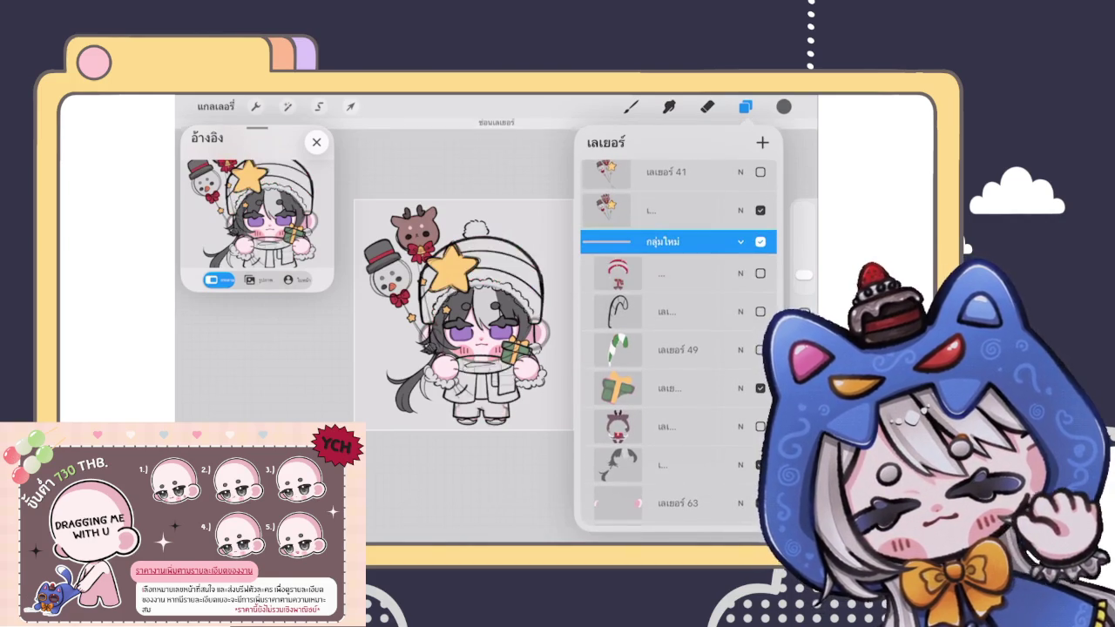
Step: Toggle the hat and scarf colour layer back and forth using undo and redo
{"action": "left_click", "coordinate": [761, 272]}
{"action": "left_click", "coordinate": [760, 272]}
{"action": "key", "text": "ctrl+z"}
{"action": "key", "text": "ctrl+shift+z"}
{"action": "key", "text": "ctrl+z"}
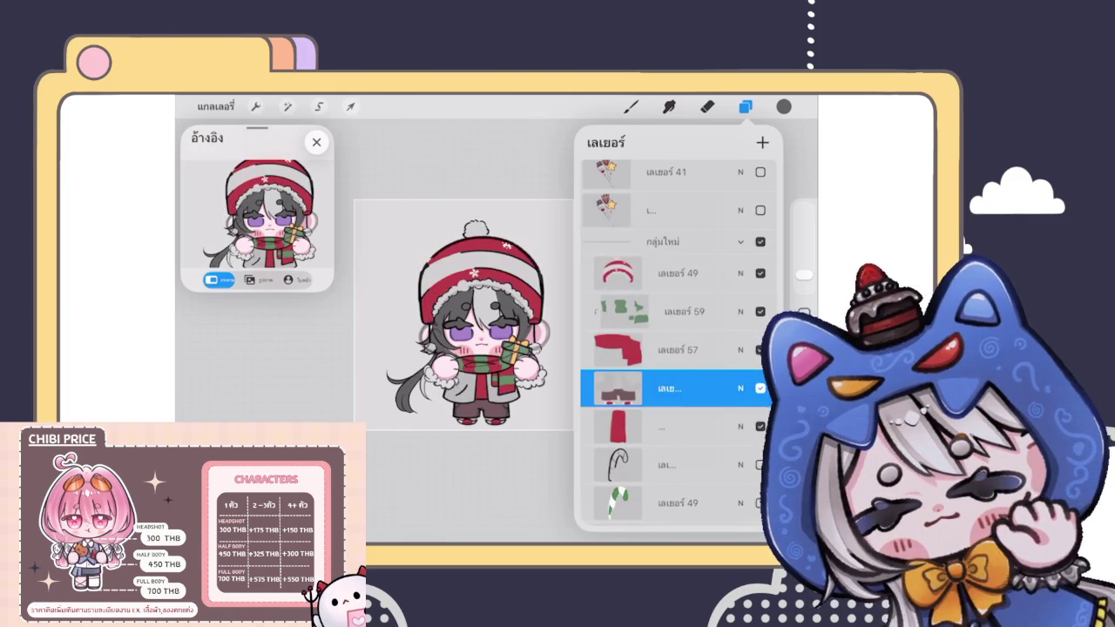
{"action": "scroll", "coordinate": [679, 339], "scroll_direction": "down", "scroll_amount": 5}
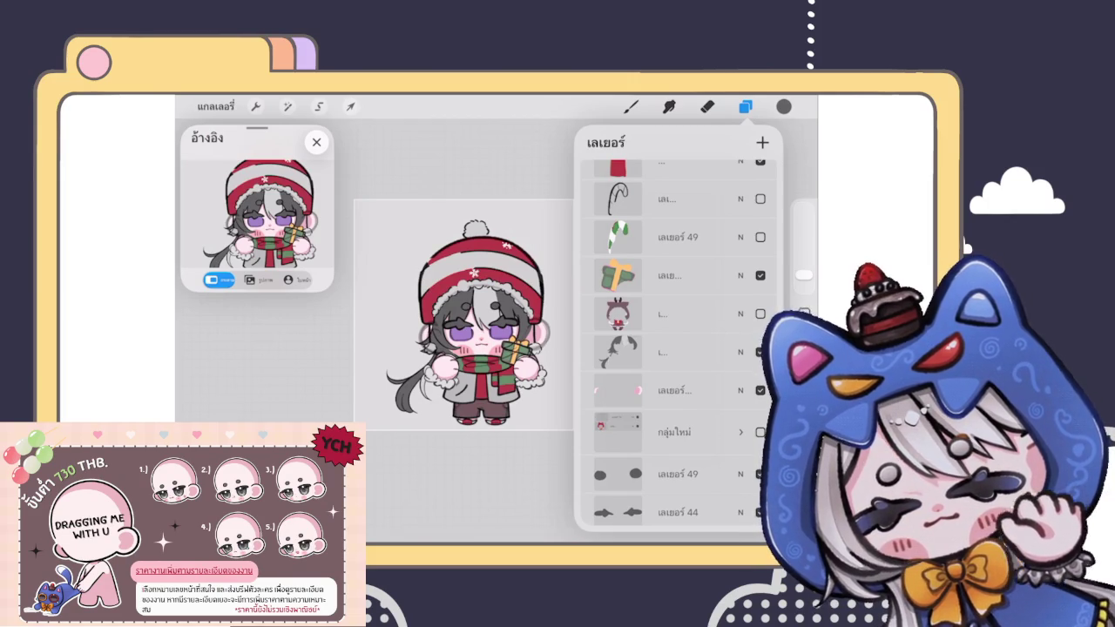
{"action": "scroll", "coordinate": [680, 348], "scroll_direction": "down", "scroll_amount": 3}
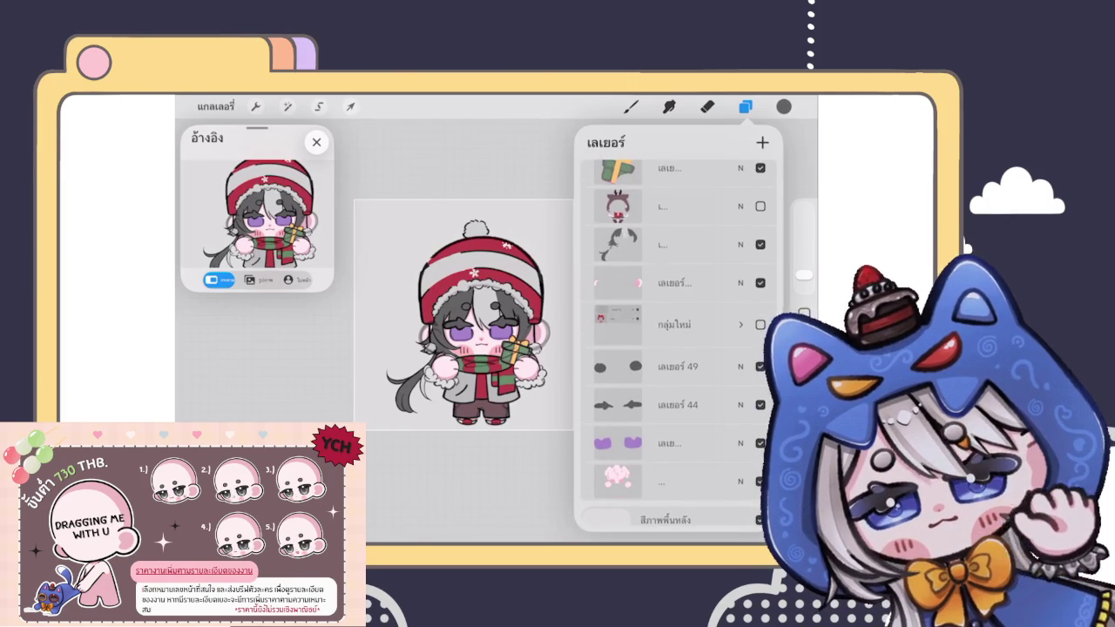
{"action": "scroll", "coordinate": [679, 348], "scroll_direction": "down", "scroll_amount": 2}
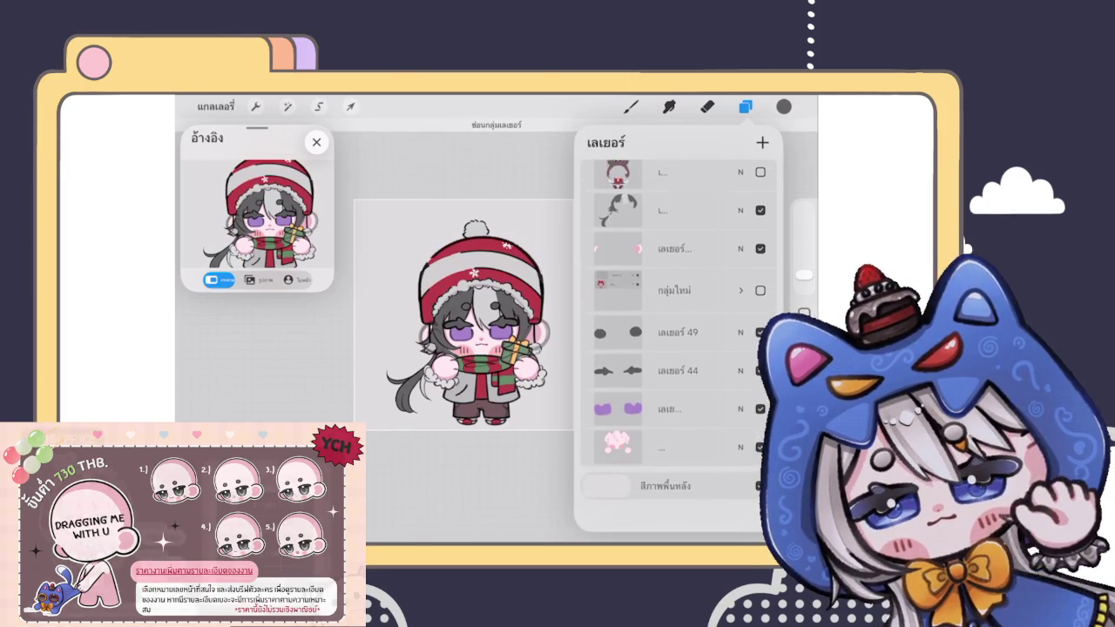
{"action": "scroll", "coordinate": [674, 339], "scroll_direction": "up", "scroll_amount": 2}
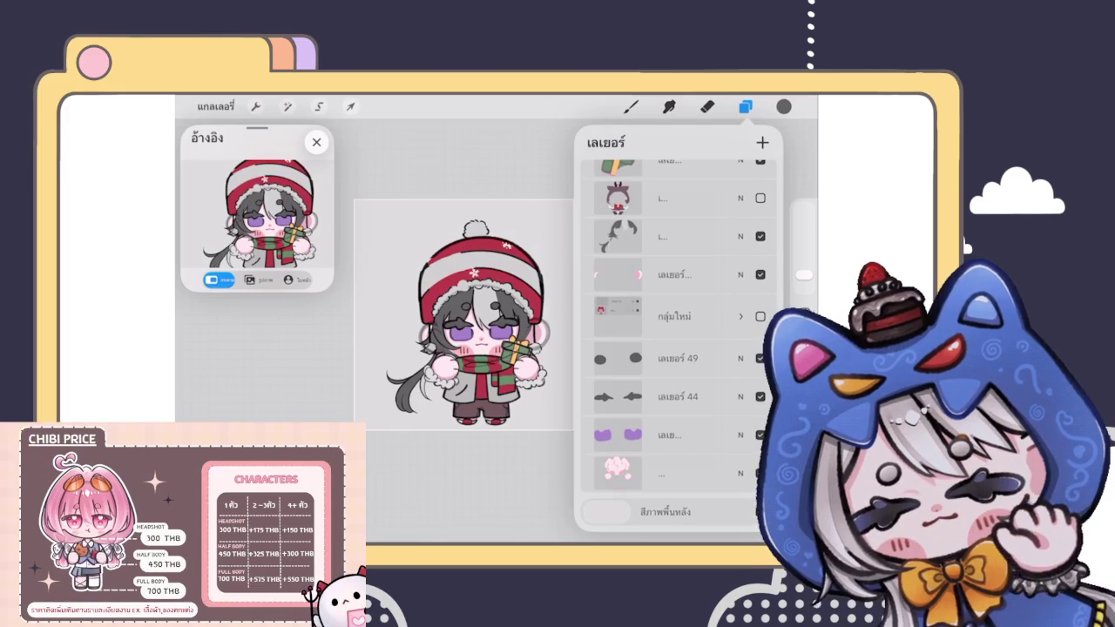
Step: Expand the group, select the balloon decorations layer and toggle its visibility
{"action": "left_click", "coordinate": [740, 317]}
{"action": "scroll", "coordinate": [680, 349], "scroll_direction": "up", "scroll_amount": 3}
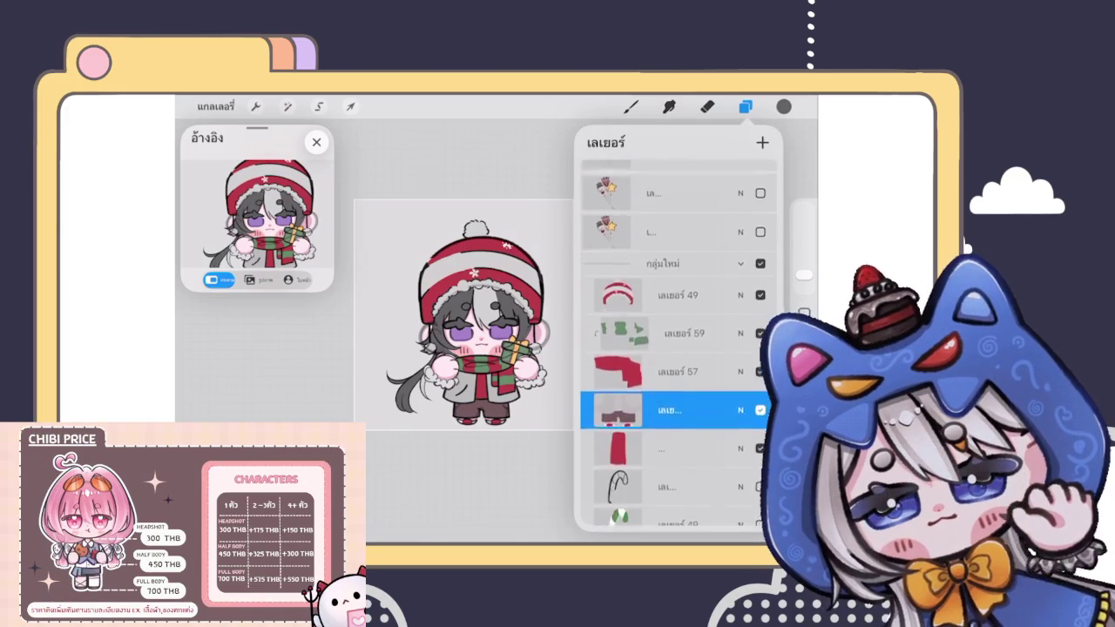
{"action": "scroll", "coordinate": [680, 348], "scroll_direction": "up", "scroll_amount": 2}
{"action": "scroll", "coordinate": [680, 348], "scroll_direction": "up", "scroll_amount": 2}
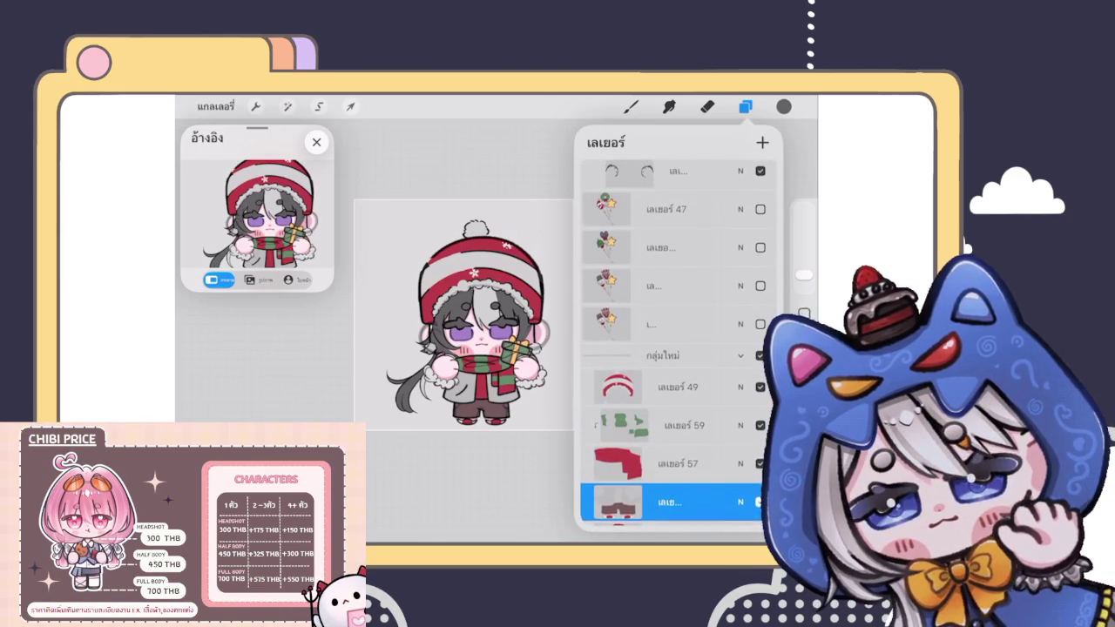
{"action": "left_click", "coordinate": [663, 247]}
{"action": "left_click", "coordinate": [760, 248]}
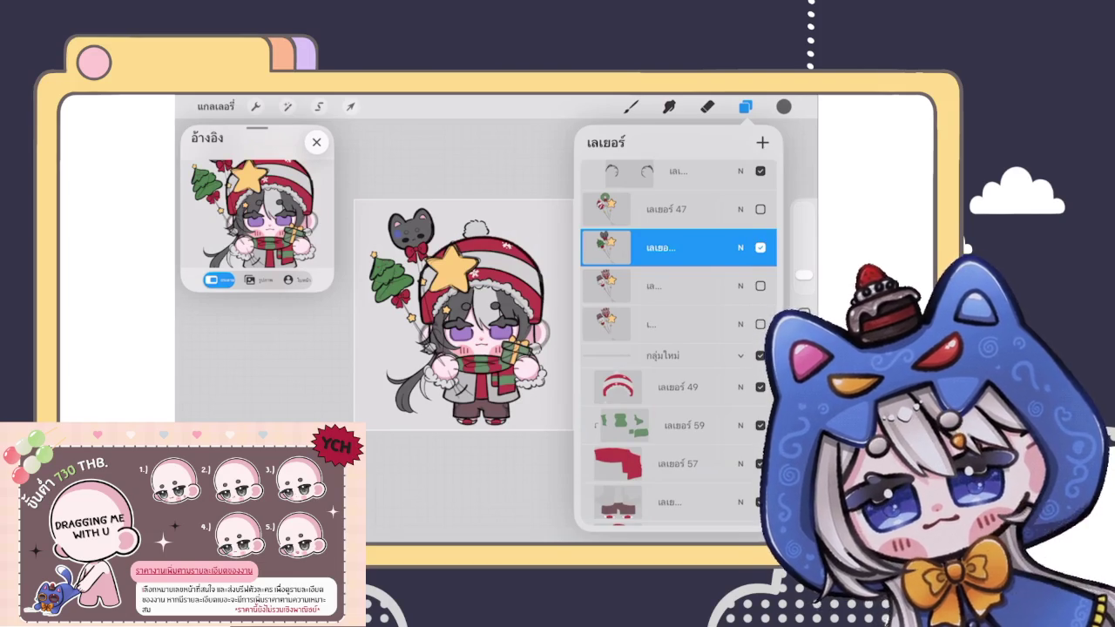
{"action": "left_click", "coordinate": [760, 247]}
Step: Compare the balloon layers, leaving layer 47's wreath and mitten balloons shown
{"action": "left_click", "coordinate": [761, 209]}
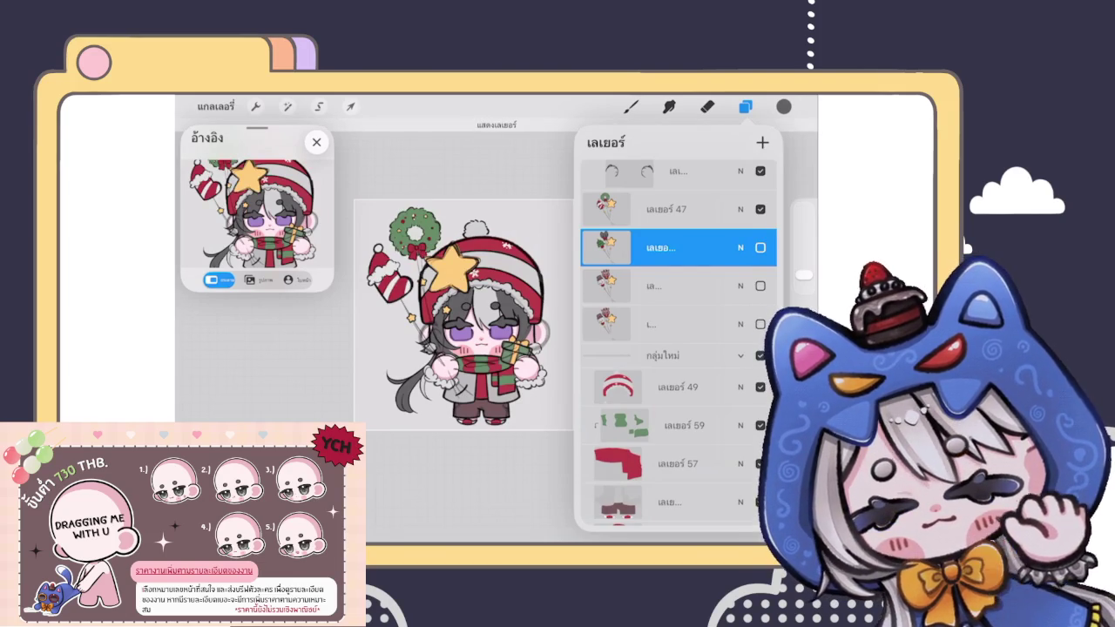
{"action": "left_click", "coordinate": [760, 209]}
{"action": "left_click", "coordinate": [760, 286]}
{"action": "left_click", "coordinate": [760, 286]}
{"action": "left_click", "coordinate": [667, 209]}
{"action": "left_click", "coordinate": [760, 209]}
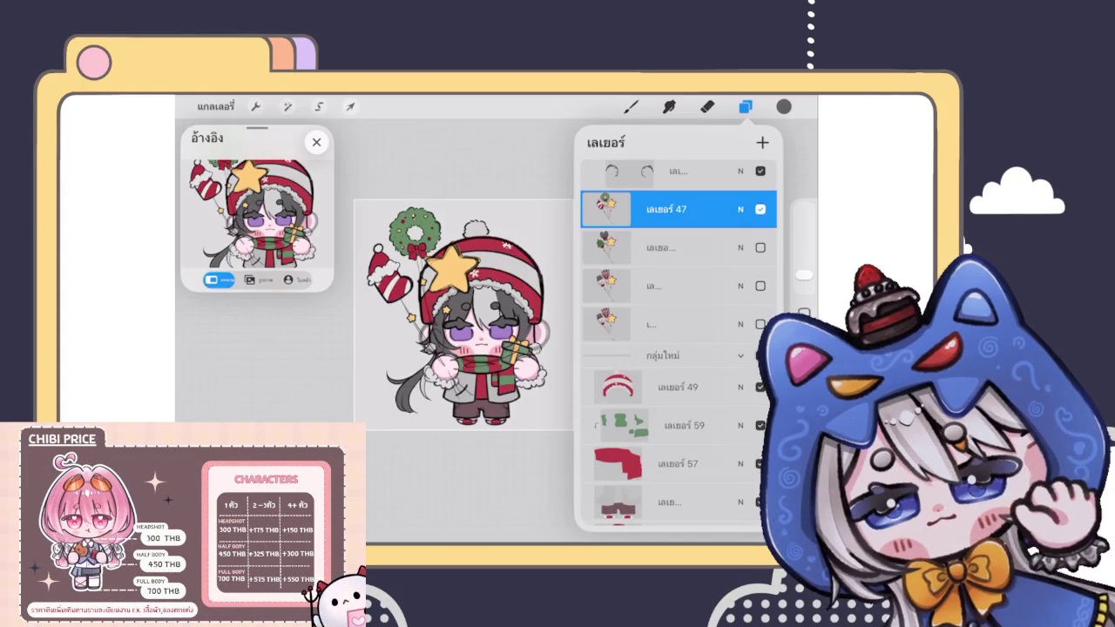
Step: Hide layer 47's wreath and mitten decorations and scroll up through the layer list
{"action": "left_click", "coordinate": [761, 209]}
{"action": "scroll", "coordinate": [679, 349], "scroll_direction": "up", "scroll_amount": 3}
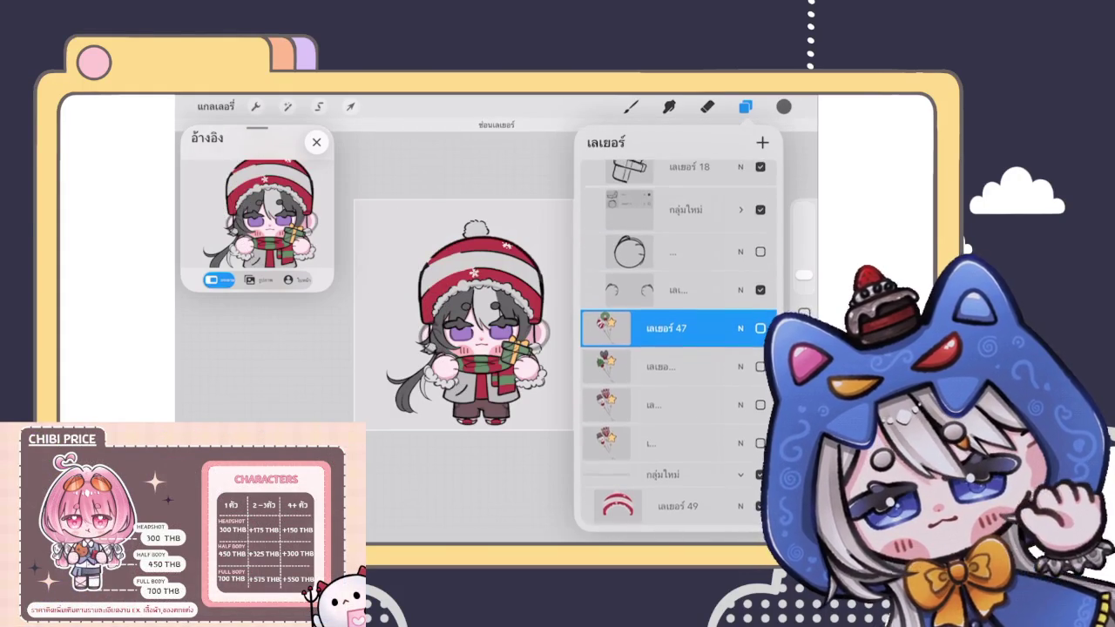
{"action": "scroll", "coordinate": [679, 349], "scroll_direction": "up", "scroll_amount": 3}
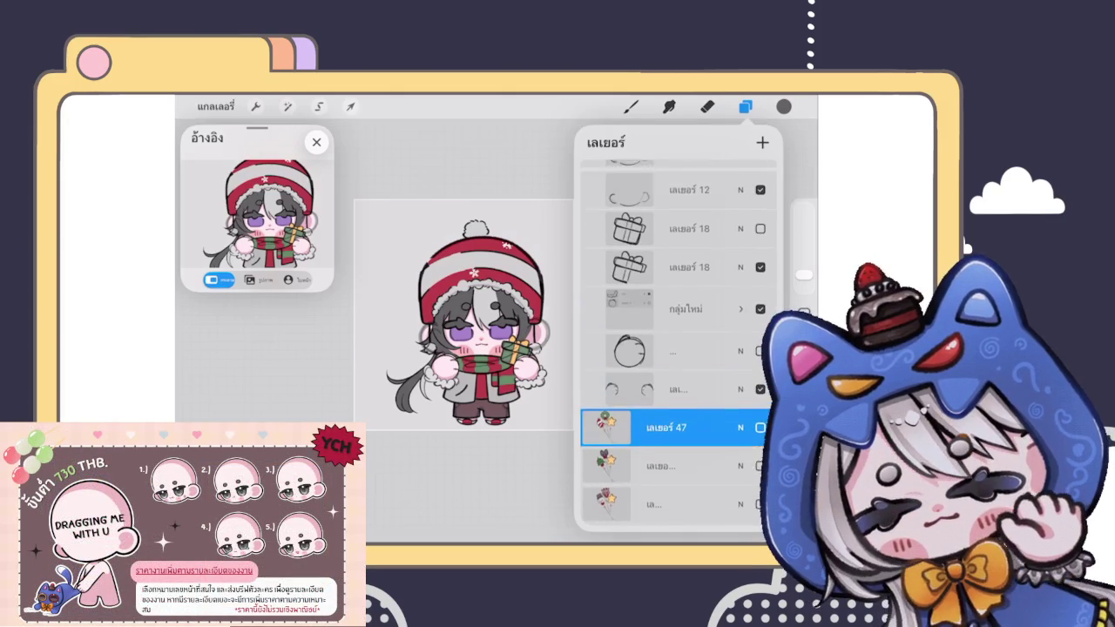
{"action": "scroll", "coordinate": [678, 348], "scroll_direction": "up", "scroll_amount": 1}
{"action": "scroll", "coordinate": [679, 349], "scroll_direction": "up", "scroll_amount": 1}
{"action": "scroll", "coordinate": [679, 348], "scroll_direction": "up", "scroll_amount": 1}
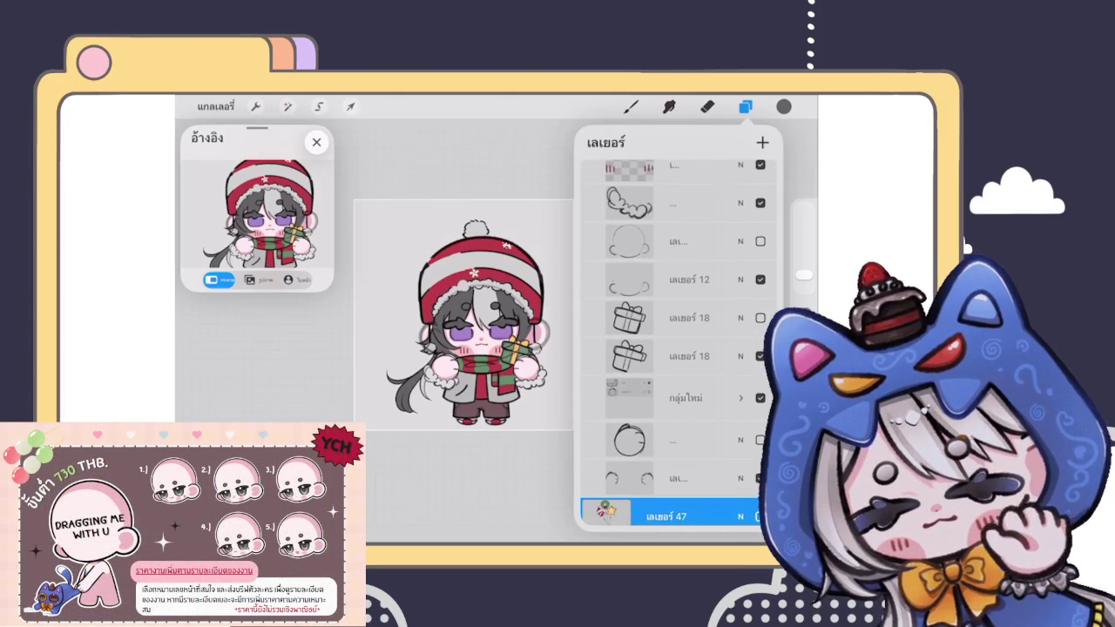
{"action": "scroll", "coordinate": [678, 348], "scroll_direction": "up", "scroll_amount": 3}
{"action": "scroll", "coordinate": [678, 348], "scroll_direction": "up", "scroll_amount": 2}
{"action": "scroll", "coordinate": [678, 349], "scroll_direction": "up", "scroll_amount": 2}
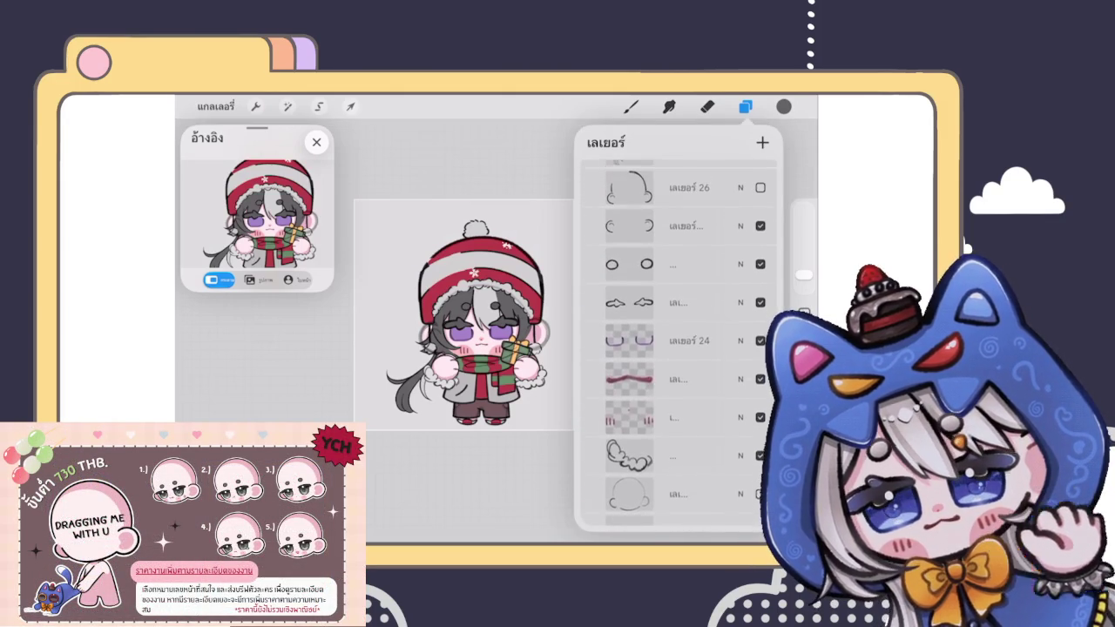
{"action": "scroll", "coordinate": [678, 349], "scroll_direction": "up", "scroll_amount": 2}
{"action": "scroll", "coordinate": [678, 348], "scroll_direction": "up", "scroll_amount": 2}
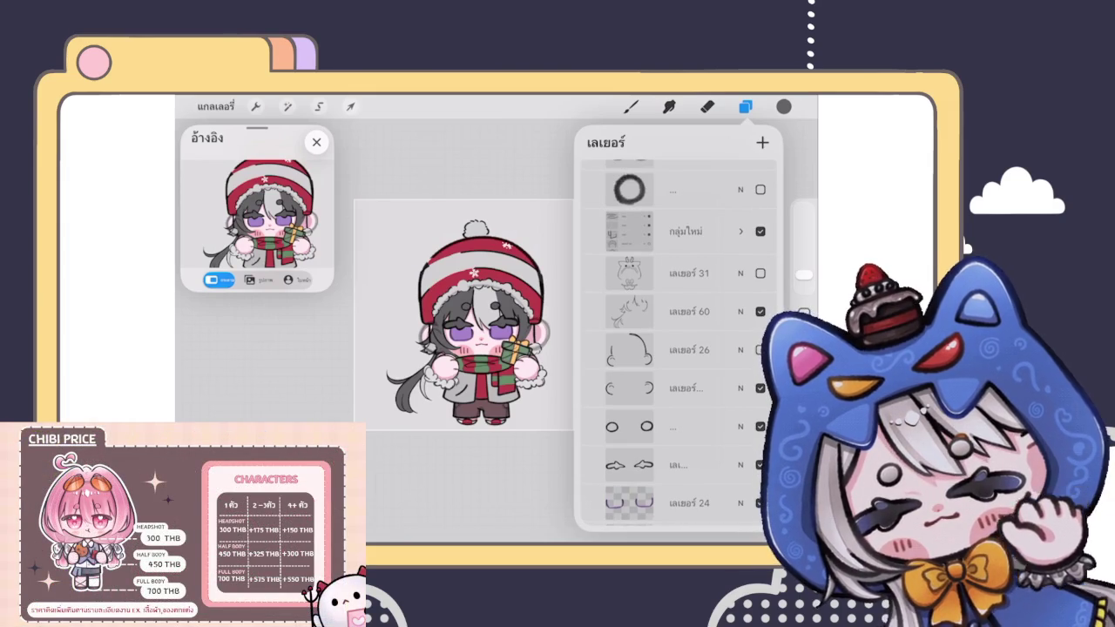
{"action": "scroll", "coordinate": [679, 348], "scroll_direction": "up", "scroll_amount": 2}
{"action": "scroll", "coordinate": [679, 349], "scroll_direction": "up", "scroll_amount": 2}
Step: Select the unused line layer and delete it
{"action": "mouse_move", "coordinate": [630, 306]}
{"action": "left_mouse_down"}
{"action": "mouse_move", "coordinate": [603, 307]}
{"action": "mouse_move", "coordinate": [603, 268]}
{"action": "left_mouse_up"}
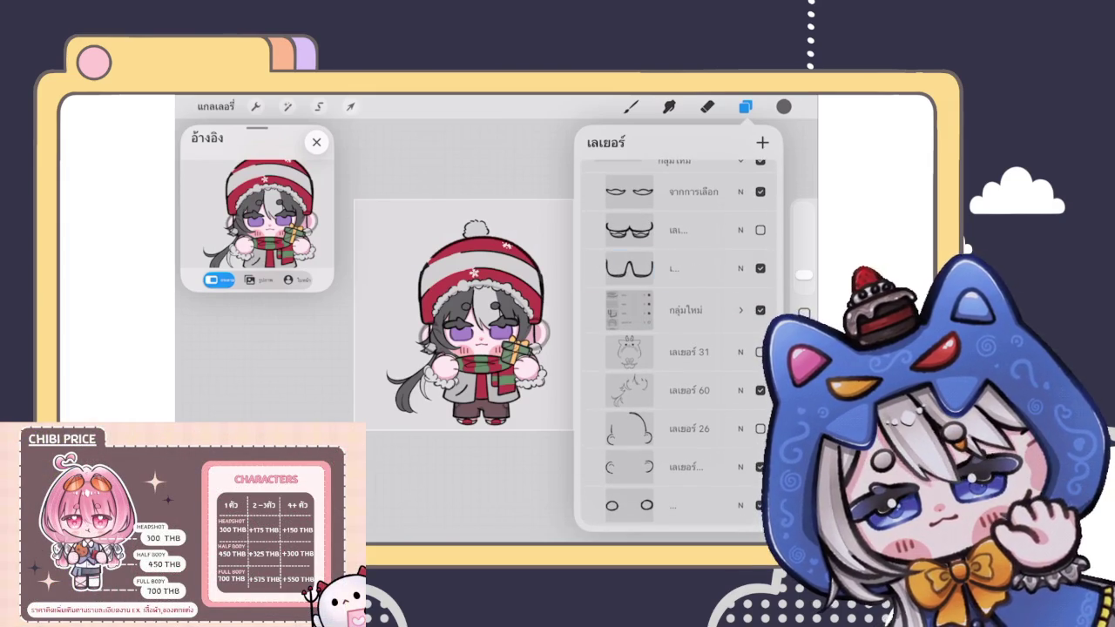
{"action": "left_click", "coordinate": [679, 230]}
{"action": "left_click_drag", "start_coordinate": [714, 230], "coordinate": [610, 230]}
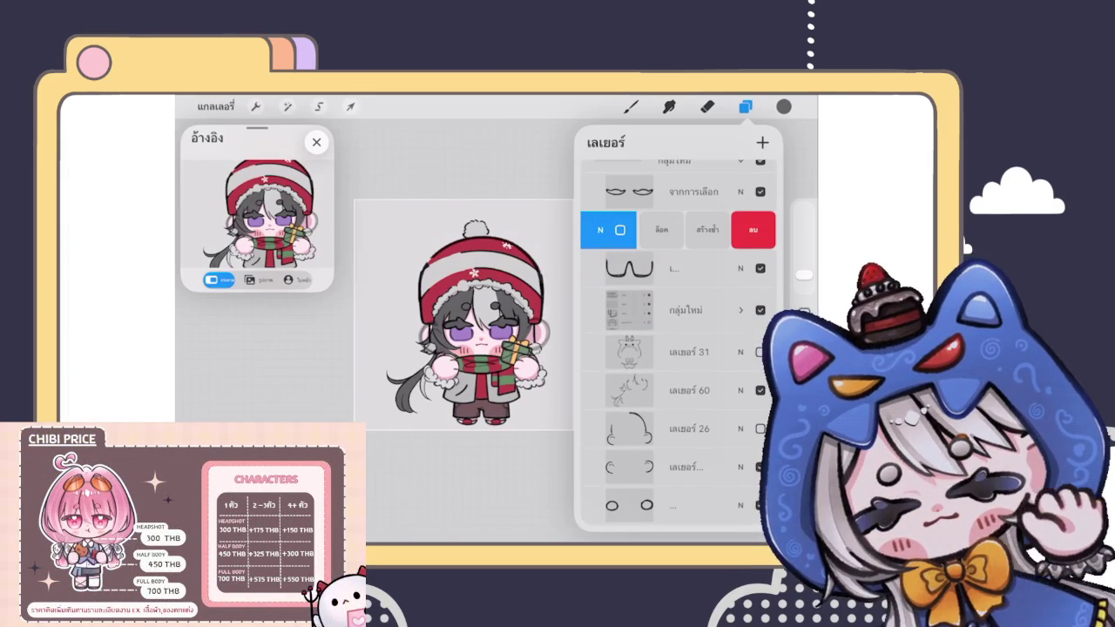
{"action": "left_click", "coordinate": [754, 230]}
{"action": "scroll", "coordinate": [680, 348], "scroll_direction": "up", "scroll_amount": 4}
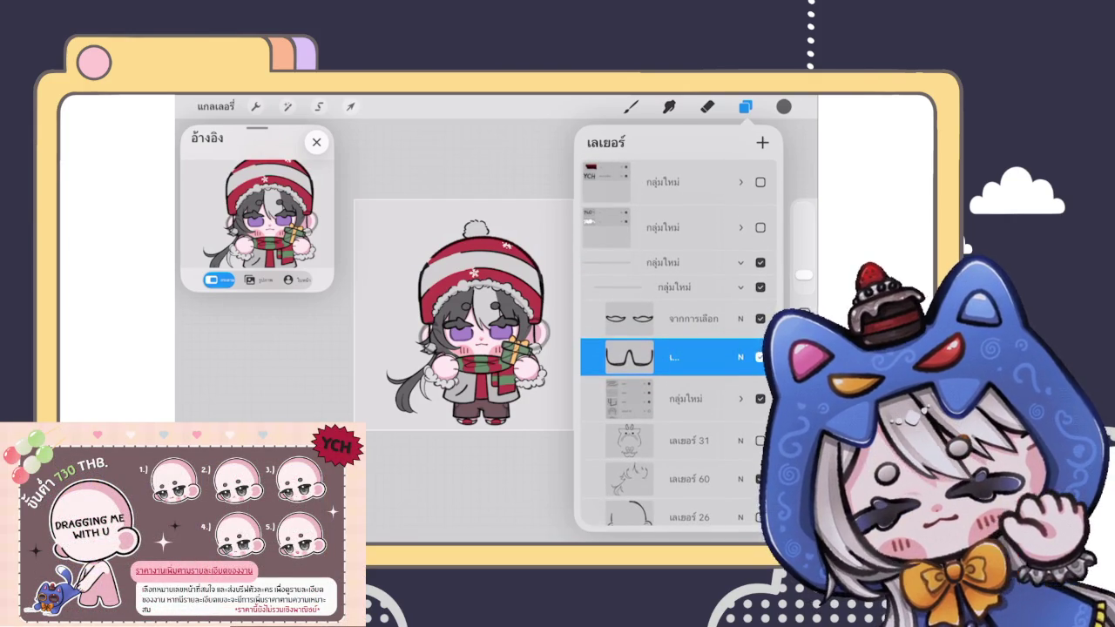
Step: Flatten the YCH text group into one layer and hide it
{"action": "left_click", "coordinate": [671, 182]}
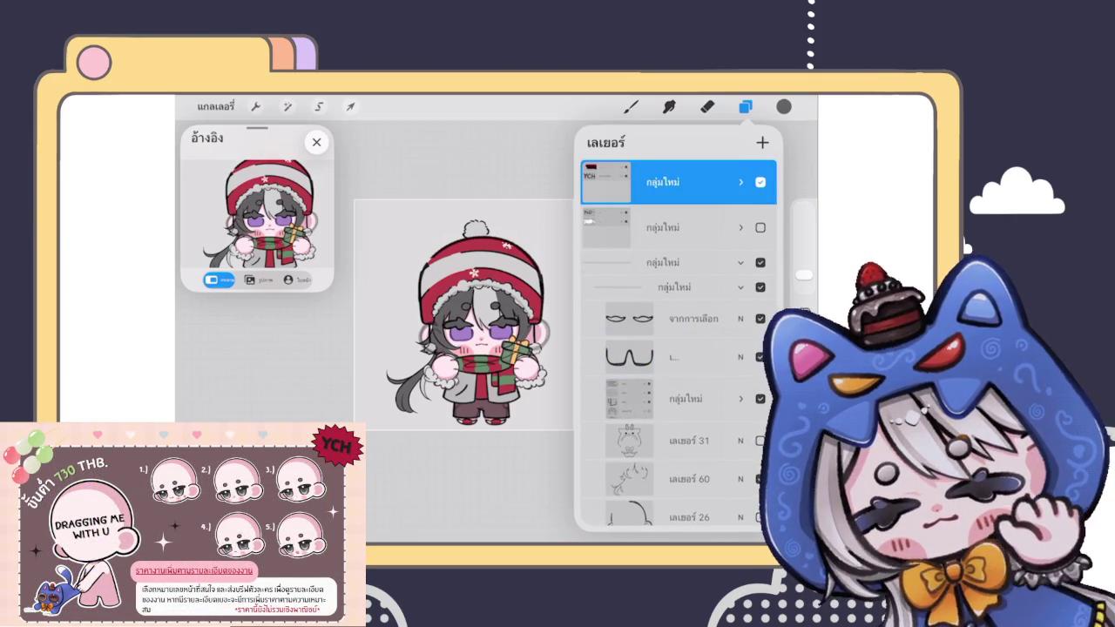
{"action": "left_click", "coordinate": [606, 182]}
{"action": "left_click", "coordinate": [522, 192]}
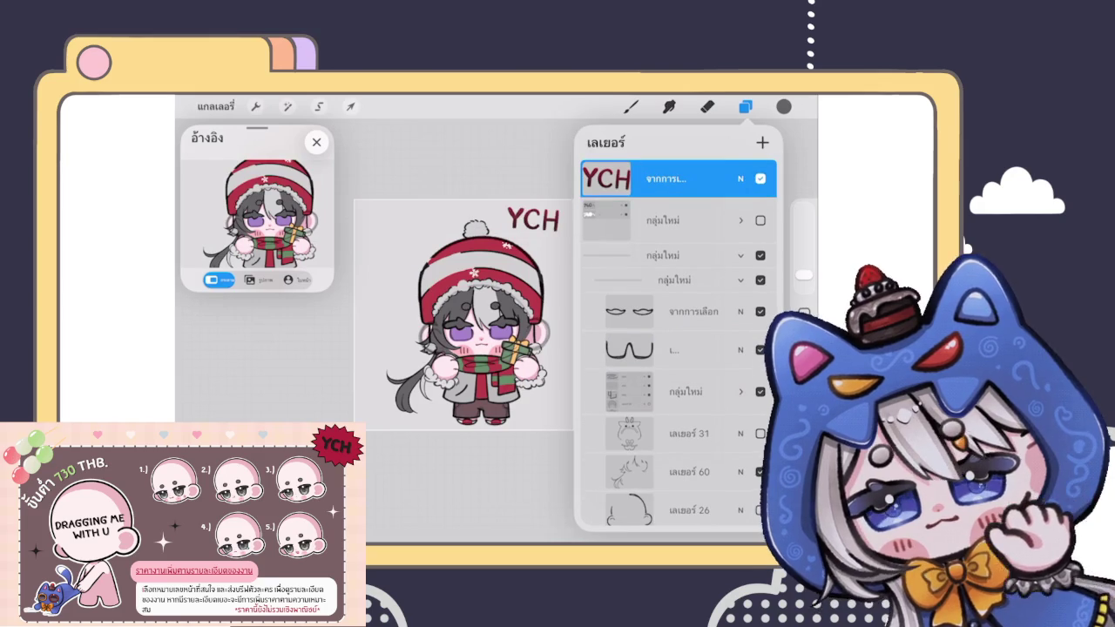
{"action": "left_click", "coordinate": [760, 178]}
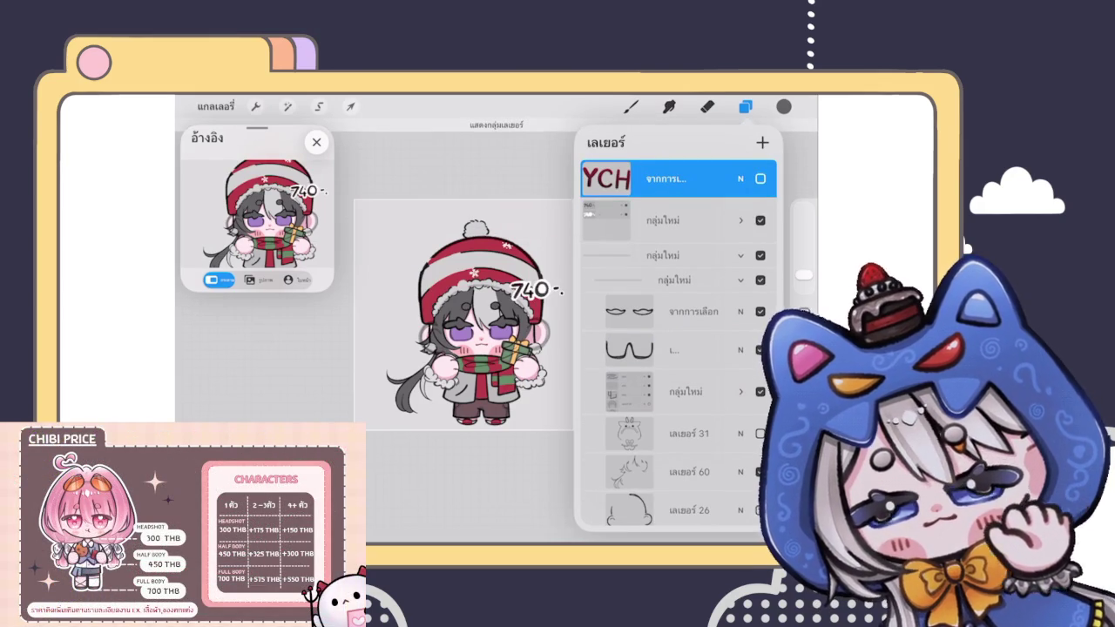
Step: Flatten the 740 price group into one layer and hide it
{"action": "left_click", "coordinate": [740, 221]}
{"action": "left_click", "coordinate": [671, 210]}
{"action": "left_click", "coordinate": [671, 210]}
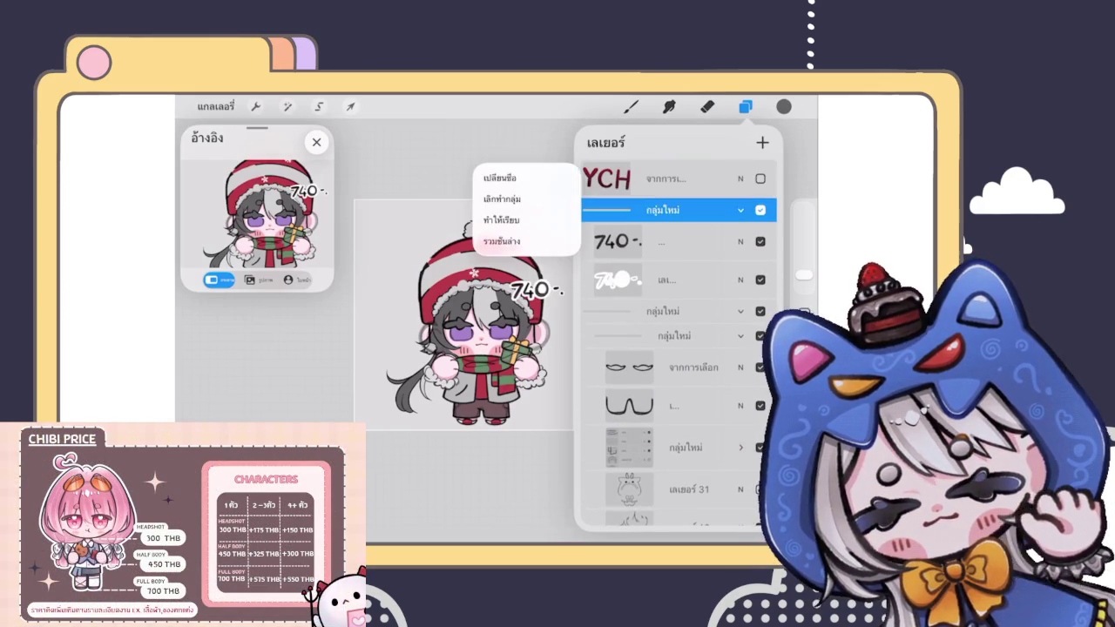
{"action": "left_click", "coordinate": [502, 219]}
{"action": "left_click", "coordinate": [761, 217]}
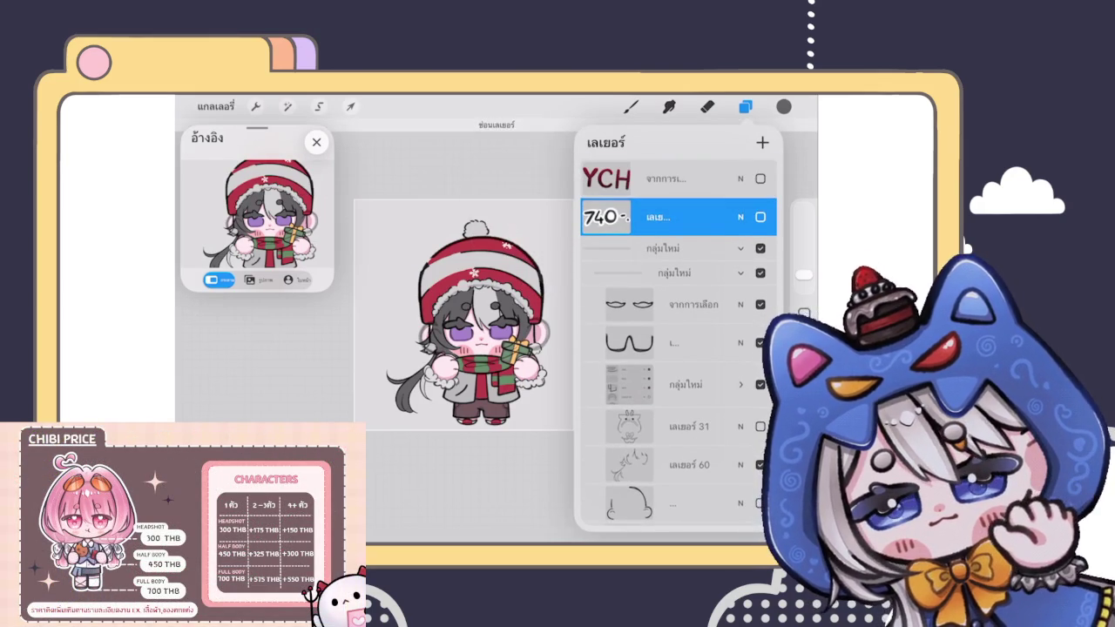
{"action": "scroll", "coordinate": [678, 348], "scroll_direction": "down", "scroll_amount": 1}
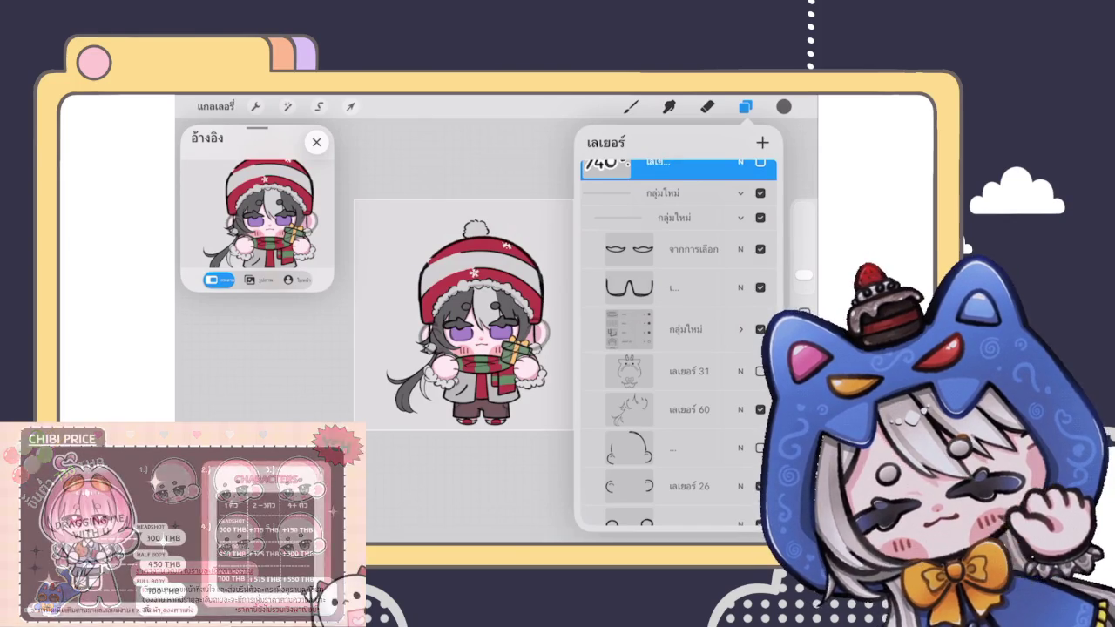
{"action": "scroll", "coordinate": [680, 340], "scroll_direction": "down", "scroll_amount": 3}
Step: On the gift layer, use an Airbrush eraser to remove the stray outline at the gift box's corner
{"action": "left_click", "coordinate": [680, 366]}
{"action": "left_click", "coordinate": [707, 106]}
{"action": "scroll", "coordinate": [470, 331], "scroll_direction": "up", "scroll_amount": 5}
{"action": "scroll", "coordinate": [366, 331], "scroll_direction": "up", "scroll_amount": 3}
{"action": "left_click", "coordinate": [510, 431]}
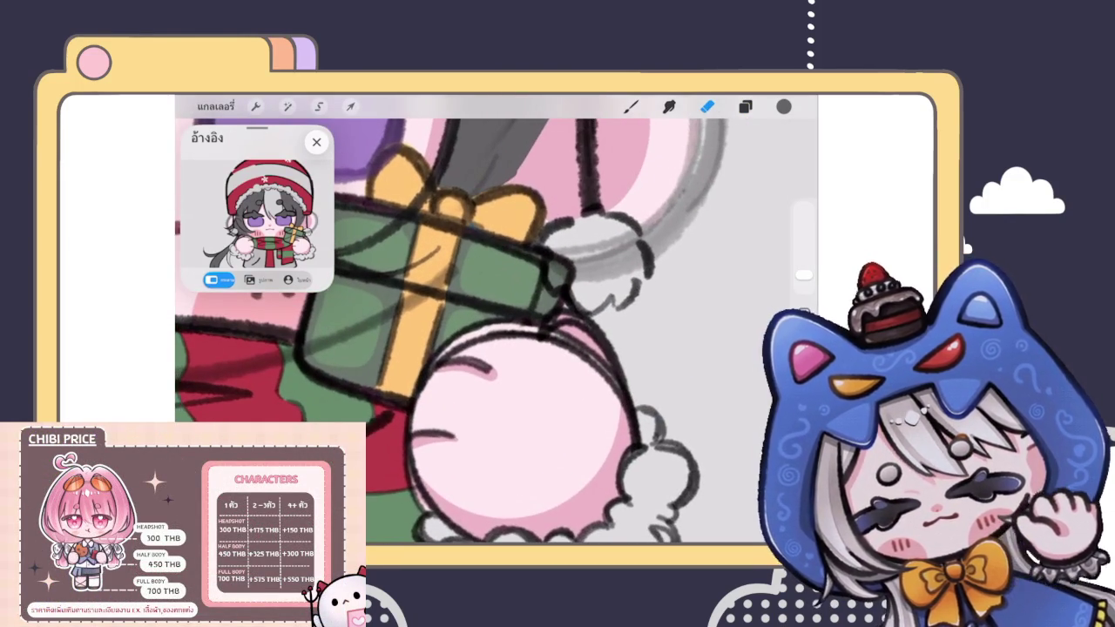
{"action": "mouse_move", "coordinate": [565, 241]}
{"action": "left_mouse_down"}
{"action": "mouse_move", "coordinate": [558, 270]}
{"action": "mouse_move", "coordinate": [558, 257]}
{"action": "mouse_move", "coordinate": [575, 272]}
{"action": "mouse_move", "coordinate": [571, 301]}
{"action": "left_mouse_up"}
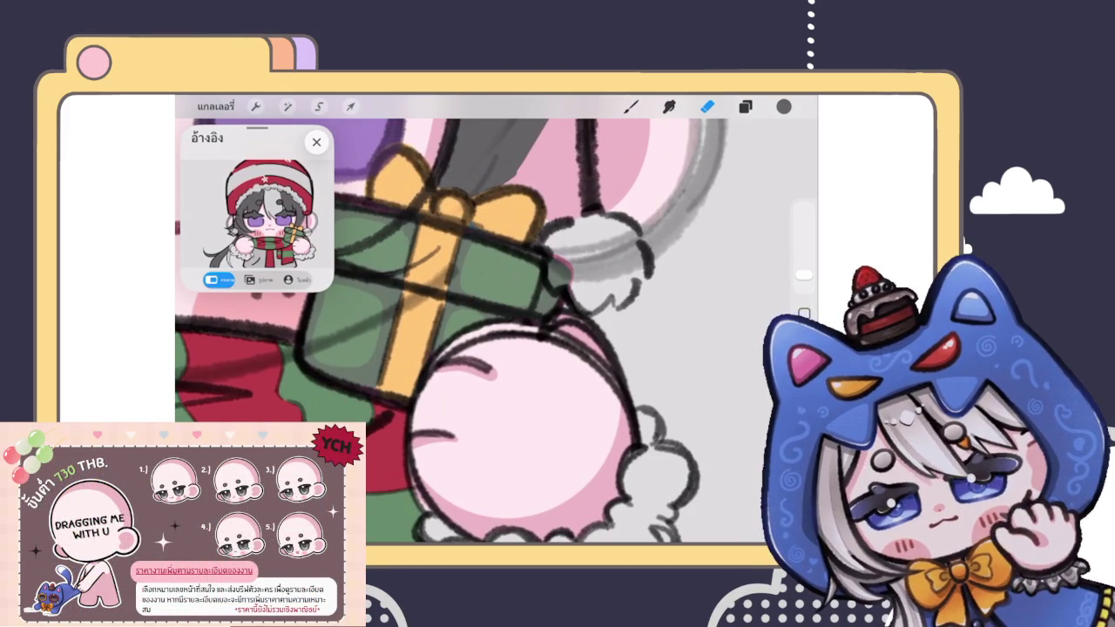
{"action": "scroll", "coordinate": [496, 331], "scroll_direction": "down", "scroll_amount": 5}
{"action": "scroll", "coordinate": [497, 331], "scroll_direction": "down", "scroll_amount": 2}
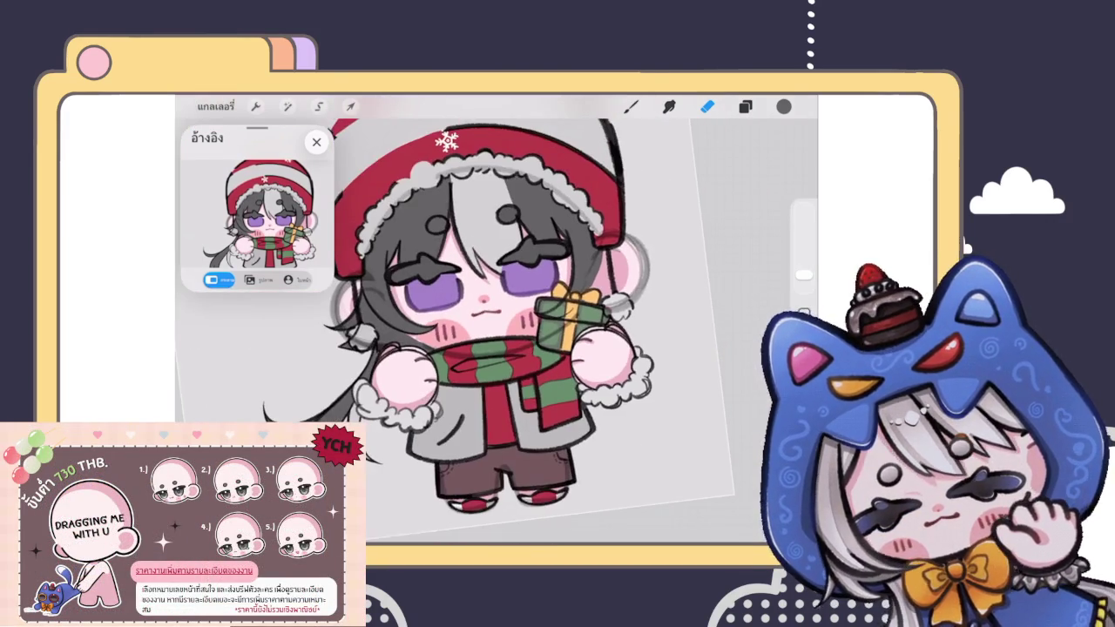
{"action": "scroll", "coordinate": [497, 331], "scroll_direction": "up", "scroll_amount": 5}
Step: Select the other outline layer and erase the stray marks near the gift's lower-right corner
{"action": "left_click", "coordinate": [745, 106]}
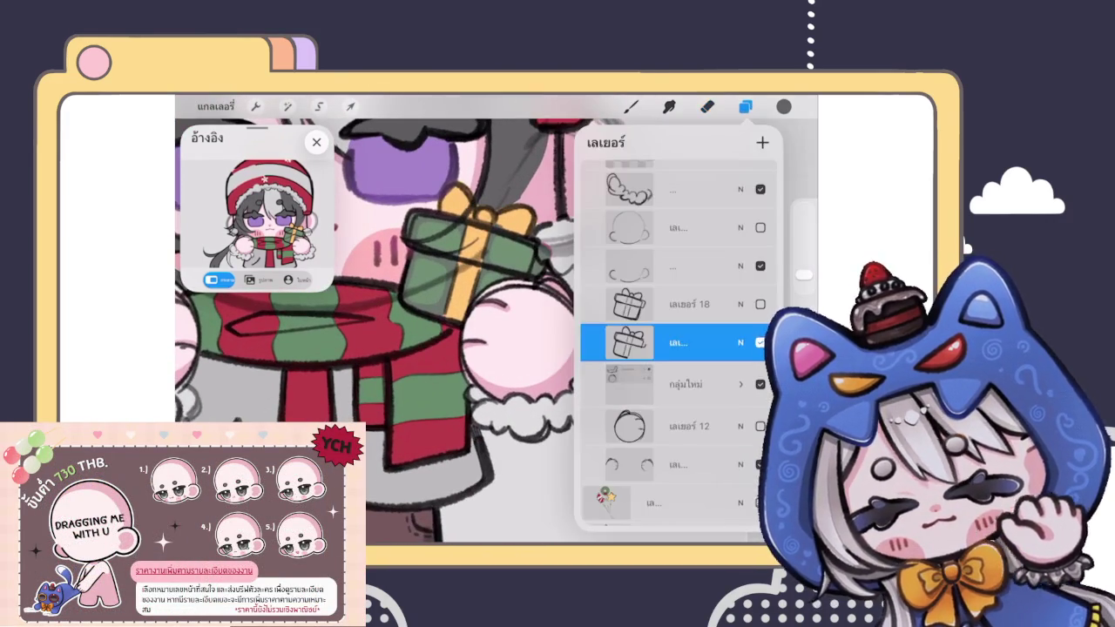
{"action": "scroll", "coordinate": [671, 349], "scroll_direction": "up", "scroll_amount": 3}
{"action": "left_click", "coordinate": [684, 399]}
{"action": "left_click", "coordinate": [741, 331]}
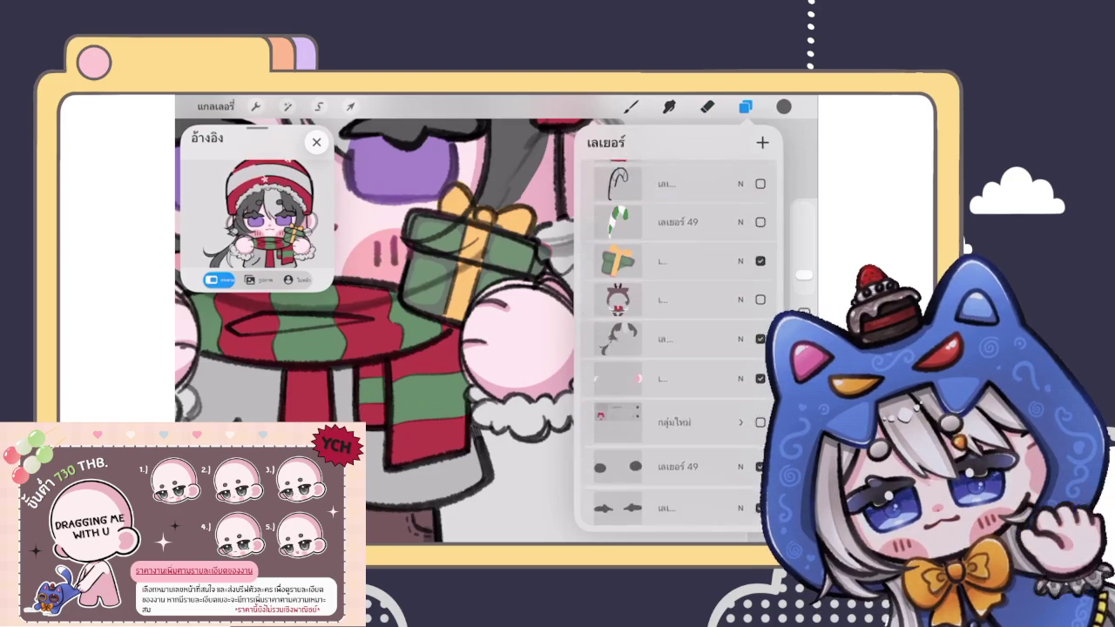
{"action": "left_click", "coordinate": [671, 245]}
{"action": "left_click", "coordinate": [707, 106]}
{"action": "left_click", "coordinate": [688, 335]}
{"action": "left_click_drag", "start_coordinate": [544, 240], "coordinate": [562, 265]}
{"action": "scroll", "coordinate": [462, 322], "scroll_direction": "down", "scroll_amount": 5}
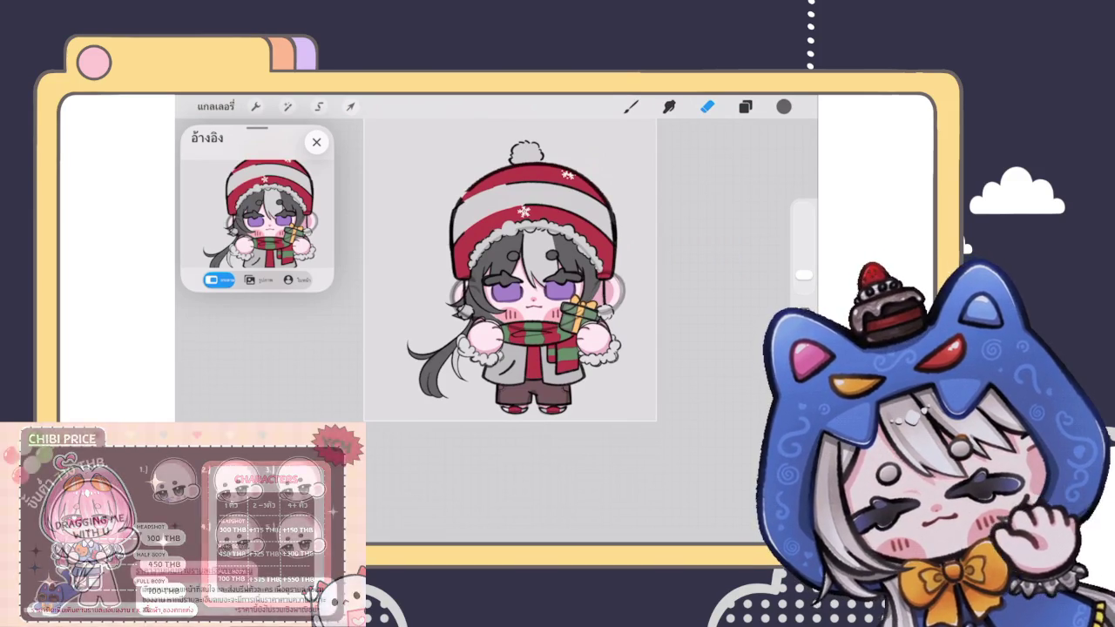
Step: Scroll the Layers panel up to the hidden YCH and 740 text layers at the top of the stack
{"action": "left_click", "coordinate": [745, 106]}
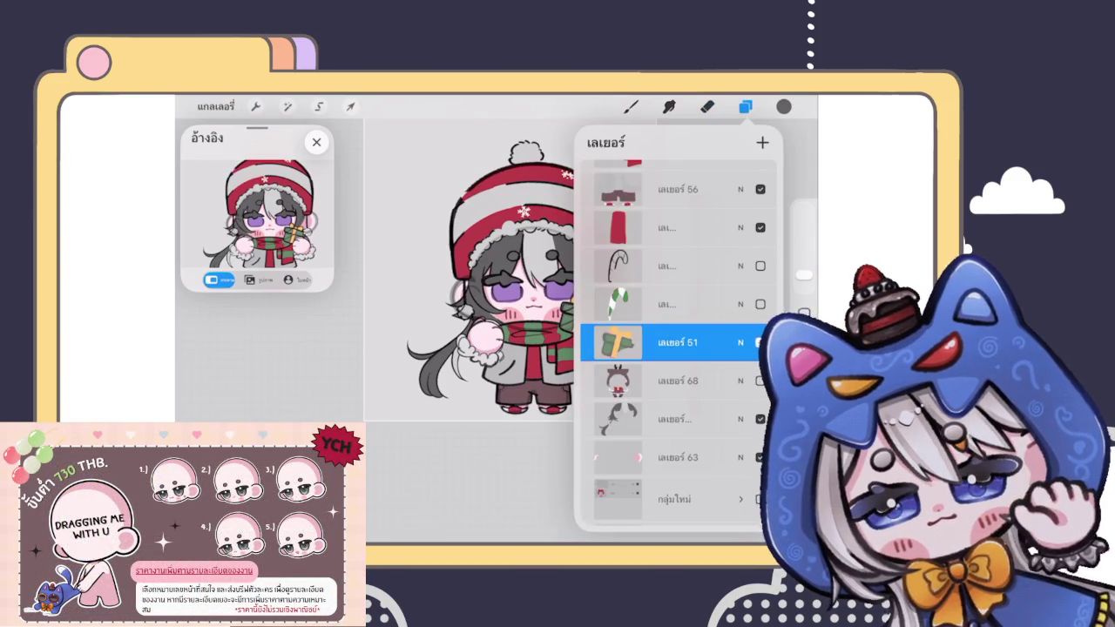
{"action": "scroll", "coordinate": [678, 343], "scroll_direction": "up", "scroll_amount": 5}
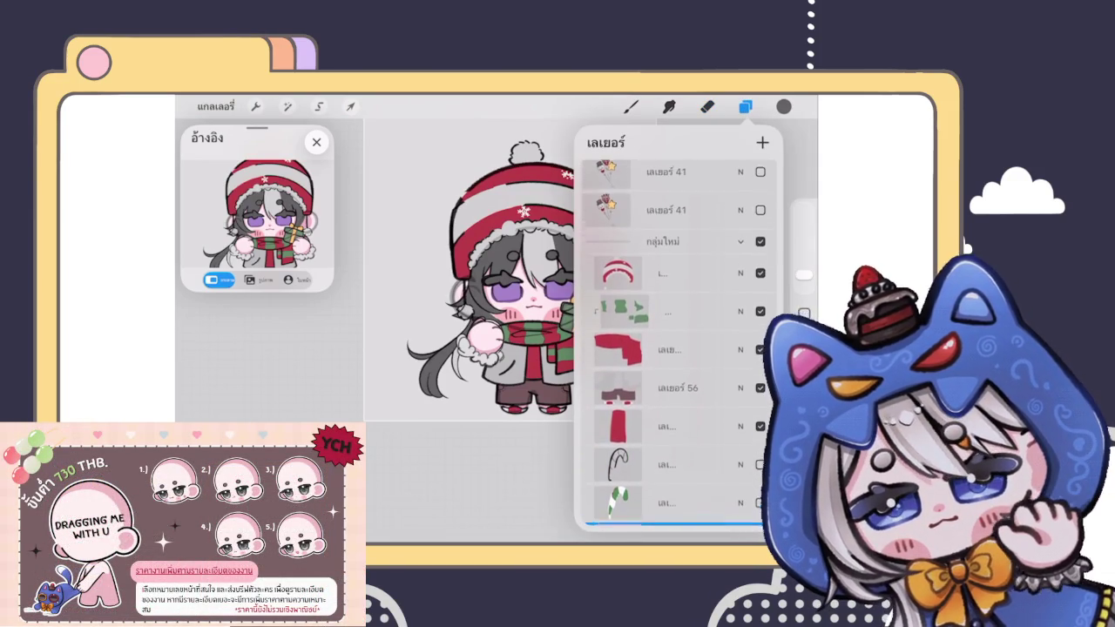
{"action": "key", "text": "e"}
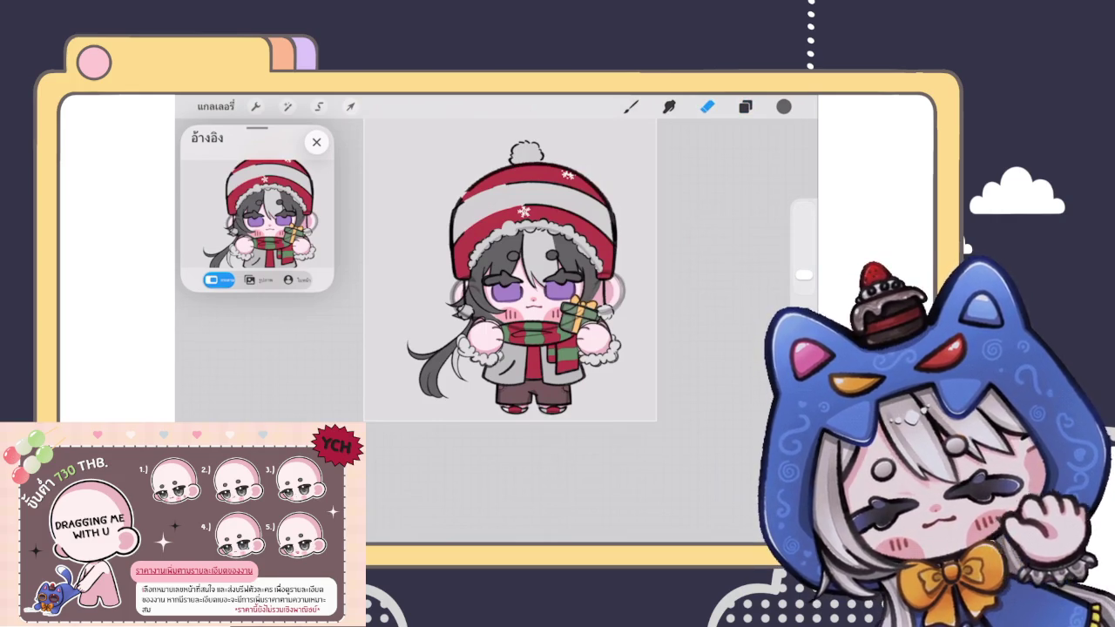
{"action": "scroll", "coordinate": [509, 287], "scroll_direction": "up", "scroll_amount": 3}
{"action": "left_click", "coordinate": [745, 106]}
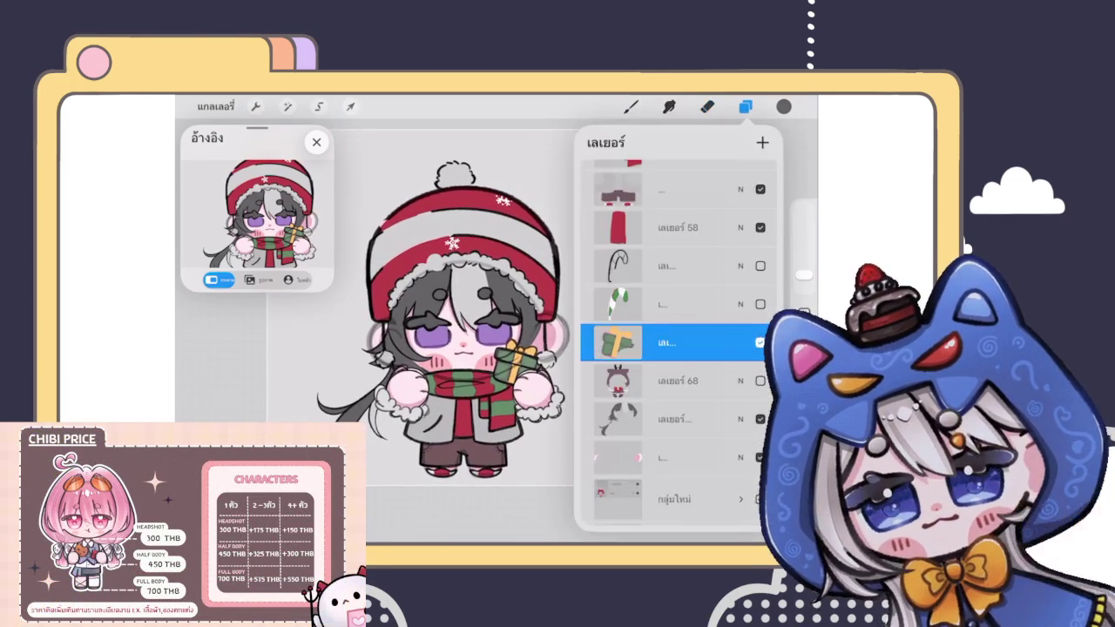
{"action": "scroll", "coordinate": [678, 343], "scroll_direction": "up", "scroll_amount": 4}
{"action": "scroll", "coordinate": [671, 343], "scroll_direction": "up", "scroll_amount": 1}
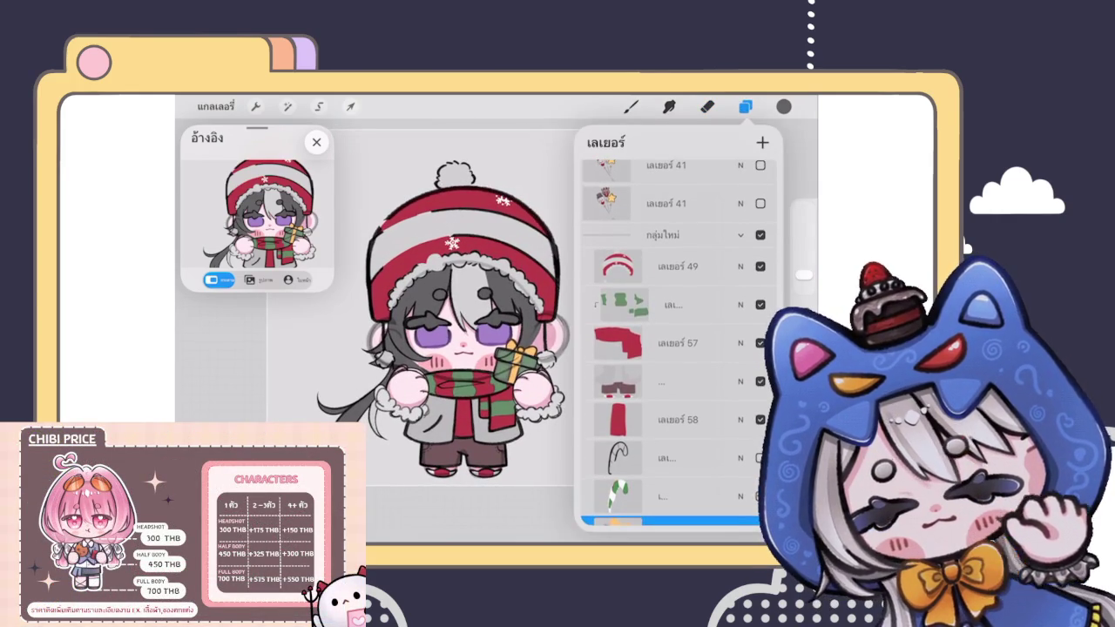
{"action": "scroll", "coordinate": [677, 343], "scroll_direction": "up", "scroll_amount": 5}
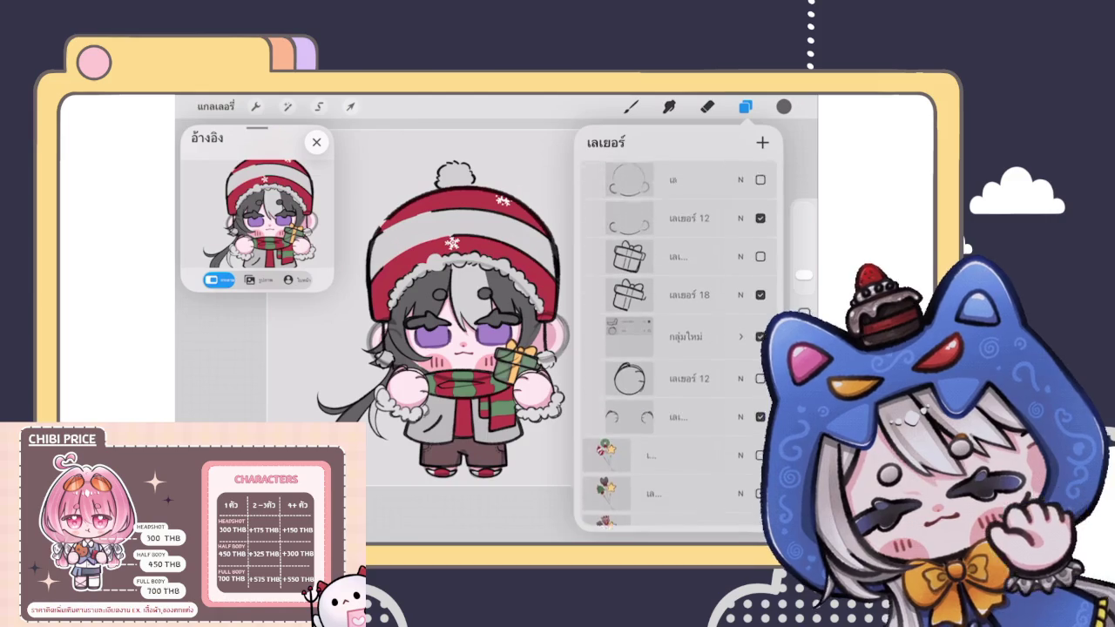
{"action": "scroll", "coordinate": [678, 343], "scroll_direction": "up", "scroll_amount": 5}
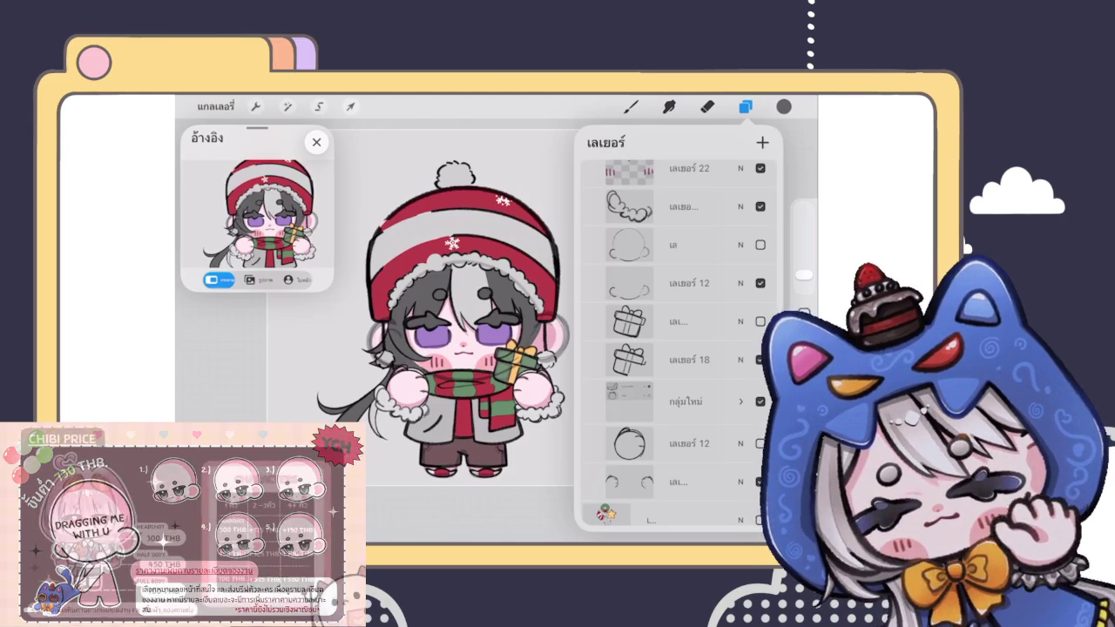
{"action": "scroll", "coordinate": [680, 343], "scroll_direction": "up", "scroll_amount": 10}
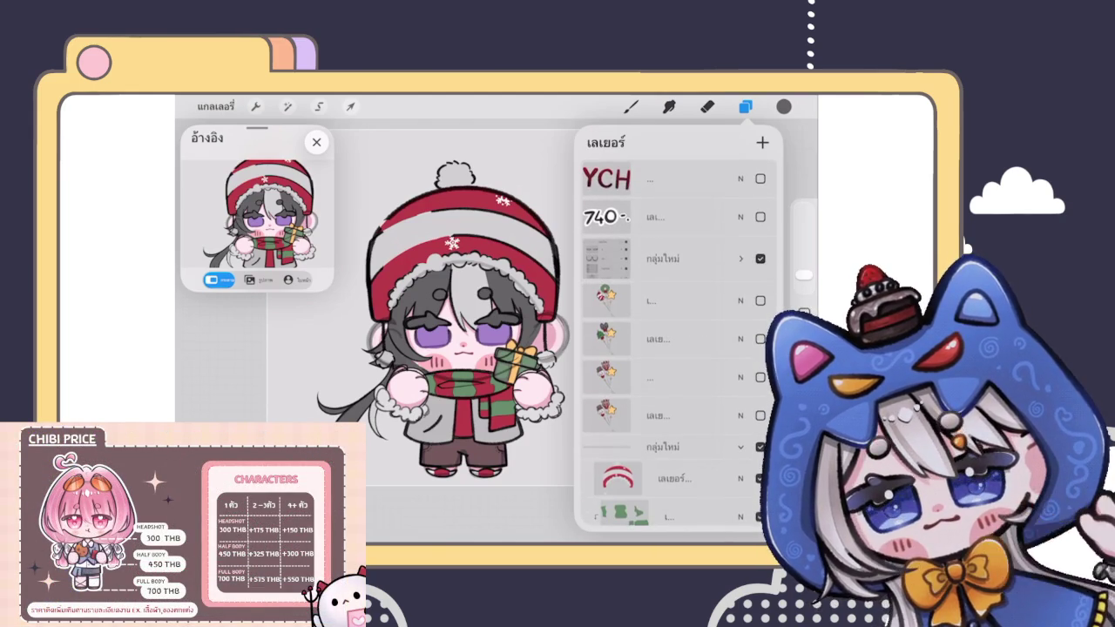
Step: Multi-select the character's layers and combine them into a single group
{"action": "left_click", "coordinate": [741, 447]}
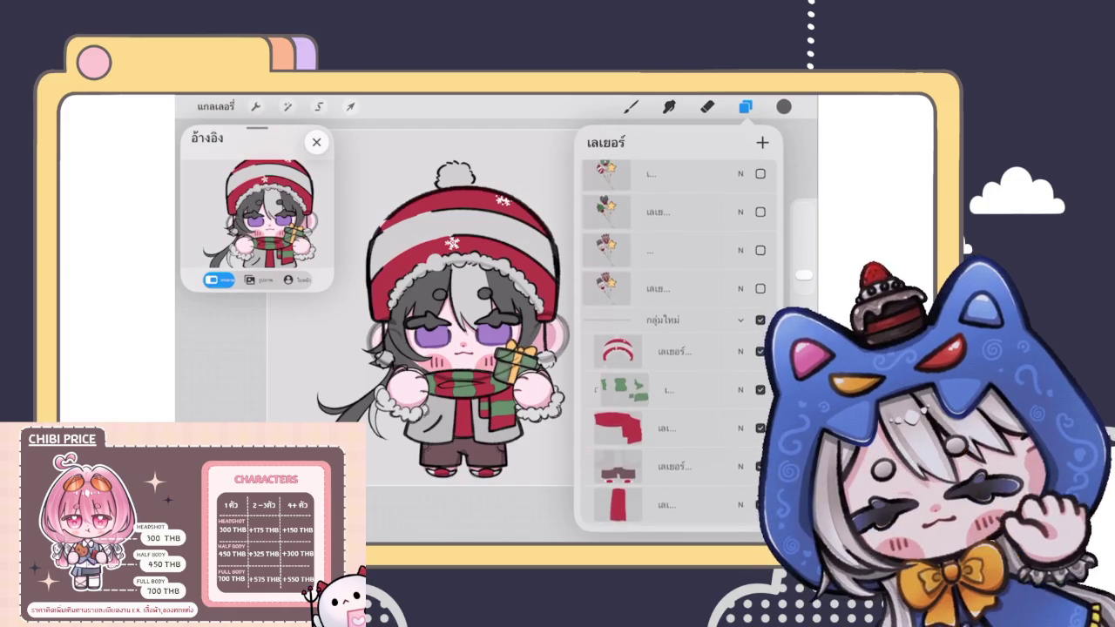
{"action": "left_click", "coordinate": [670, 457]}
{"action": "left_click", "coordinate": [671, 415]}
{"action": "left_click", "coordinate": [671, 259]}
{"action": "left_click_drag", "start_coordinate": [627, 301], "coordinate": [697, 300]}
{"action": "left_click_drag", "start_coordinate": [628, 339], "coordinate": [697, 339]}
{"action": "left_click_drag", "start_coordinate": [628, 378], "coordinate": [697, 378]}
{"action": "left_click_drag", "start_coordinate": [627, 416], "coordinate": [697, 415]}
{"action": "left_click", "coordinate": [762, 142]}
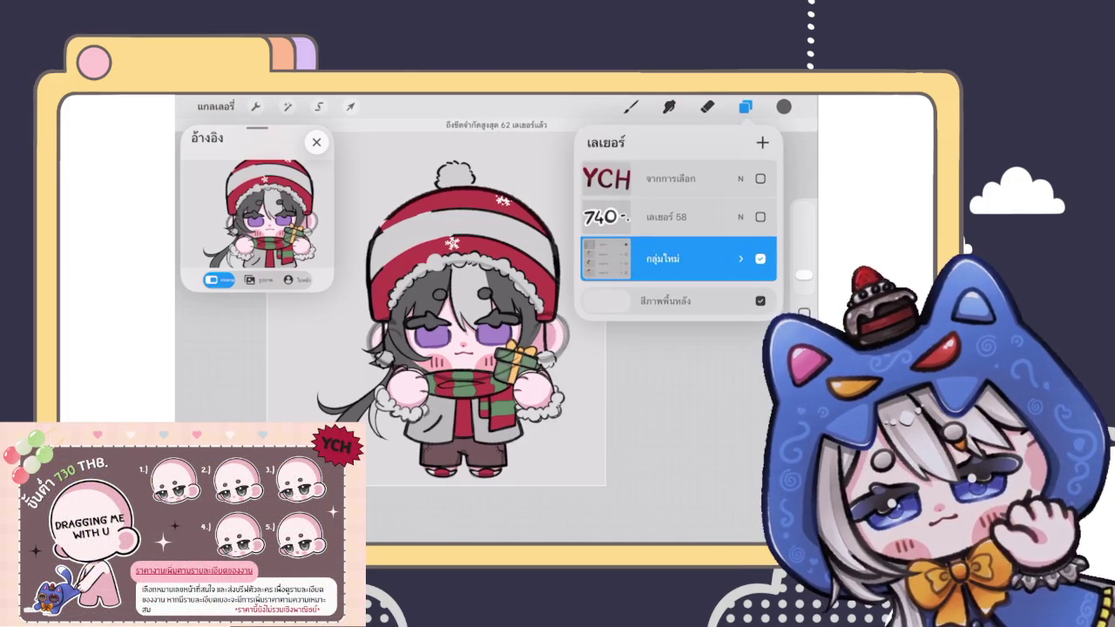
Step: Expand the new group and make the star, reindeer and snowman balloon layer visible
{"action": "left_click", "coordinate": [742, 259]}
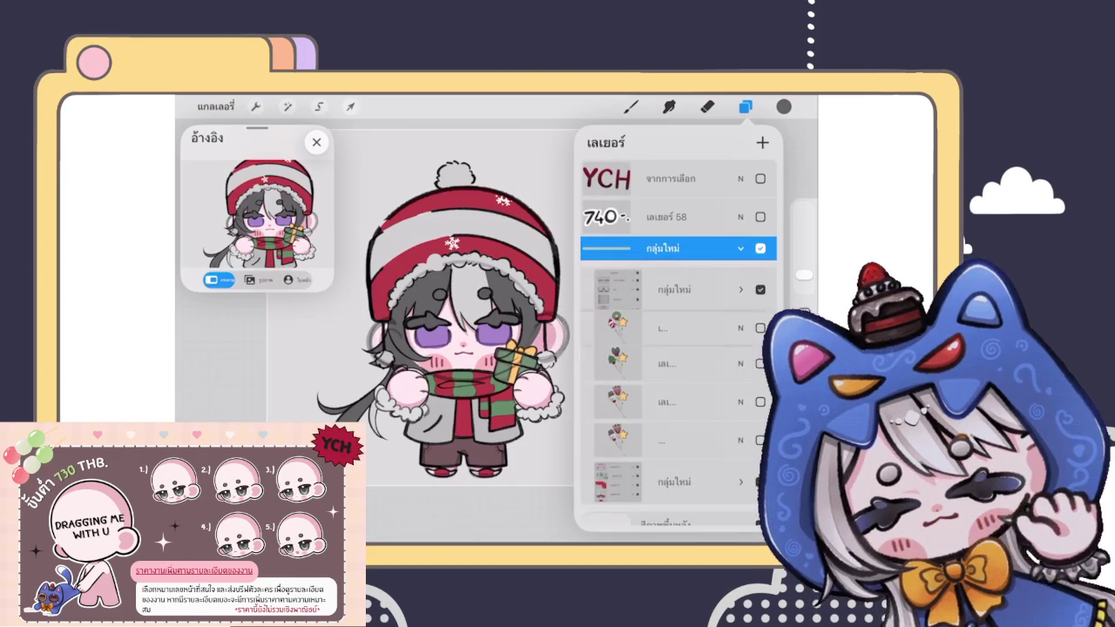
{"action": "left_click", "coordinate": [741, 283]}
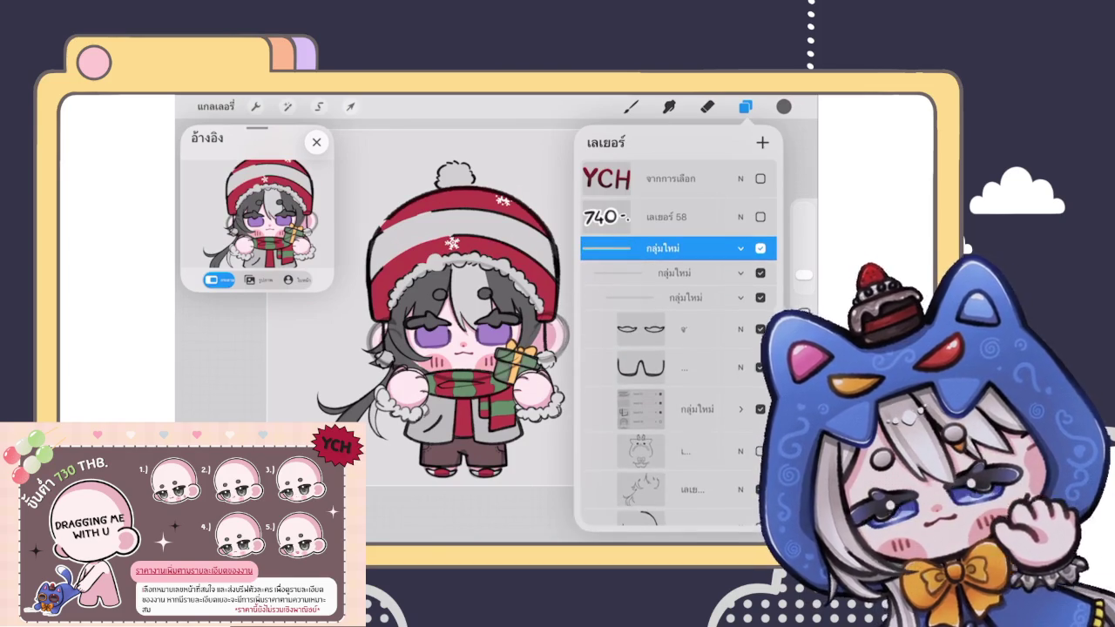
{"action": "scroll", "coordinate": [680, 366], "scroll_direction": "down", "scroll_amount": 2}
{"action": "scroll", "coordinate": [679, 348], "scroll_direction": "down", "scroll_amount": 2}
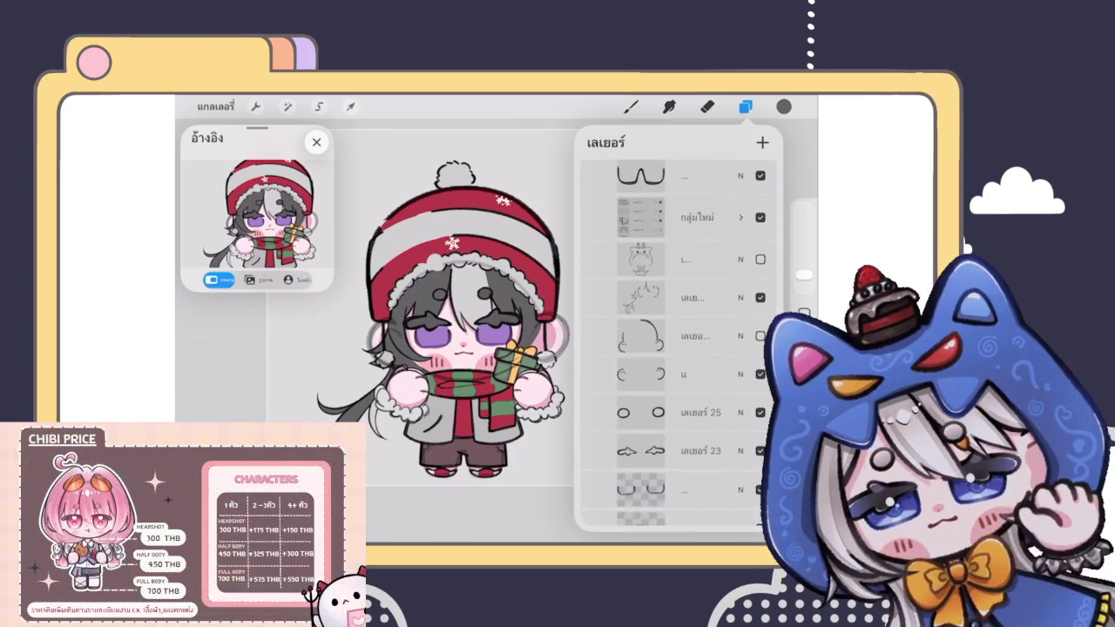
{"action": "scroll", "coordinate": [679, 349], "scroll_direction": "up", "scroll_amount": 3}
{"action": "scroll", "coordinate": [679, 349], "scroll_direction": "up", "scroll_amount": 3}
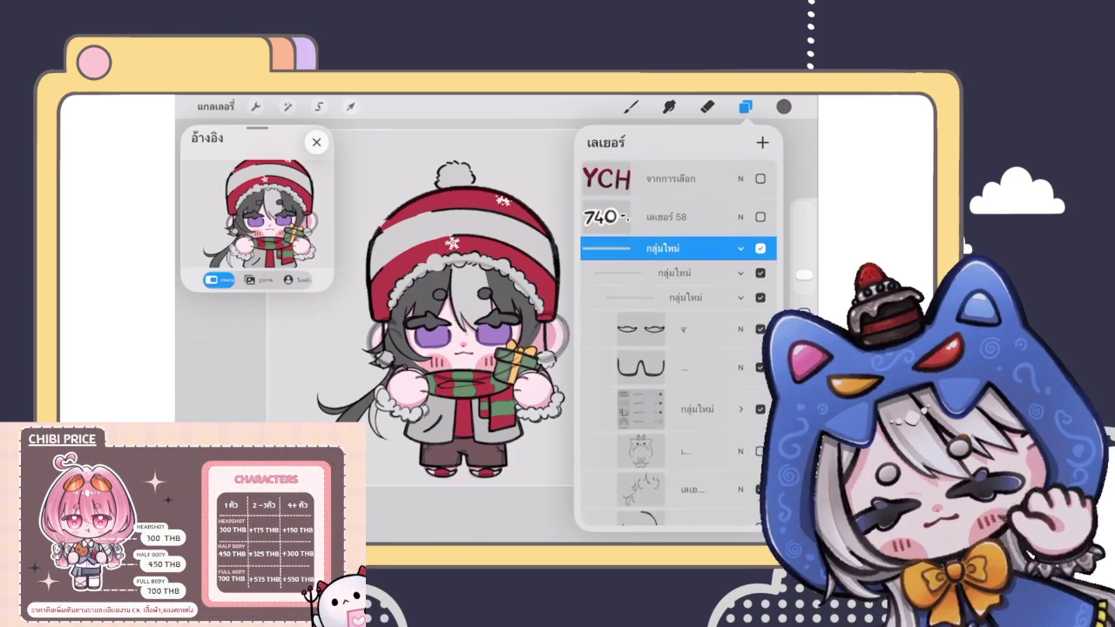
{"action": "left_click", "coordinate": [742, 258]}
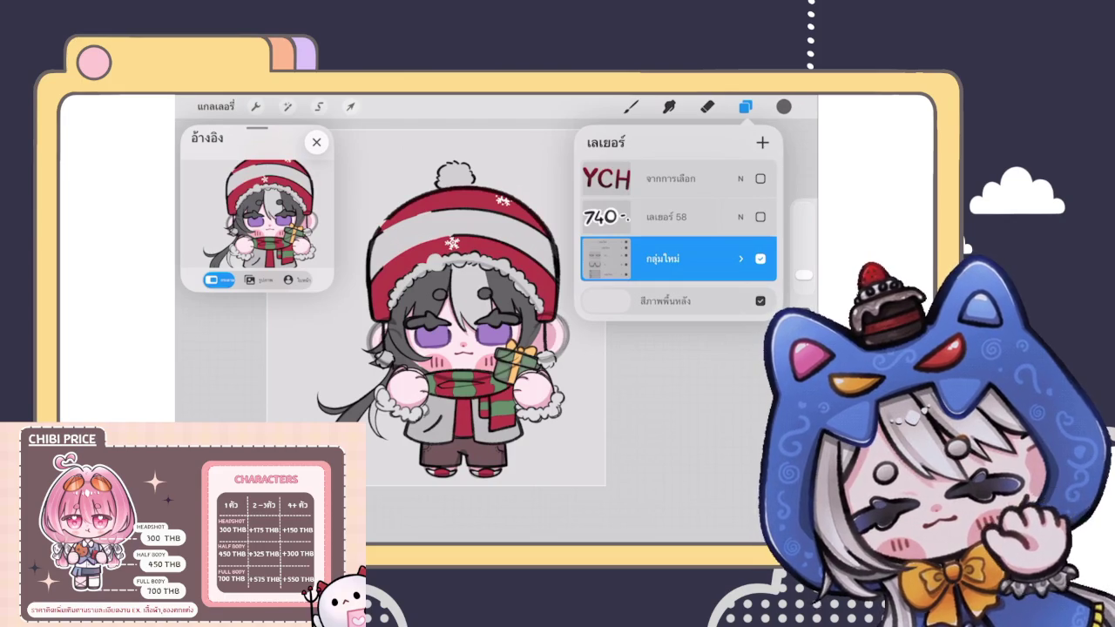
{"action": "left_click", "coordinate": [742, 258]}
{"action": "scroll", "coordinate": [679, 366], "scroll_direction": "down", "scroll_amount": 2}
{"action": "scroll", "coordinate": [679, 366], "scroll_direction": "down", "scroll_amount": 2}
{"action": "scroll", "coordinate": [680, 366], "scroll_direction": "down", "scroll_amount": 2}
{"action": "left_click", "coordinate": [760, 477]}
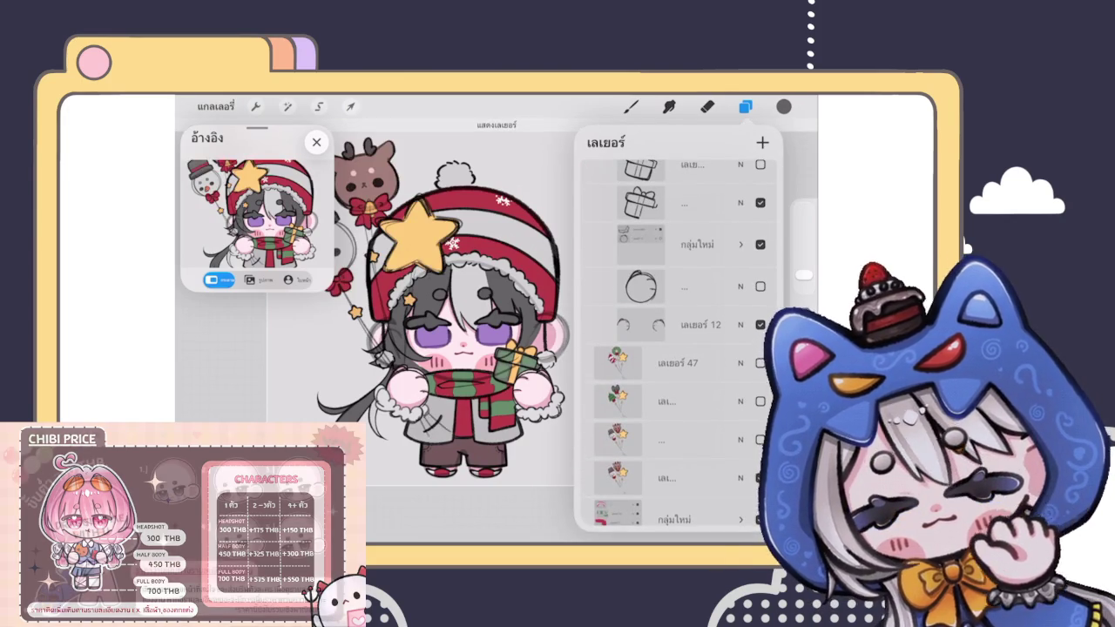
{"action": "scroll", "coordinate": [451, 312], "scroll_direction": "down", "scroll_amount": 5}
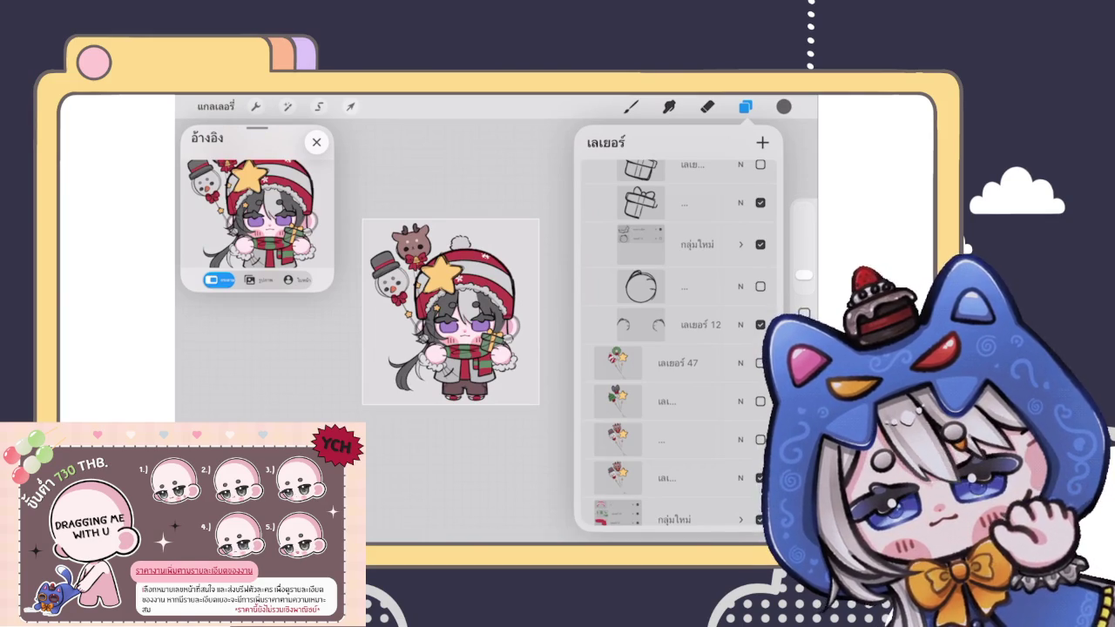
Step: Change the Background colour layer to a dark grey
{"action": "scroll", "coordinate": [678, 348], "scroll_direction": "down", "scroll_amount": 2}
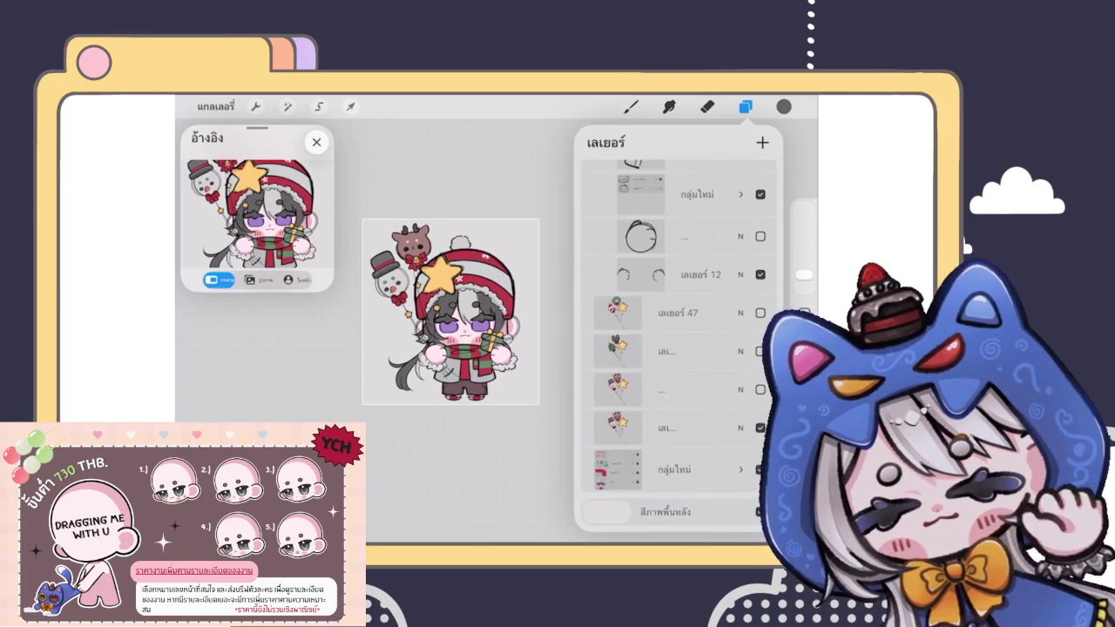
{"action": "left_click", "coordinate": [666, 511]}
{"action": "mouse_move", "coordinate": [588, 194]}
{"action": "left_mouse_down"}
{"action": "mouse_move", "coordinate": [591, 251]}
{"action": "mouse_move", "coordinate": [588, 192]}
{"action": "mouse_move", "coordinate": [591, 237]}
{"action": "left_mouse_up"}
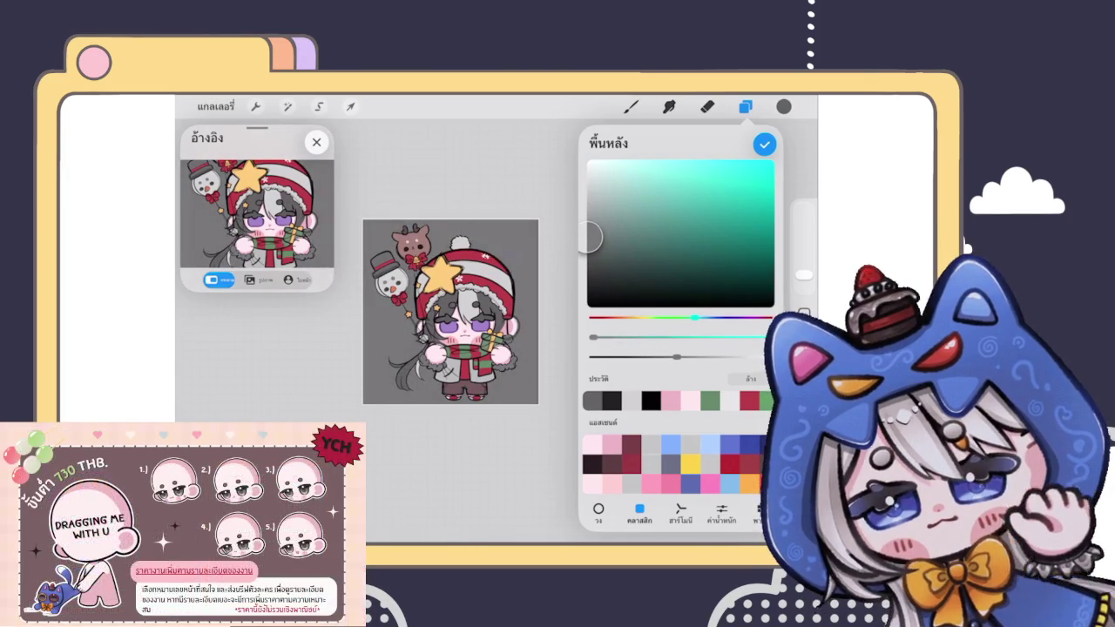
{"action": "left_click", "coordinate": [764, 145]}
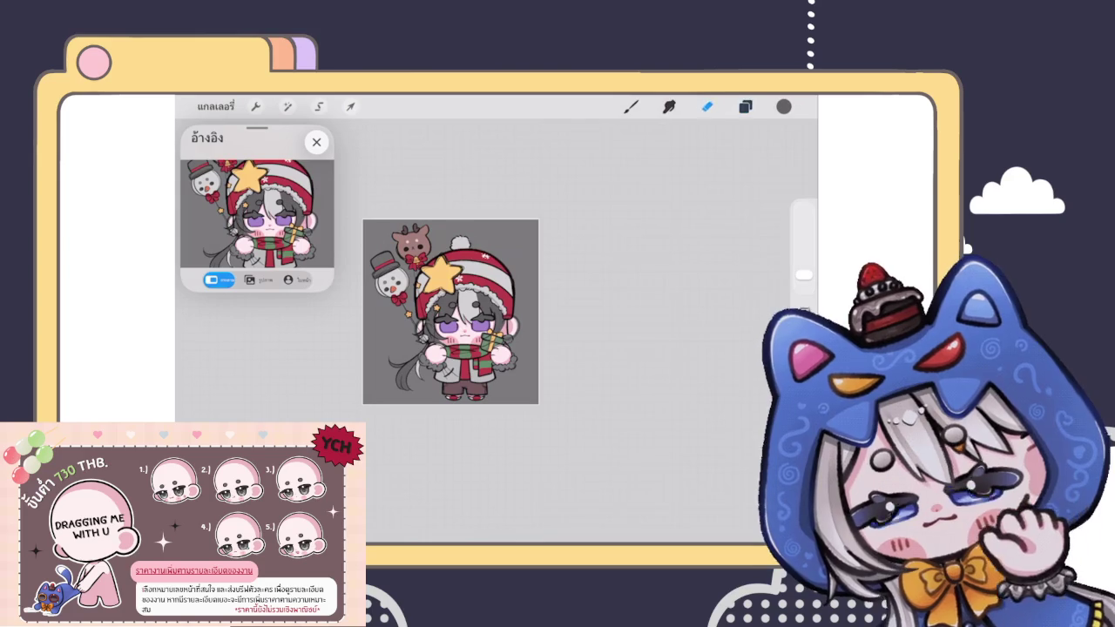
Step: Select the hat layer and add a new empty layer directly above it
{"action": "left_click", "coordinate": [746, 106]}
{"action": "scroll", "coordinate": [677, 348], "scroll_direction": "down", "scroll_amount": 5}
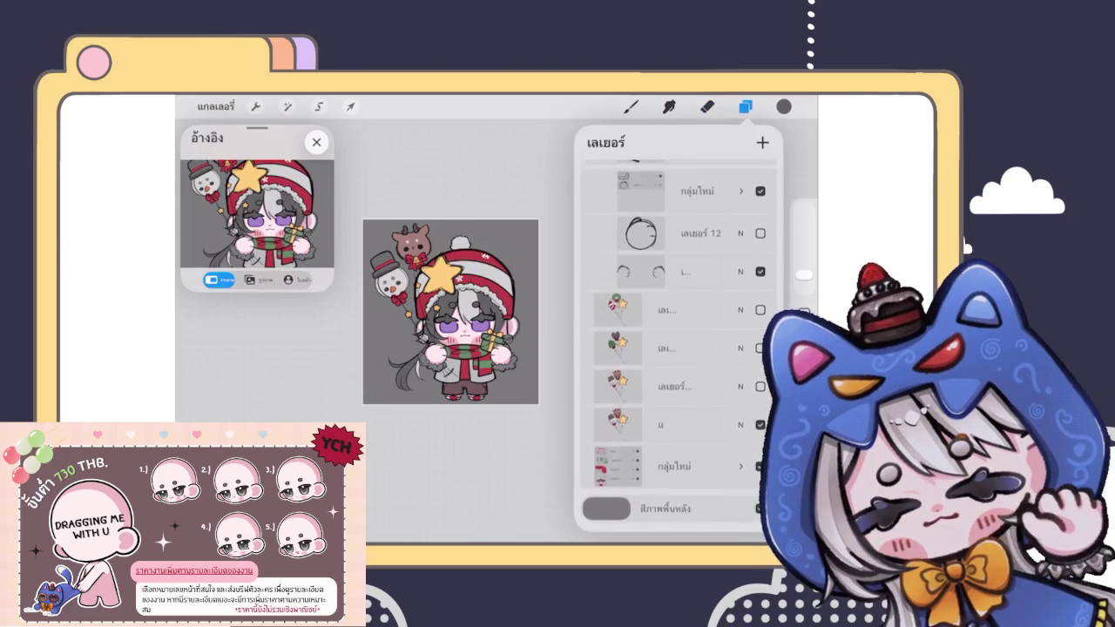
{"action": "left_click", "coordinate": [741, 469]}
{"action": "scroll", "coordinate": [678, 349], "scroll_direction": "down", "scroll_amount": 2}
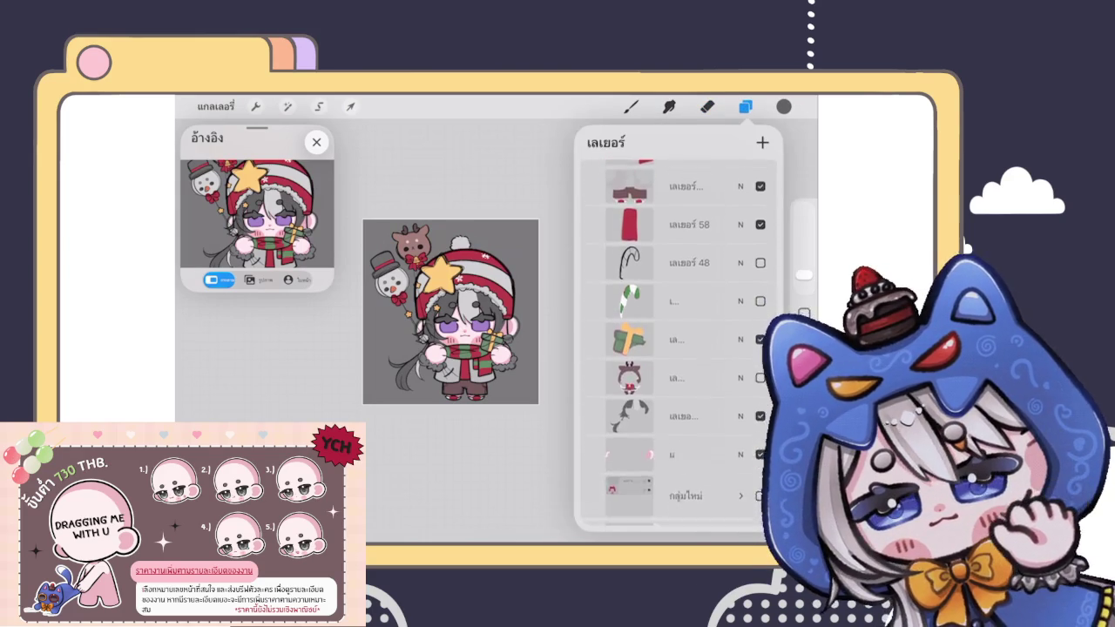
{"action": "scroll", "coordinate": [678, 340], "scroll_direction": "up", "scroll_amount": 4}
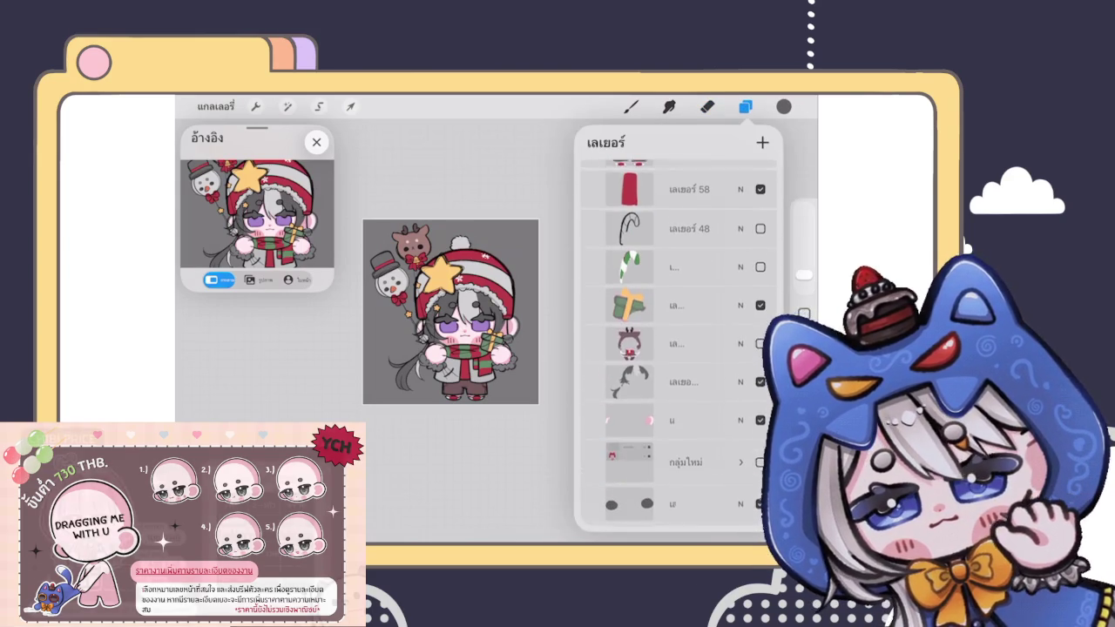
{"action": "left_click", "coordinate": [678, 340]}
{"action": "scroll", "coordinate": [677, 349], "scroll_direction": "up", "scroll_amount": 3}
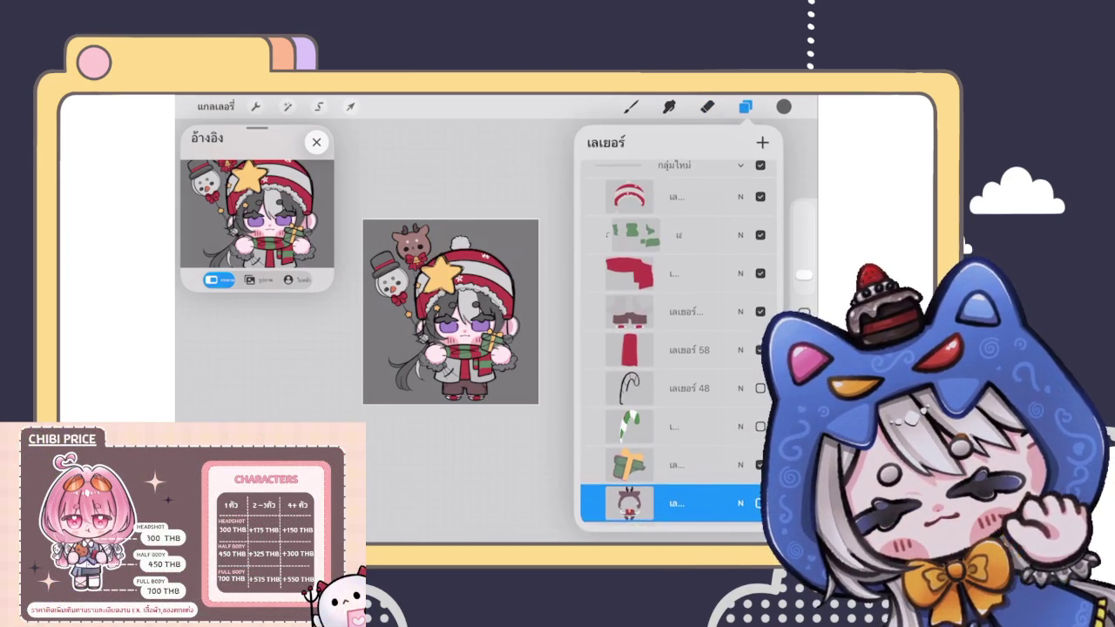
{"action": "left_click", "coordinate": [677, 311]}
{"action": "scroll", "coordinate": [678, 348], "scroll_direction": "up", "scroll_amount": 2}
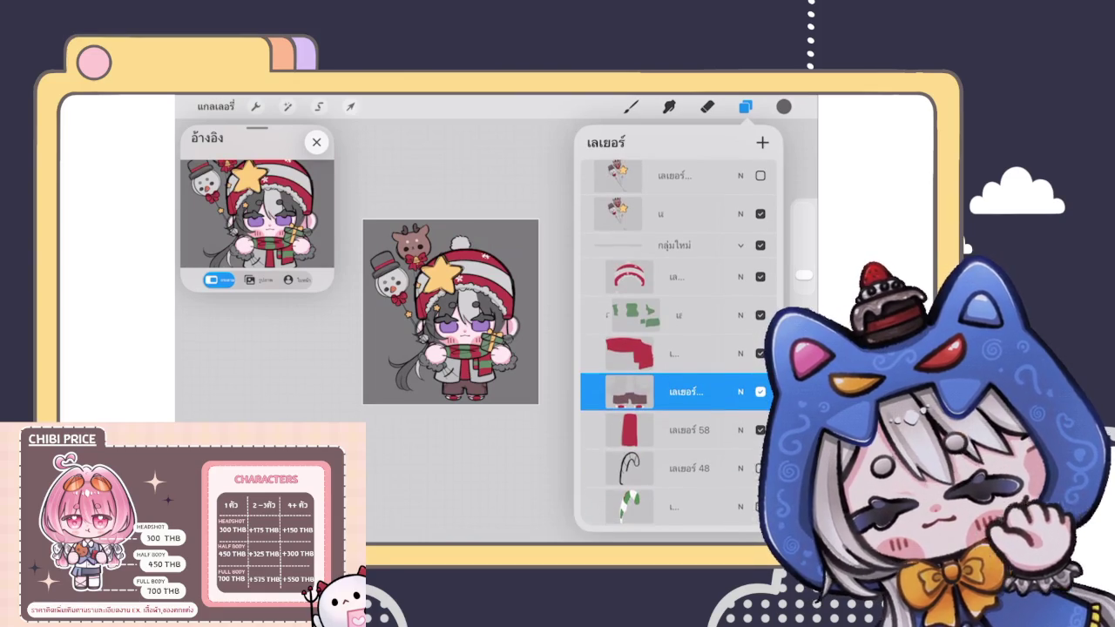
{"action": "left_click", "coordinate": [678, 276]}
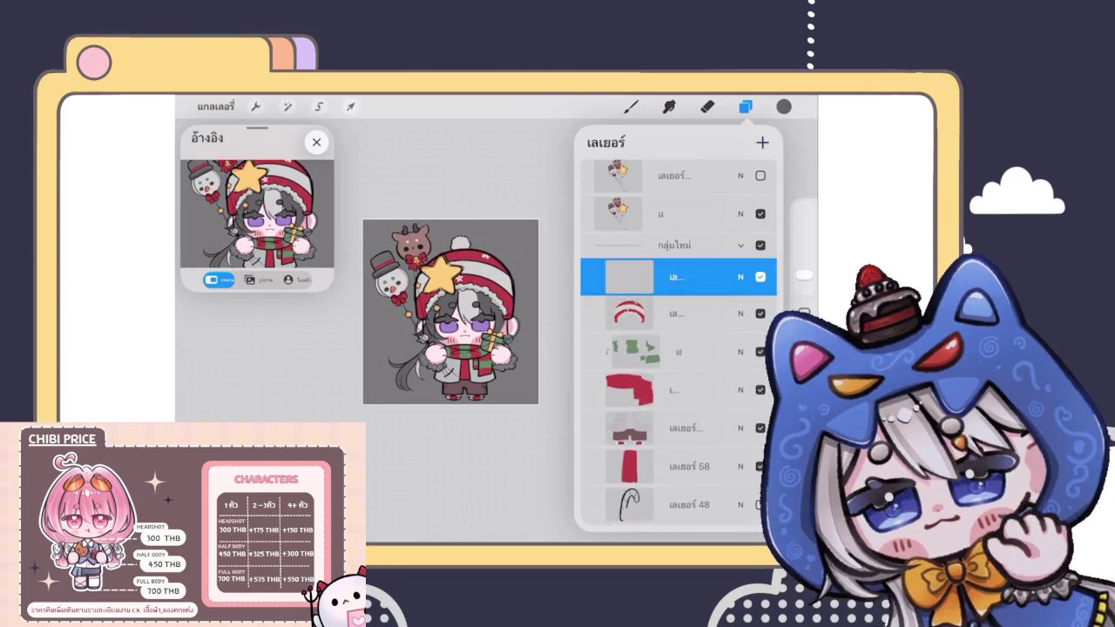
{"action": "left_click", "coordinate": [746, 106]}
{"action": "left_click", "coordinate": [631, 107]}
Step: Sample a light grey and begin painting the left mitten's fur cuff with it
{"action": "scroll", "coordinate": [488, 314], "scroll_direction": "up", "scroll_amount": 3}
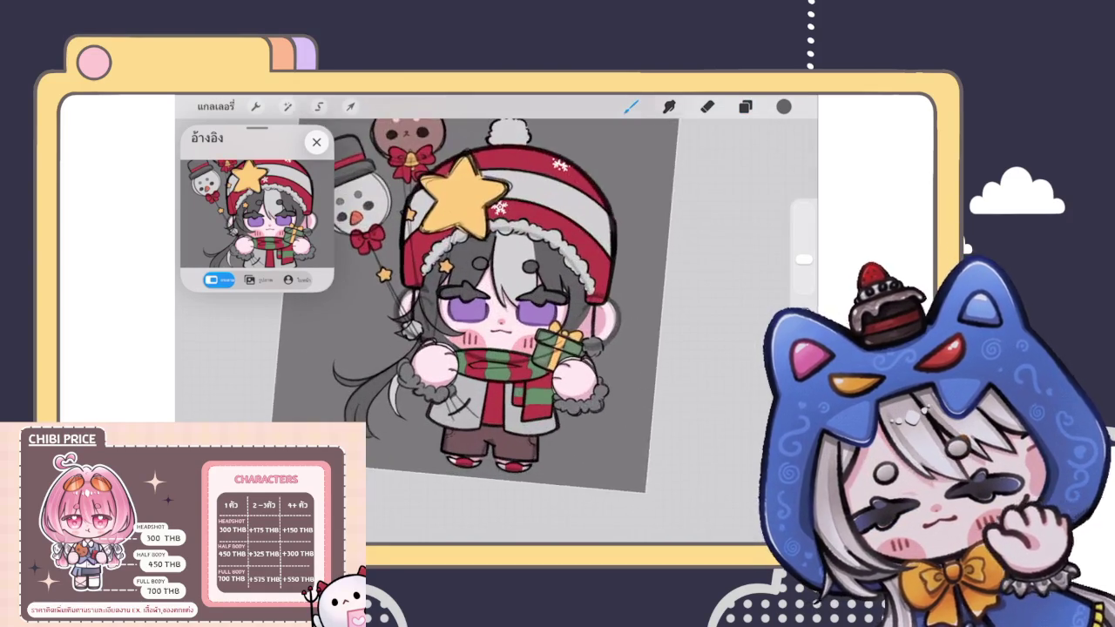
{"action": "scroll", "coordinate": [488, 313], "scroll_direction": "up", "scroll_amount": 3}
{"action": "scroll", "coordinate": [488, 314], "scroll_direction": "up", "scroll_amount": 2}
{"action": "left_click_drag", "start_coordinate": [565, 269], "coordinate": [624, 214]}
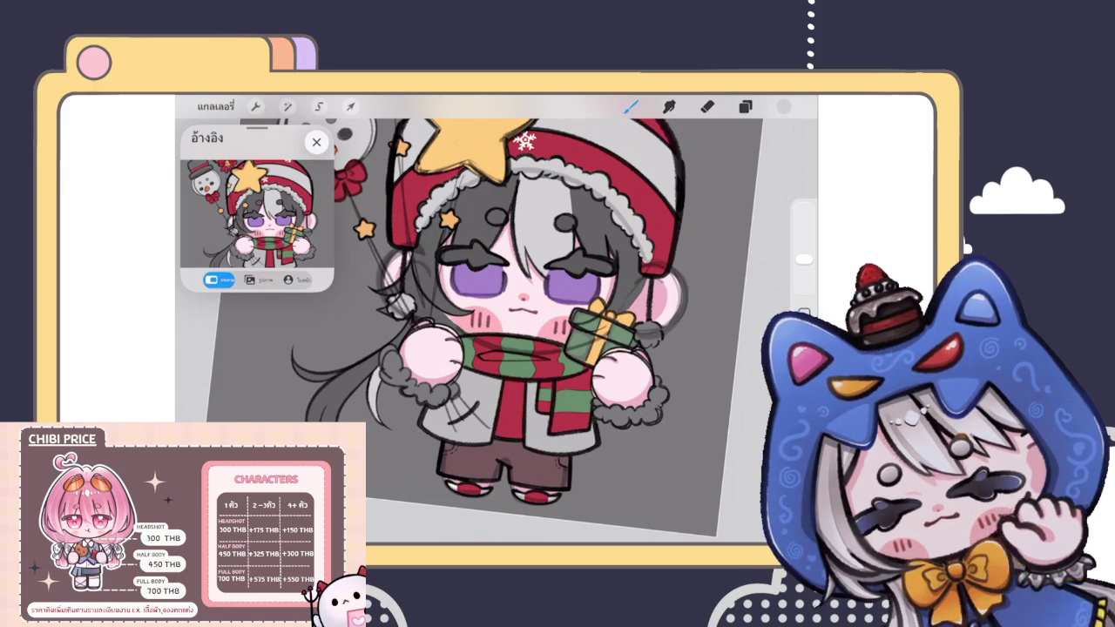
{"action": "left_click", "coordinate": [744, 106]}
{"action": "scroll", "coordinate": [497, 323], "scroll_direction": "up", "scroll_amount": 3}
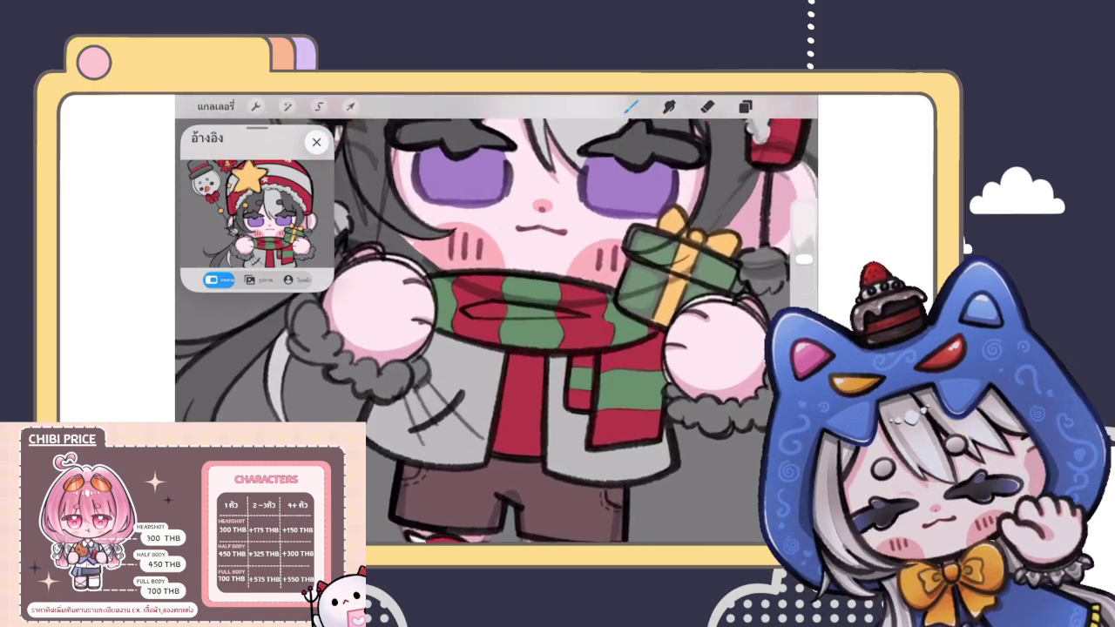
{"action": "scroll", "coordinate": [426, 288], "scroll_direction": "up", "scroll_amount": 5}
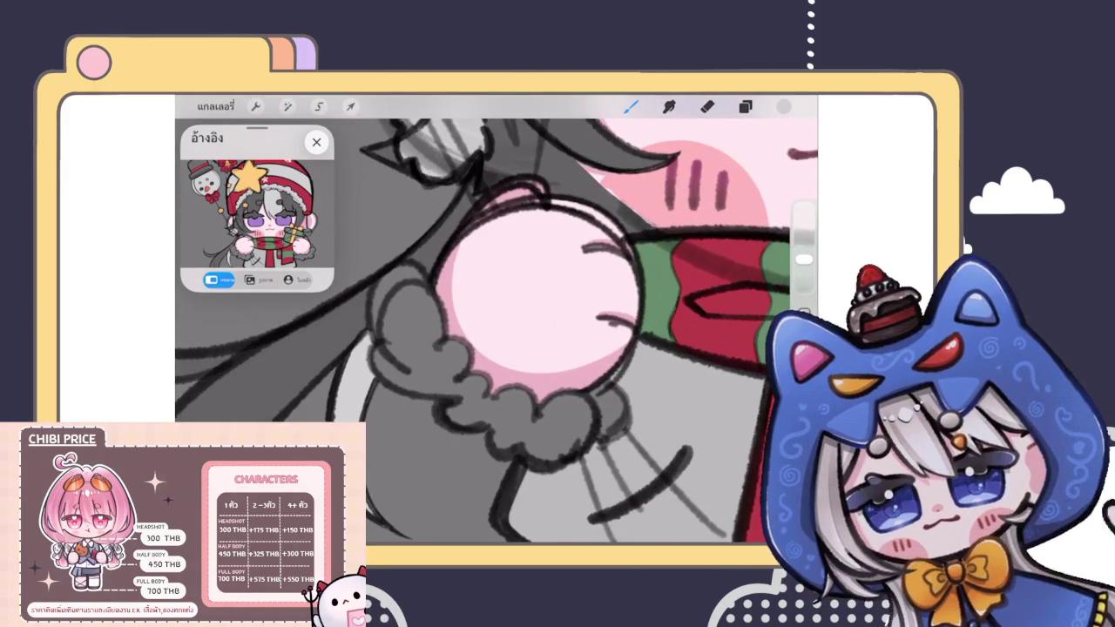
{"action": "mouse_move", "coordinate": [401, 296]}
{"action": "left_mouse_down"}
{"action": "mouse_move", "coordinate": [436, 348]}
{"action": "mouse_move", "coordinate": [425, 298]}
{"action": "left_mouse_up"}
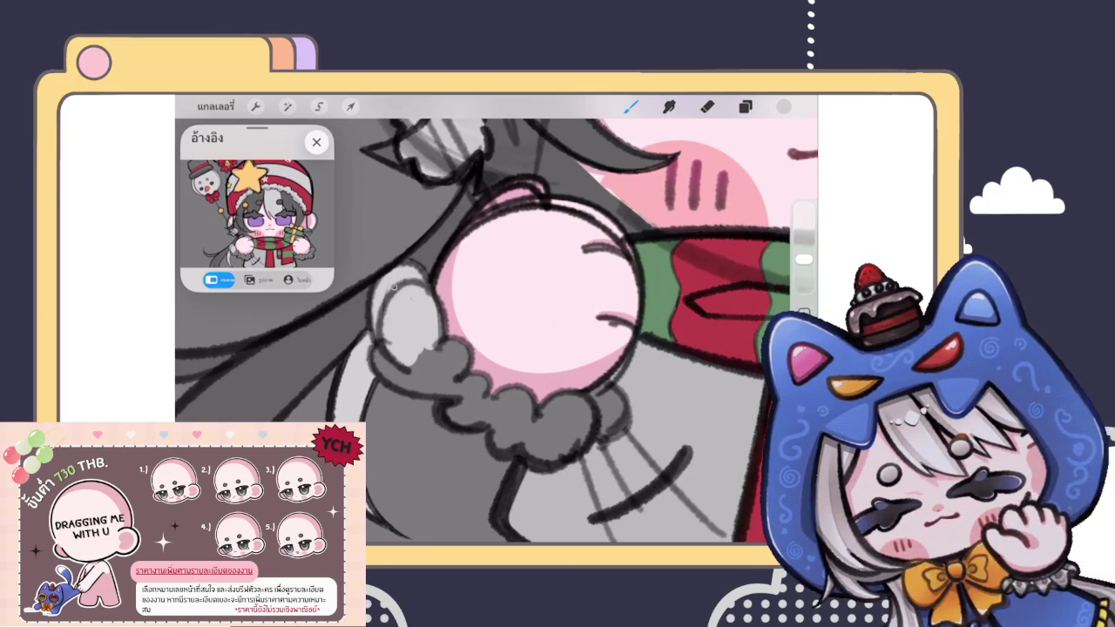
{"action": "mouse_move", "coordinate": [376, 348]}
{"action": "left_mouse_down"}
{"action": "mouse_move", "coordinate": [444, 397]}
{"action": "mouse_move", "coordinate": [440, 383]}
{"action": "left_mouse_up"}
Step: Cover the cuff's remaining dark fur in light grey, touching up edges and ColorDropping the last gap
{"action": "scroll", "coordinate": [314, 314], "scroll_direction": "up", "scroll_amount": 3}
{"action": "key", "text": "e"}
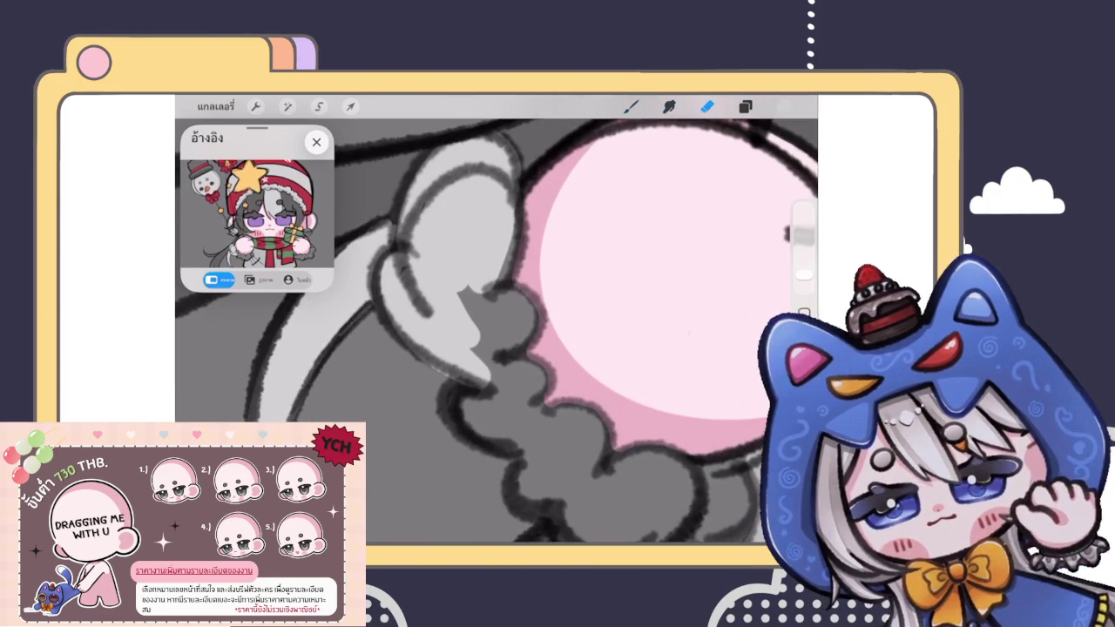
{"action": "key", "text": "b"}
{"action": "mouse_move", "coordinate": [512, 204]}
{"action": "left_mouse_down"}
{"action": "mouse_move", "coordinate": [512, 258]}
{"action": "mouse_move", "coordinate": [495, 295]}
{"action": "mouse_move", "coordinate": [521, 350]}
{"action": "left_mouse_up"}
{"action": "mouse_move", "coordinate": [499, 296]}
{"action": "left_mouse_down"}
{"action": "mouse_move", "coordinate": [488, 353]}
{"action": "mouse_move", "coordinate": [514, 374]}
{"action": "mouse_move", "coordinate": [524, 422]}
{"action": "left_mouse_up"}
{"action": "left_click_drag", "start_coordinate": [517, 355], "coordinate": [506, 403]}
{"action": "mouse_move", "coordinate": [477, 348]}
{"action": "left_mouse_down"}
{"action": "mouse_move", "coordinate": [509, 395]}
{"action": "mouse_move", "coordinate": [453, 343]}
{"action": "left_mouse_up"}
{"action": "mouse_move", "coordinate": [392, 322]}
{"action": "left_mouse_down"}
{"action": "mouse_move", "coordinate": [440, 388]}
{"action": "mouse_move", "coordinate": [425, 331]}
{"action": "mouse_move", "coordinate": [468, 386]}
{"action": "mouse_move", "coordinate": [484, 364]}
{"action": "mouse_move", "coordinate": [540, 376]}
{"action": "mouse_move", "coordinate": [533, 431]}
{"action": "mouse_move", "coordinate": [671, 416]}
{"action": "mouse_move", "coordinate": [602, 510]}
{"action": "left_mouse_up"}
{"action": "left_click_drag", "start_coordinate": [614, 451], "coordinate": [599, 506]}
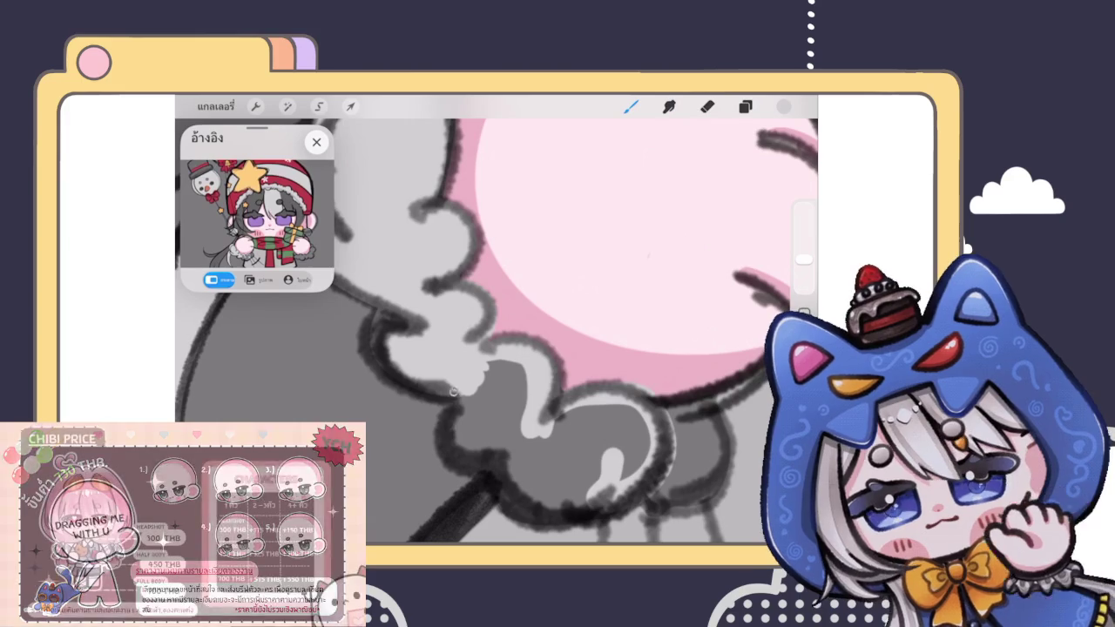
{"action": "mouse_move", "coordinate": [453, 392]}
{"action": "left_mouse_down"}
{"action": "mouse_move", "coordinate": [486, 456]}
{"action": "mouse_move", "coordinate": [570, 502]}
{"action": "left_mouse_up"}
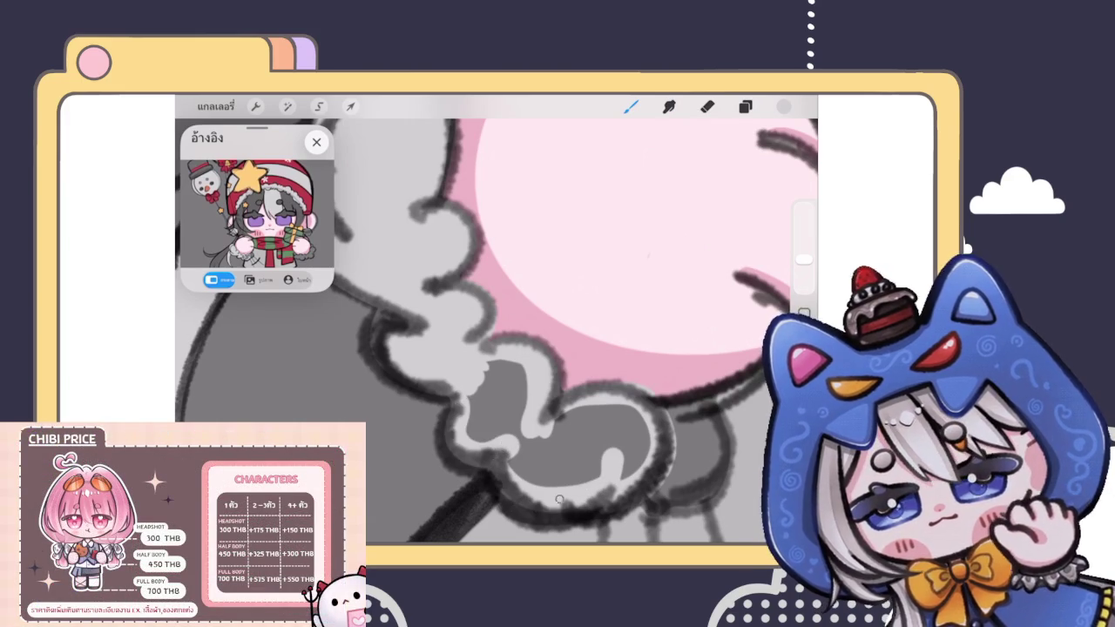
{"action": "left_click_drag", "start_coordinate": [784, 107], "coordinate": [522, 418]}
{"action": "scroll", "coordinate": [497, 331], "scroll_direction": "down", "scroll_amount": 3}
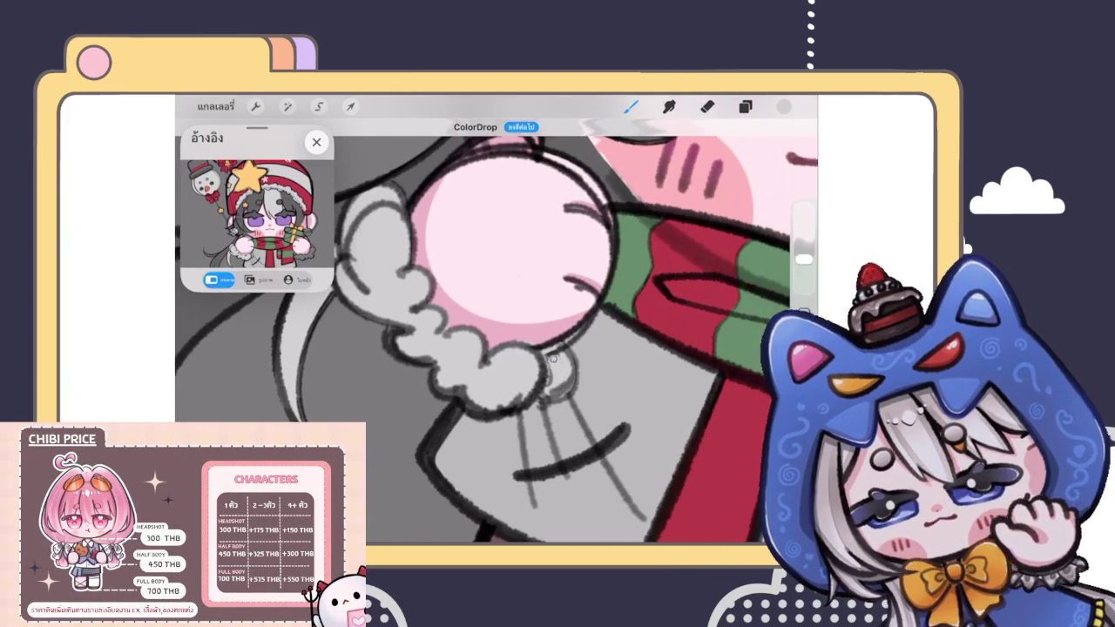
{"action": "scroll", "coordinate": [496, 322], "scroll_direction": "down", "scroll_amount": 3}
{"action": "scroll", "coordinate": [497, 323], "scroll_direction": "down", "scroll_amount": 2}
{"action": "scroll", "coordinate": [497, 322], "scroll_direction": "down", "scroll_amount": 2}
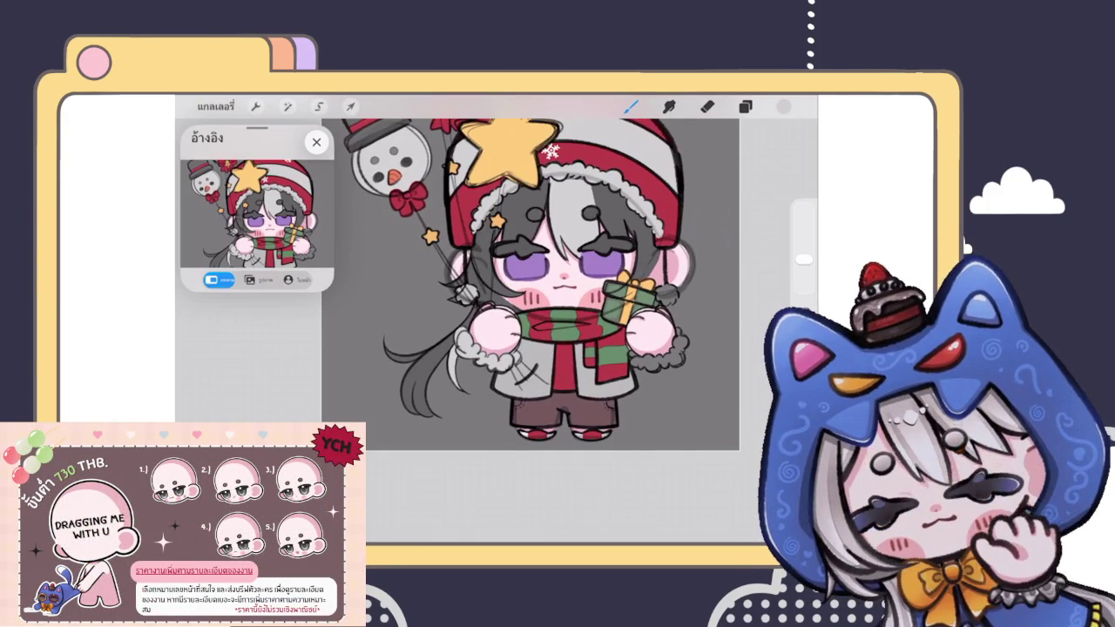
Step: Paint the gift-holding mitten's fur cuff light grey
{"action": "scroll", "coordinate": [479, 347], "scroll_direction": "up", "scroll_amount": 5}
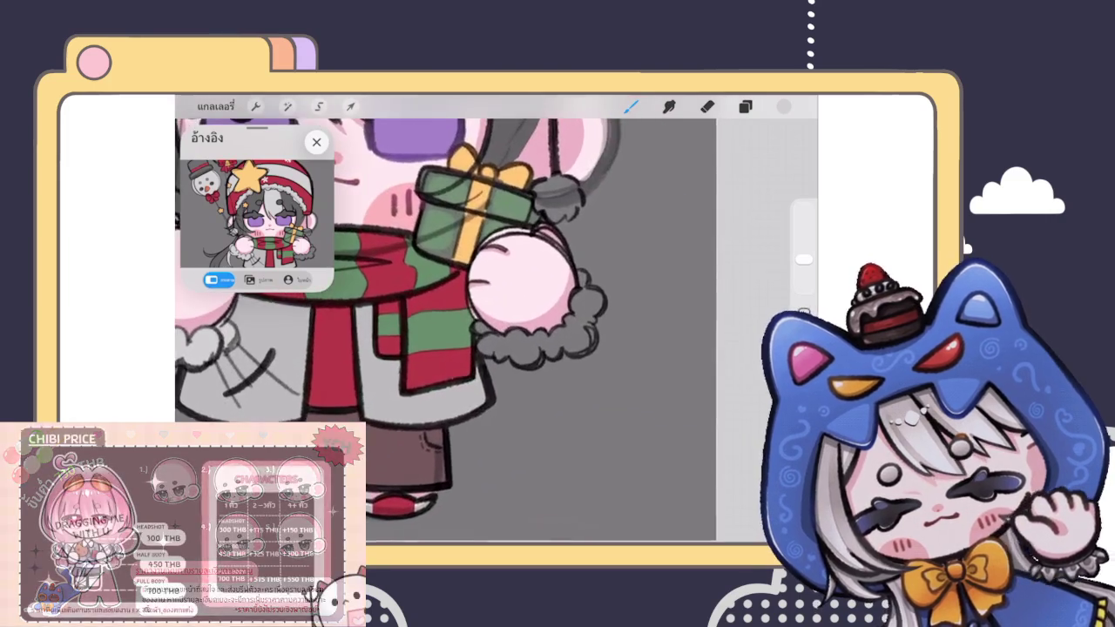
{"action": "scroll", "coordinate": [479, 347], "scroll_direction": "up", "scroll_amount": 5}
{"action": "scroll", "coordinate": [478, 347], "scroll_direction": "up", "scroll_amount": 3}
{"action": "mouse_move", "coordinate": [440, 338]}
{"action": "left_mouse_down"}
{"action": "mouse_move", "coordinate": [419, 331]}
{"action": "mouse_move", "coordinate": [497, 359]}
{"action": "mouse_move", "coordinate": [435, 409]}
{"action": "mouse_move", "coordinate": [466, 413]}
{"action": "left_mouse_up"}
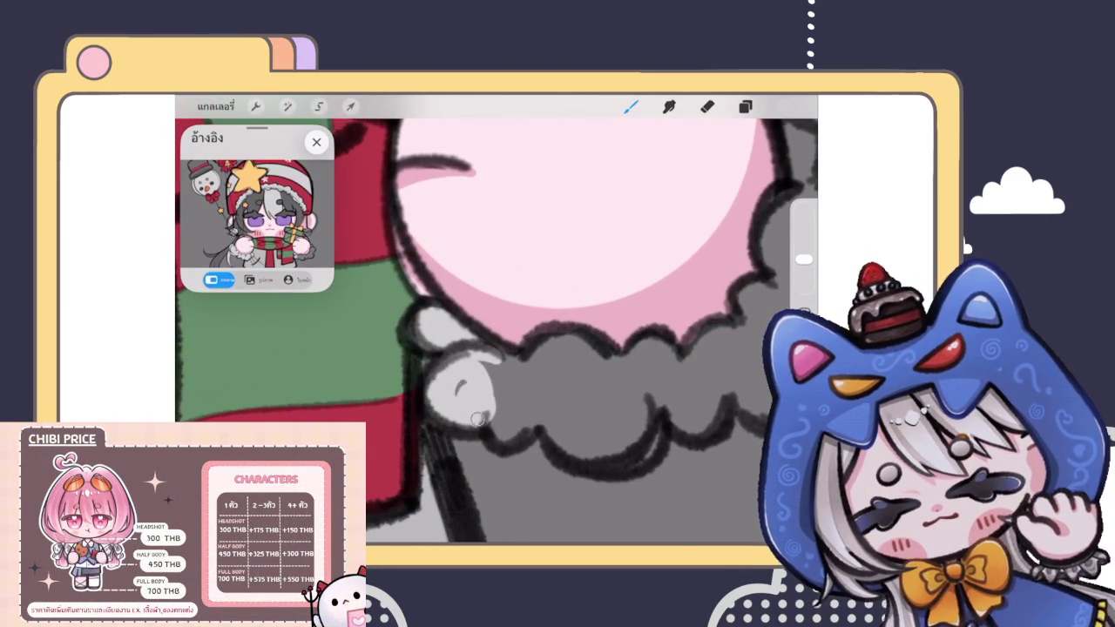
{"action": "mouse_move", "coordinate": [483, 374]}
{"action": "left_mouse_down"}
{"action": "mouse_move", "coordinate": [528, 361]}
{"action": "mouse_move", "coordinate": [541, 376]}
{"action": "mouse_move", "coordinate": [614, 387]}
{"action": "mouse_move", "coordinate": [602, 355]}
{"action": "mouse_move", "coordinate": [653, 379]}
{"action": "mouse_move", "coordinate": [514, 323]}
{"action": "left_mouse_up"}
{"action": "mouse_move", "coordinate": [370, 397]}
{"action": "left_mouse_down"}
{"action": "mouse_move", "coordinate": [410, 363]}
{"action": "mouse_move", "coordinate": [369, 323]}
{"action": "mouse_move", "coordinate": [448, 369]}
{"action": "mouse_move", "coordinate": [466, 406]}
{"action": "mouse_move", "coordinate": [562, 349]}
{"action": "mouse_move", "coordinate": [523, 379]}
{"action": "mouse_move", "coordinate": [462, 322]}
{"action": "mouse_move", "coordinate": [493, 399]}
{"action": "left_mouse_up"}
{"action": "mouse_move", "coordinate": [436, 324]}
{"action": "left_mouse_down"}
{"action": "mouse_move", "coordinate": [497, 383]}
{"action": "mouse_move", "coordinate": [475, 399]}
{"action": "mouse_move", "coordinate": [518, 387]}
{"action": "mouse_move", "coordinate": [610, 332]}
{"action": "left_mouse_up"}
{"action": "scroll", "coordinate": [522, 331], "scroll_direction": "up", "scroll_amount": 3}
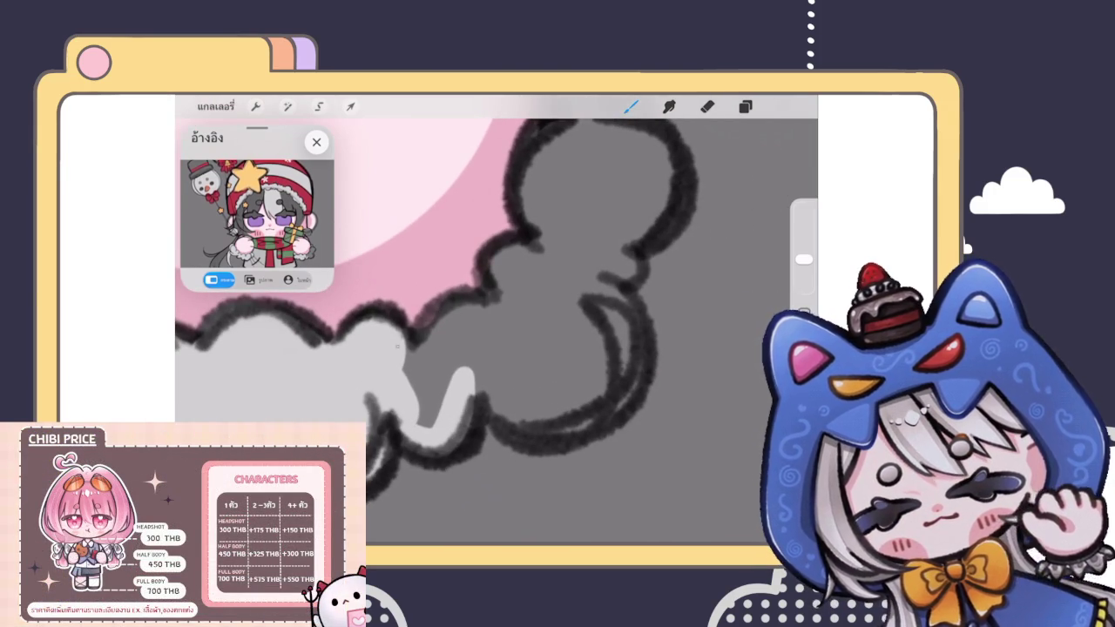
{"action": "mouse_move", "coordinate": [417, 342]}
{"action": "left_mouse_down"}
{"action": "mouse_move", "coordinate": [506, 298]}
{"action": "mouse_move", "coordinate": [542, 253]}
{"action": "mouse_move", "coordinate": [511, 298]}
{"action": "mouse_move", "coordinate": [398, 391]}
{"action": "mouse_move", "coordinate": [458, 353]}
{"action": "mouse_move", "coordinate": [483, 387]}
{"action": "mouse_move", "coordinate": [553, 425]}
{"action": "mouse_move", "coordinate": [552, 291]}
{"action": "mouse_move", "coordinate": [496, 331]}
{"action": "mouse_move", "coordinate": [570, 366]}
{"action": "mouse_move", "coordinate": [551, 382]}
{"action": "left_mouse_up"}
{"action": "mouse_move", "coordinate": [509, 426]}
{"action": "left_mouse_down"}
{"action": "mouse_move", "coordinate": [627, 305]}
{"action": "mouse_move", "coordinate": [588, 358]}
{"action": "left_mouse_up"}
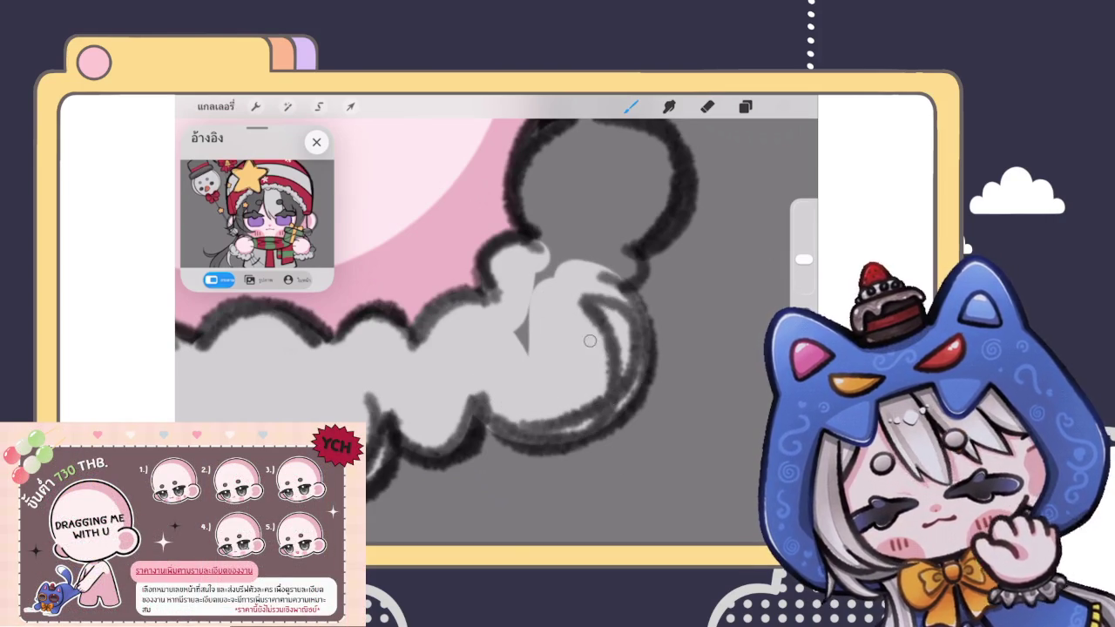
{"action": "left_click_drag", "start_coordinate": [521, 314], "coordinate": [503, 369]}
{"action": "left_click_drag", "start_coordinate": [535, 288], "coordinate": [566, 252]}
Step: Paint the arm above that cuff light grey, filling its dark interior
{"action": "left_click_drag", "start_coordinate": [610, 305], "coordinate": [571, 409]}
{"action": "mouse_move", "coordinate": [489, 348]}
{"action": "left_mouse_down"}
{"action": "mouse_move", "coordinate": [488, 296]}
{"action": "mouse_move", "coordinate": [540, 231]}
{"action": "mouse_move", "coordinate": [518, 152]}
{"action": "mouse_move", "coordinate": [548, 231]}
{"action": "left_mouse_up"}
{"action": "mouse_move", "coordinate": [549, 157]}
{"action": "left_mouse_down"}
{"action": "mouse_move", "coordinate": [562, 211]}
{"action": "mouse_move", "coordinate": [582, 223]}
{"action": "mouse_move", "coordinate": [595, 351]}
{"action": "mouse_move", "coordinate": [590, 234]}
{"action": "left_mouse_up"}
{"action": "mouse_move", "coordinate": [610, 330]}
{"action": "left_mouse_down"}
{"action": "mouse_move", "coordinate": [584, 374]}
{"action": "mouse_move", "coordinate": [585, 249]}
{"action": "left_mouse_up"}
{"action": "mouse_move", "coordinate": [522, 270]}
{"action": "left_mouse_down"}
{"action": "mouse_move", "coordinate": [515, 380]}
{"action": "mouse_move", "coordinate": [504, 366]}
{"action": "mouse_move", "coordinate": [581, 295]}
{"action": "left_mouse_up"}
{"action": "scroll", "coordinate": [496, 331], "scroll_direction": "down", "scroll_amount": 3}
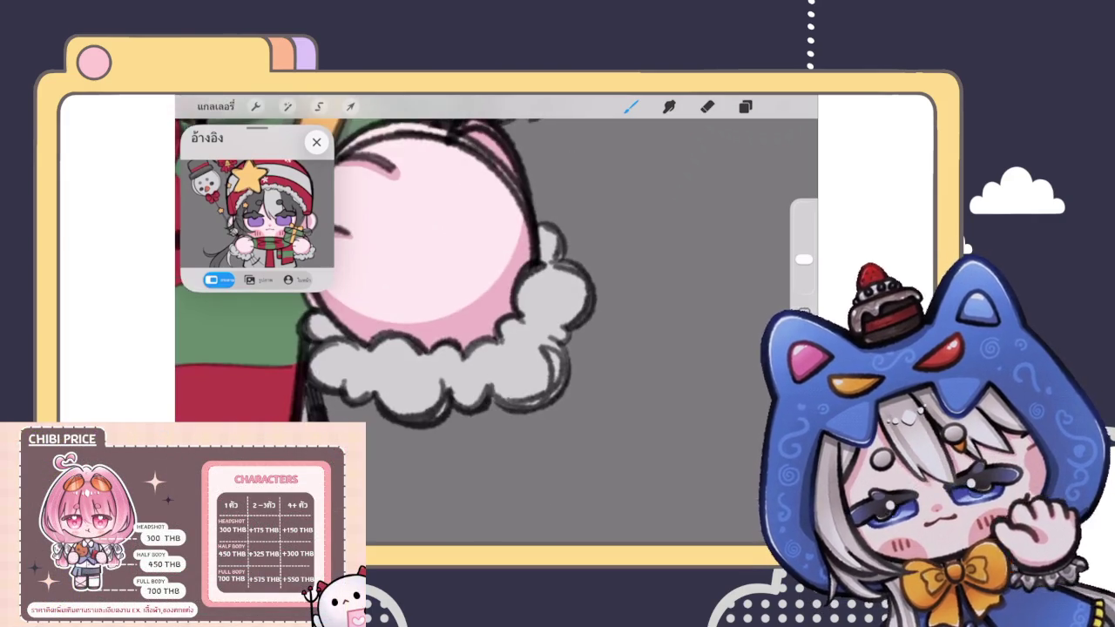
{"action": "scroll", "coordinate": [497, 331], "scroll_direction": "down", "scroll_amount": 3}
{"action": "scroll", "coordinate": [496, 331], "scroll_direction": "down", "scroll_amount": 3}
{"action": "scroll", "coordinate": [497, 331], "scroll_direction": "down", "scroll_amount": 2}
{"action": "scroll", "coordinate": [487, 309], "scroll_direction": "down", "scroll_amount": 1}
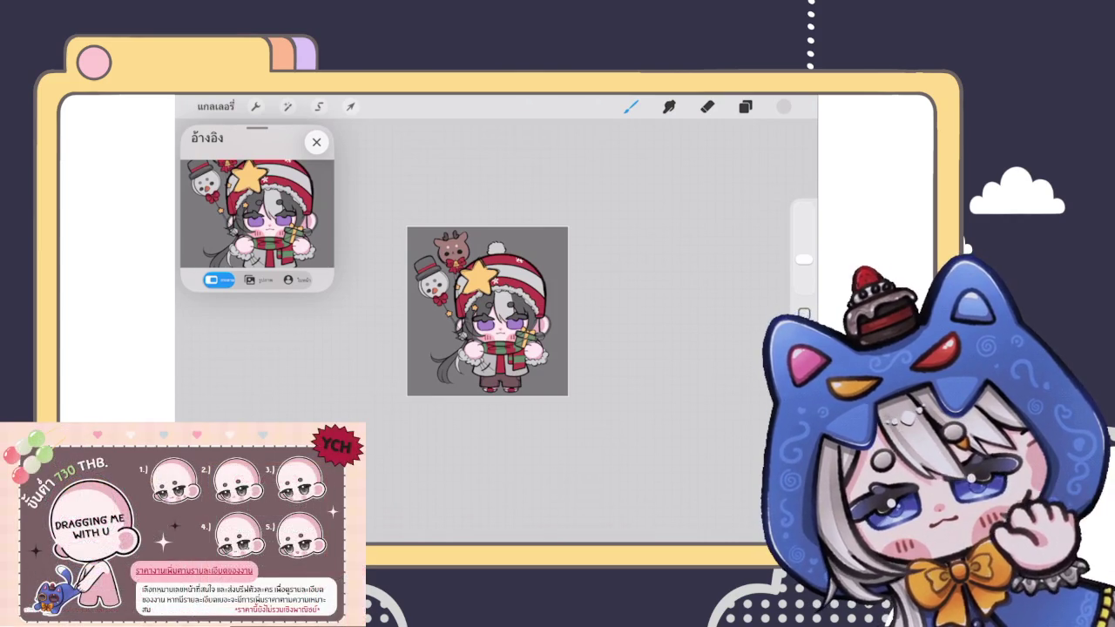
Step: Close the reference window, duplicate the chibi artwork in the Gallery and open the copy
{"action": "left_click", "coordinate": [745, 106]}
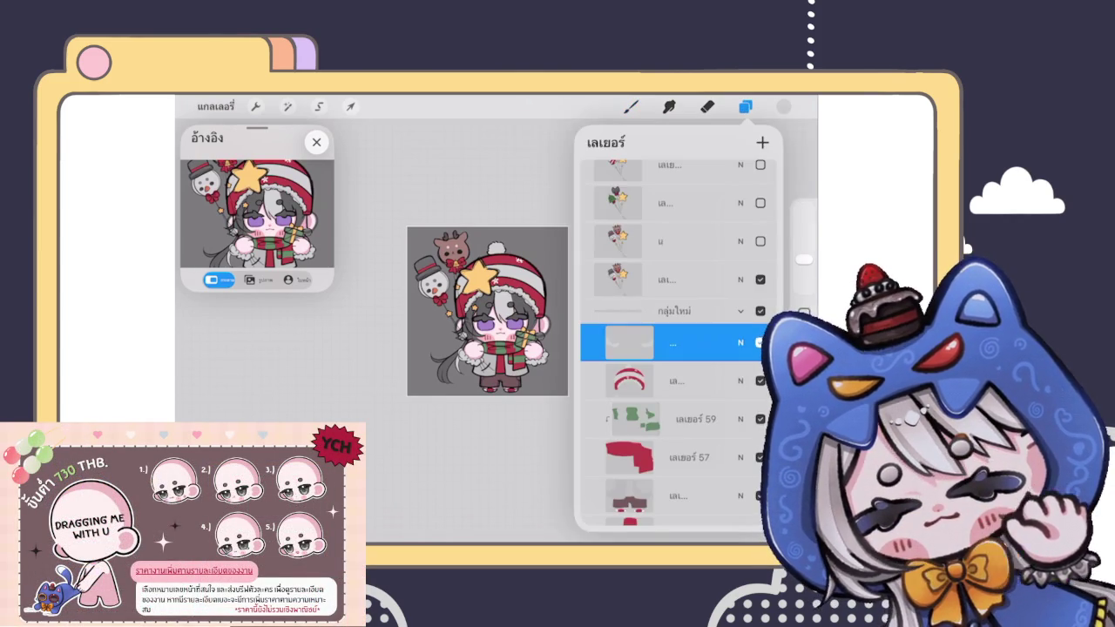
{"action": "left_click", "coordinate": [631, 106]}
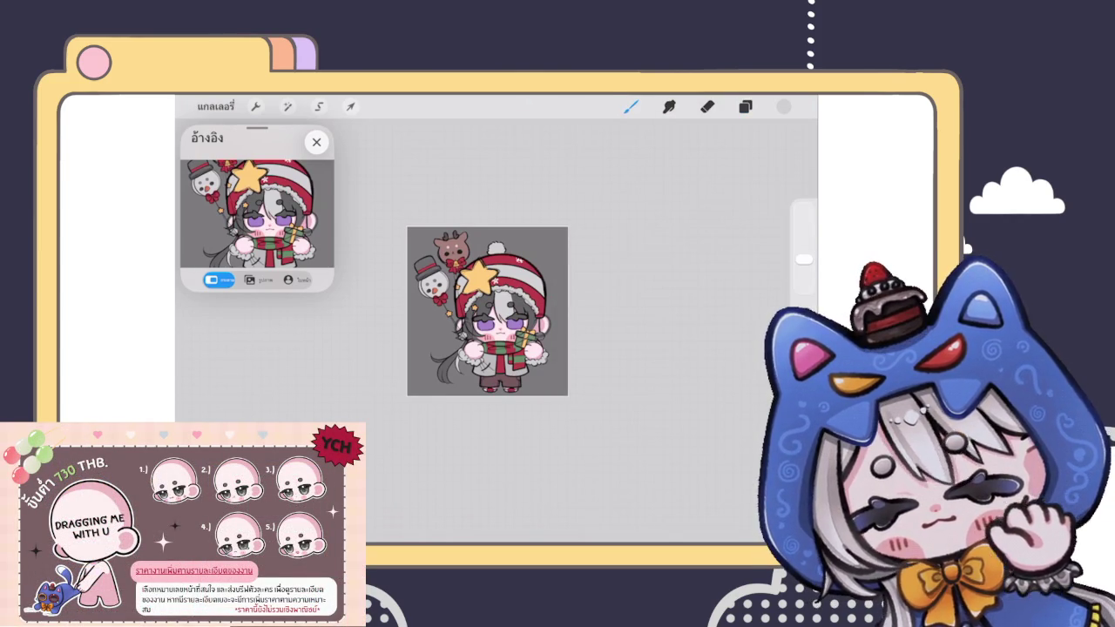
{"action": "scroll", "coordinate": [488, 311], "scroll_direction": "up", "scroll_amount": 2}
{"action": "left_click", "coordinate": [316, 141]}
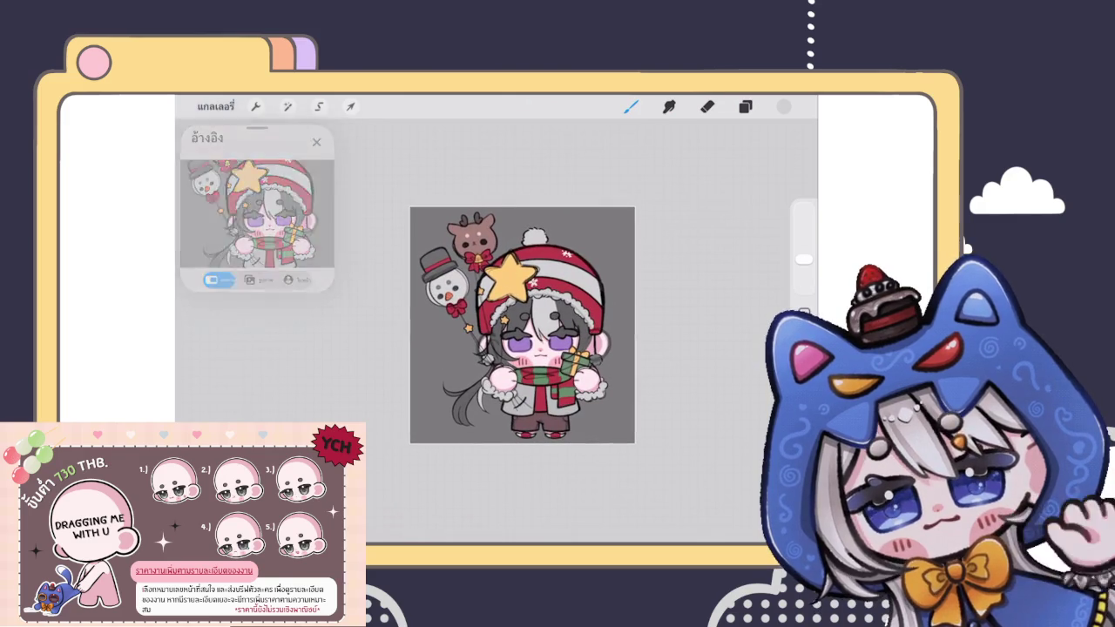
{"action": "left_click", "coordinate": [216, 106]}
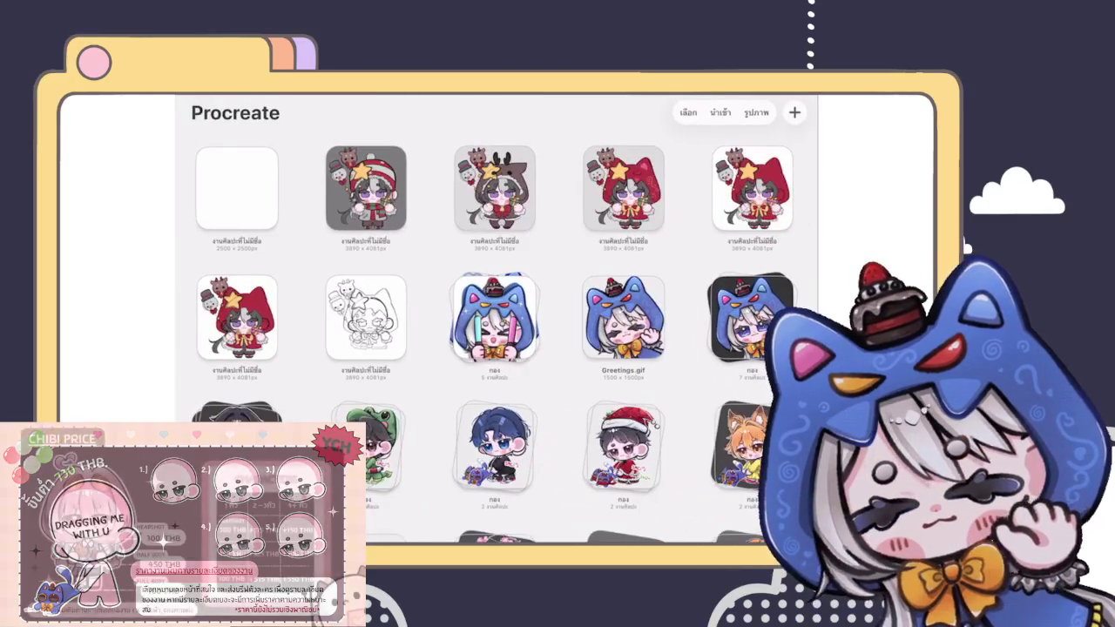
{"action": "left_click_drag", "start_coordinate": [392, 188], "coordinate": [331, 187]}
{"action": "left_click", "coordinate": [369, 184]}
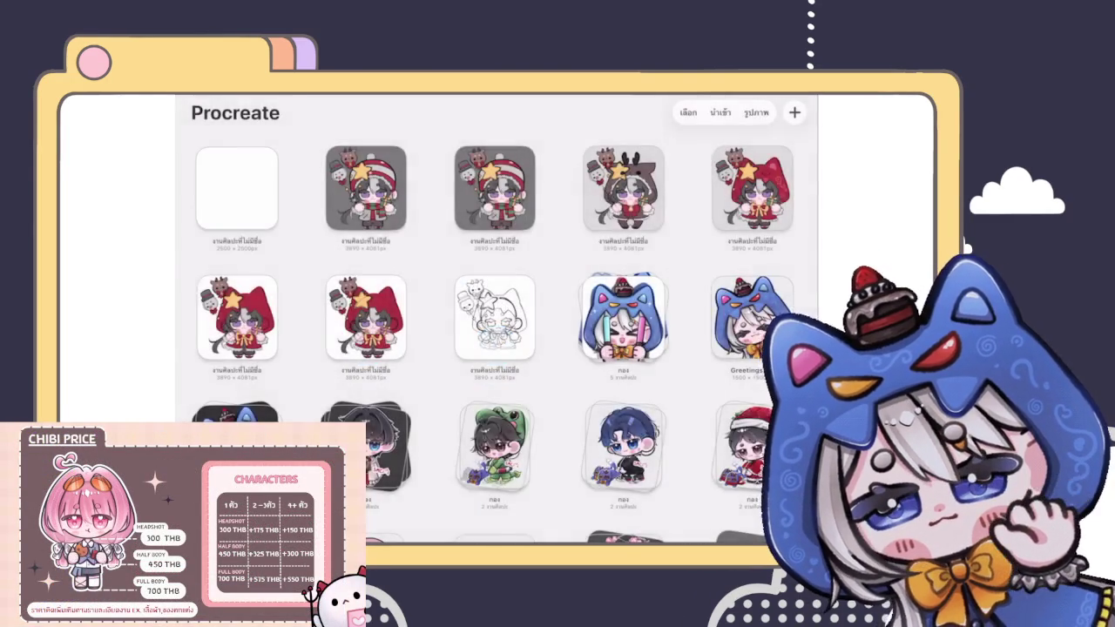
{"action": "left_click", "coordinate": [494, 187]}
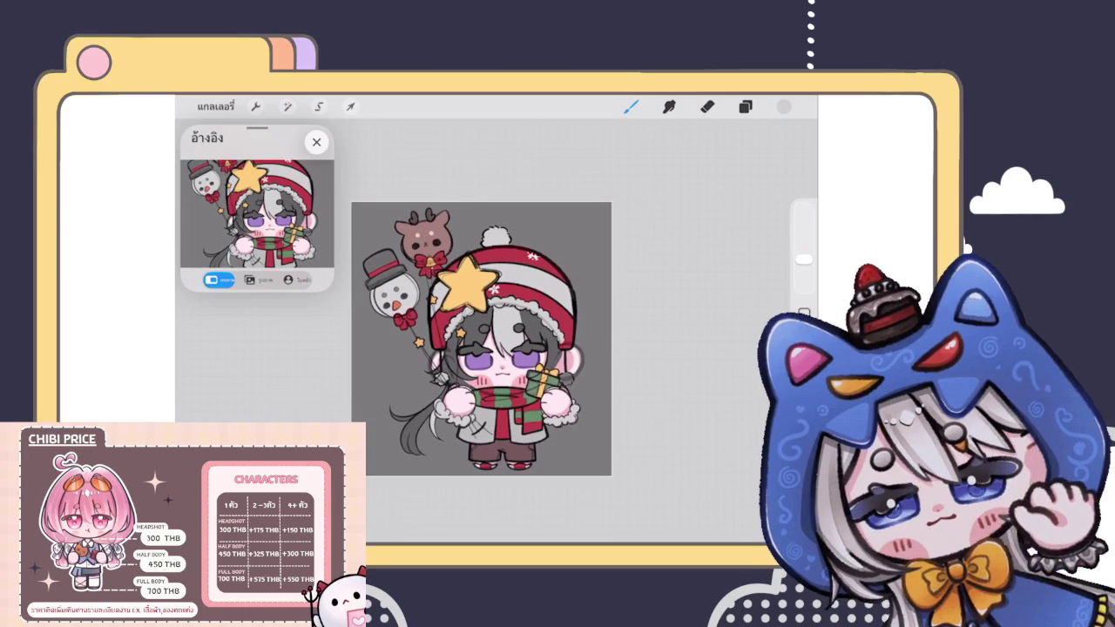
{"action": "scroll", "coordinate": [480, 338], "scroll_direction": "up", "scroll_amount": 2}
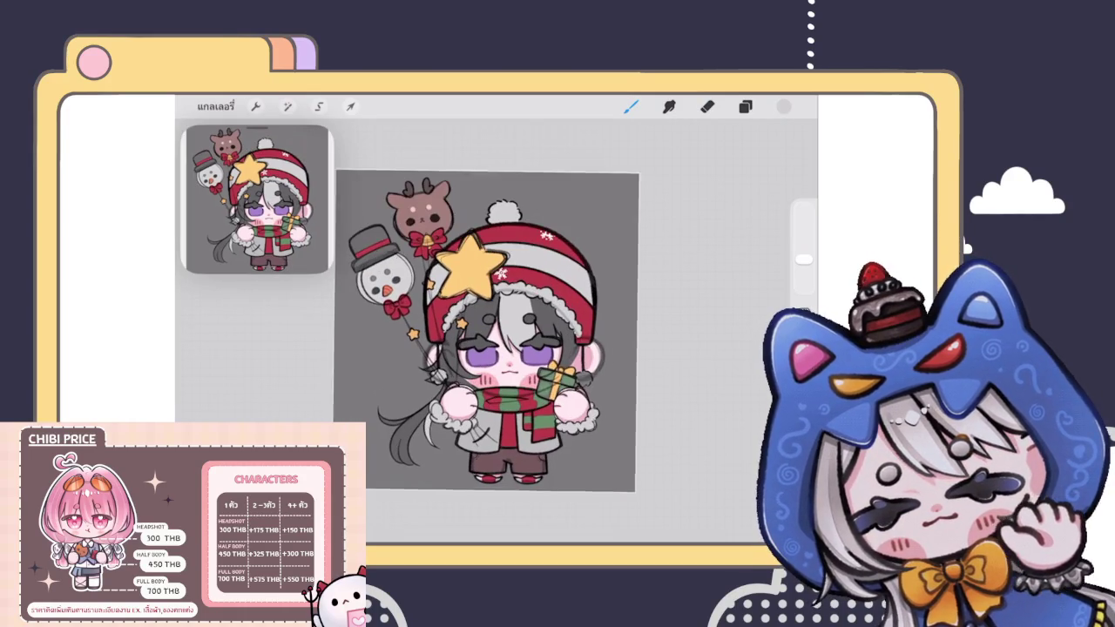
{"action": "left_click", "coordinate": [745, 106]}
{"action": "scroll", "coordinate": [671, 339], "scroll_direction": "up", "scroll_amount": 2}
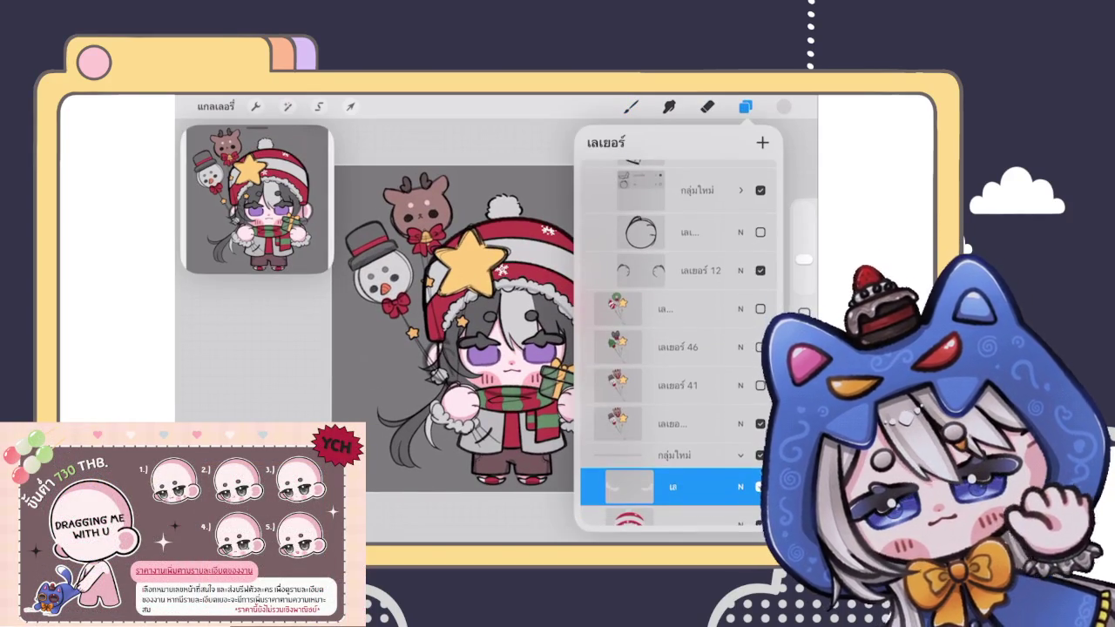
Step: Resize the copied canvas to 2500 × 2500 px with Resample Canvas turned on
{"action": "left_click", "coordinate": [745, 106]}
{"action": "left_click", "coordinate": [287, 107]}
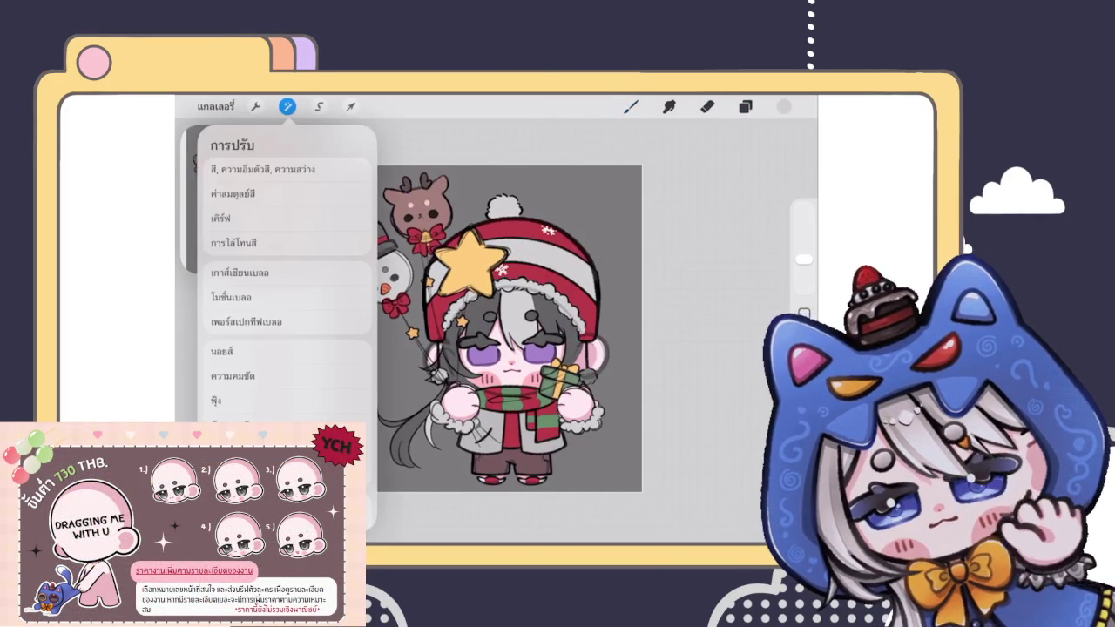
{"action": "left_click", "coordinate": [256, 106]}
{"action": "left_click", "coordinate": [234, 168]}
{"action": "left_click", "coordinate": [236, 215]}
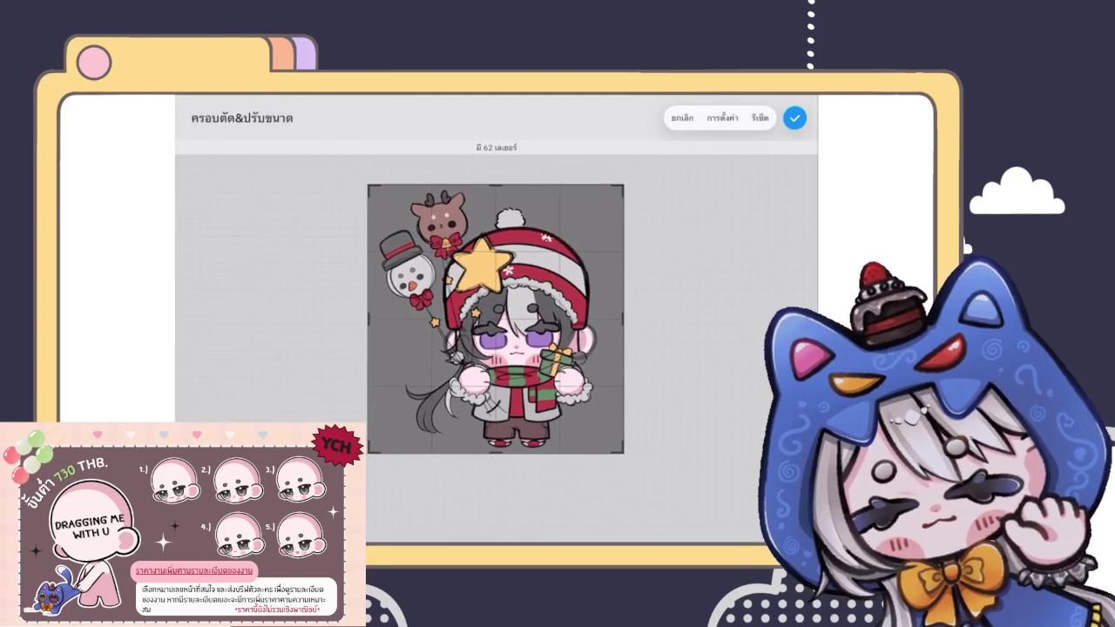
{"action": "left_click", "coordinate": [722, 117]}
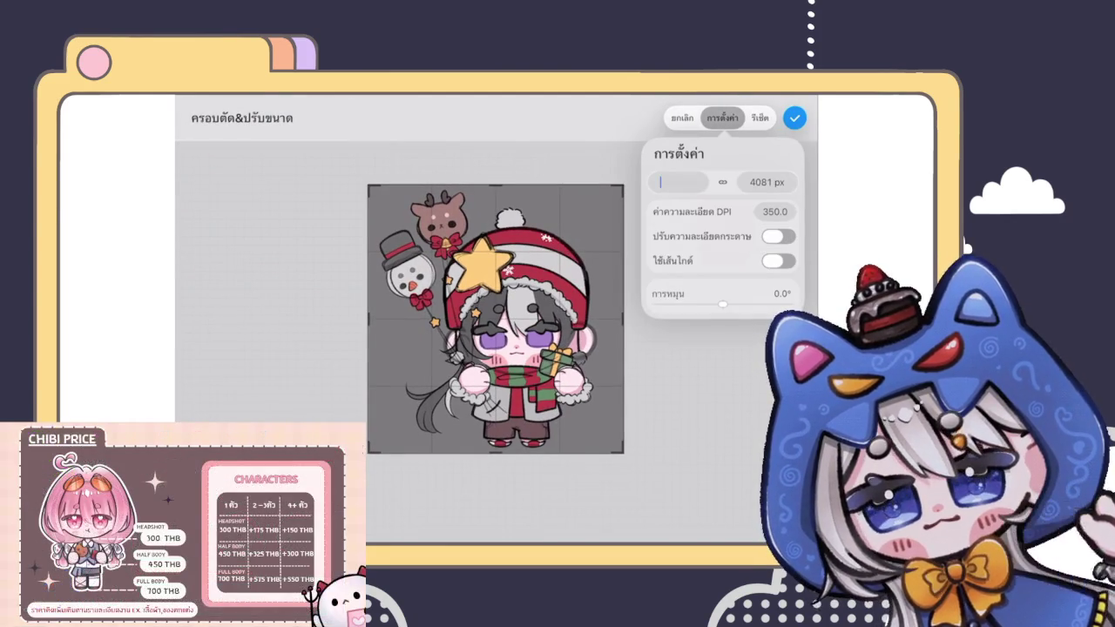
{"action": "type", "text": "3500"}
{"action": "key", "text": "BackSpace"}
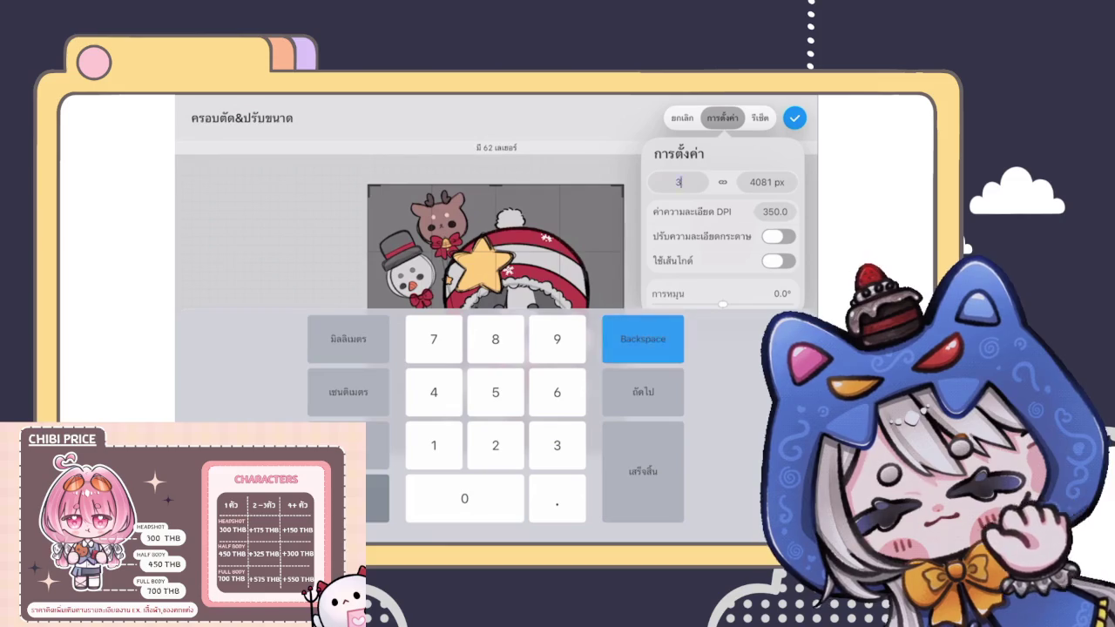
{"action": "type", "text": "2500"}
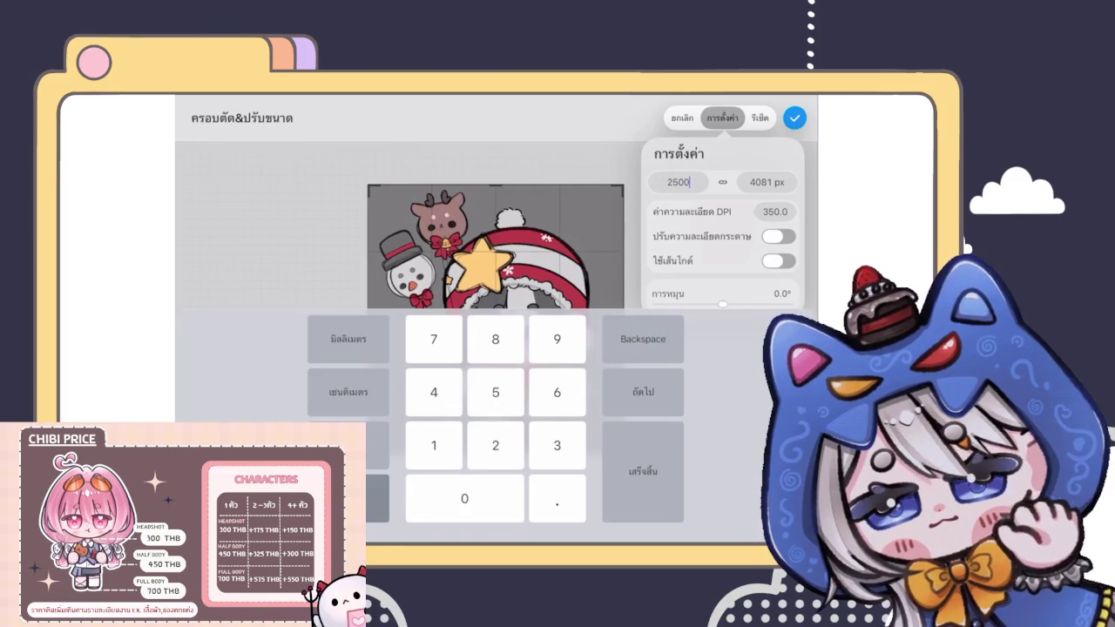
{"action": "key", "text": "Tab"}
{"action": "type", "text": "2500"}
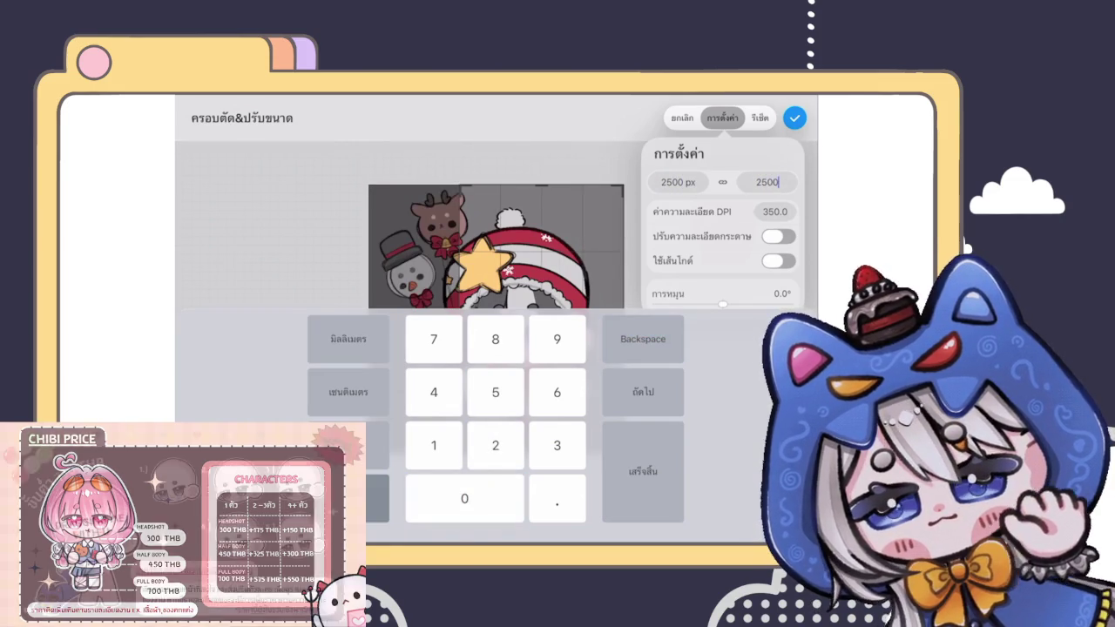
{"action": "left_click", "coordinate": [778, 236]}
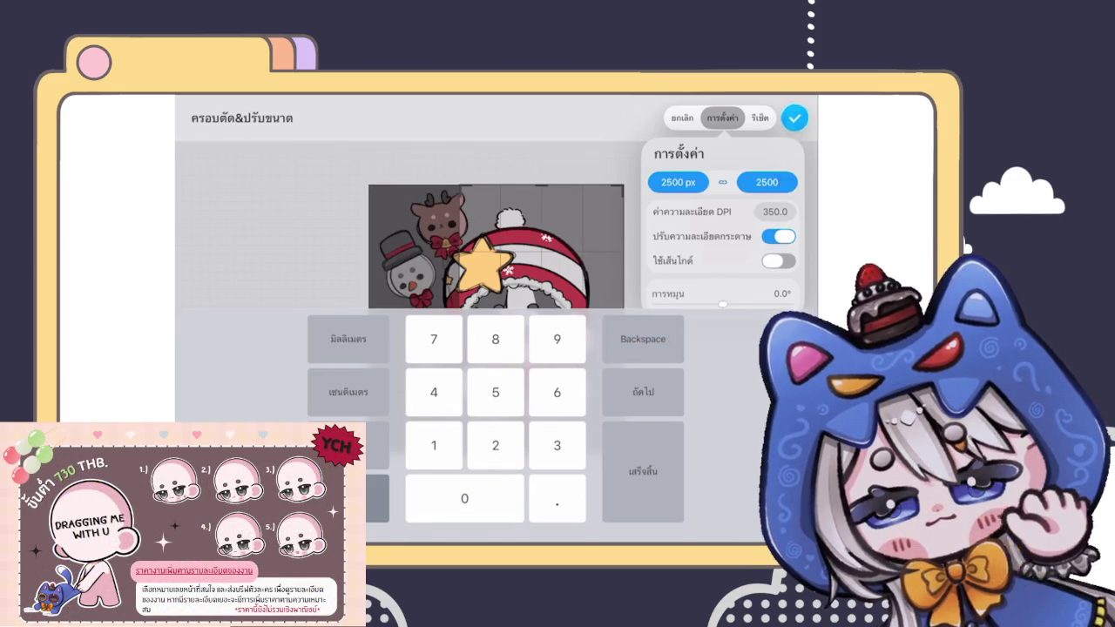
{"action": "left_click", "coordinate": [795, 118]}
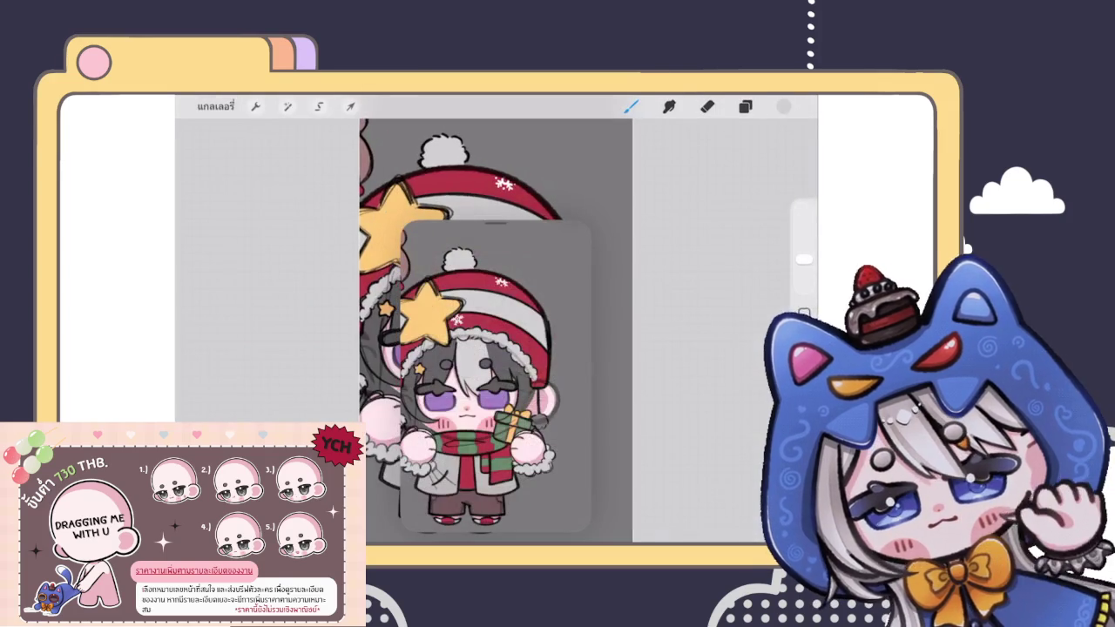
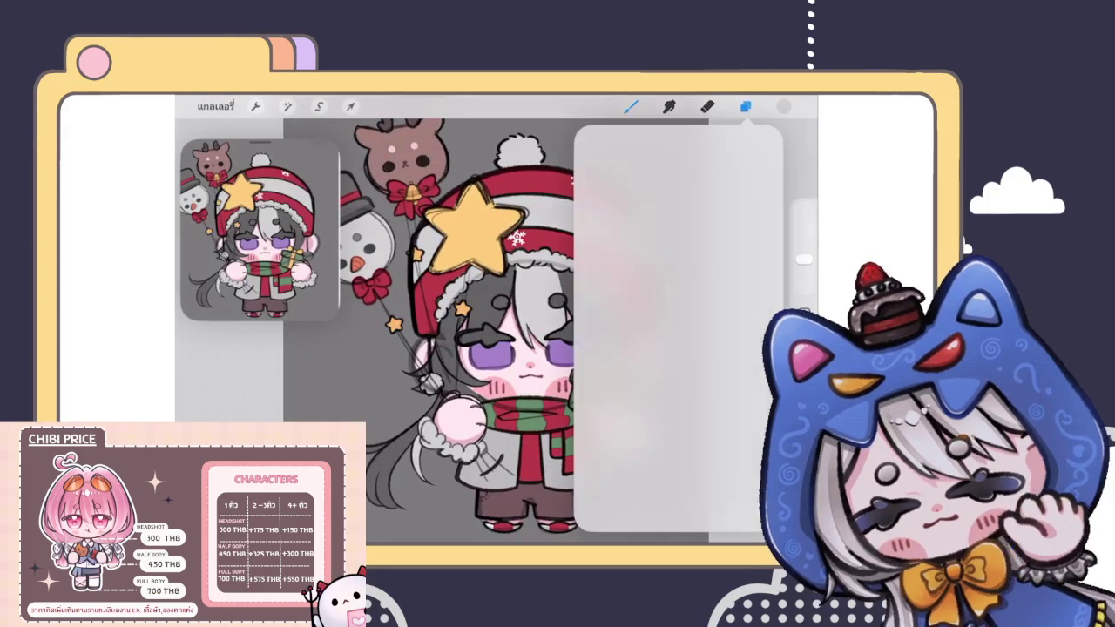
Step: Collapse the main layer group, then shrink the whole artwork and centre it on the canvas
{"action": "scroll", "coordinate": [679, 344], "scroll_direction": "up", "scroll_amount": 5}
{"action": "scroll", "coordinate": [679, 344], "scroll_direction": "up", "scroll_amount": 5}
{"action": "scroll", "coordinate": [679, 344], "scroll_direction": "up", "scroll_amount": 3}
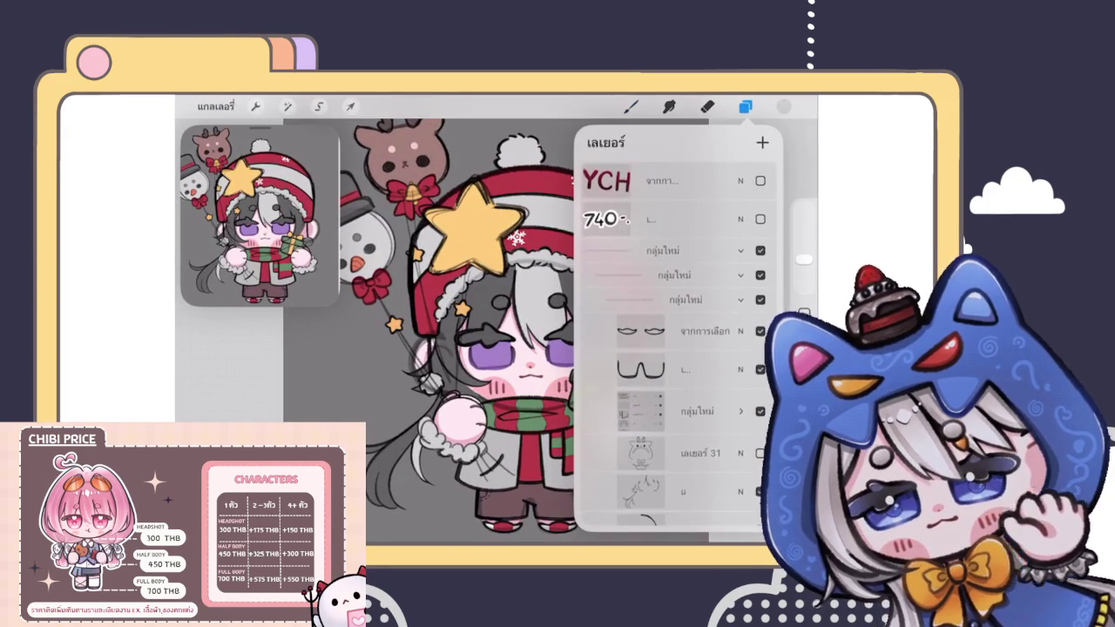
{"action": "left_click", "coordinate": [740, 251]}
{"action": "scroll", "coordinate": [443, 346], "scroll_direction": "down", "scroll_amount": 3}
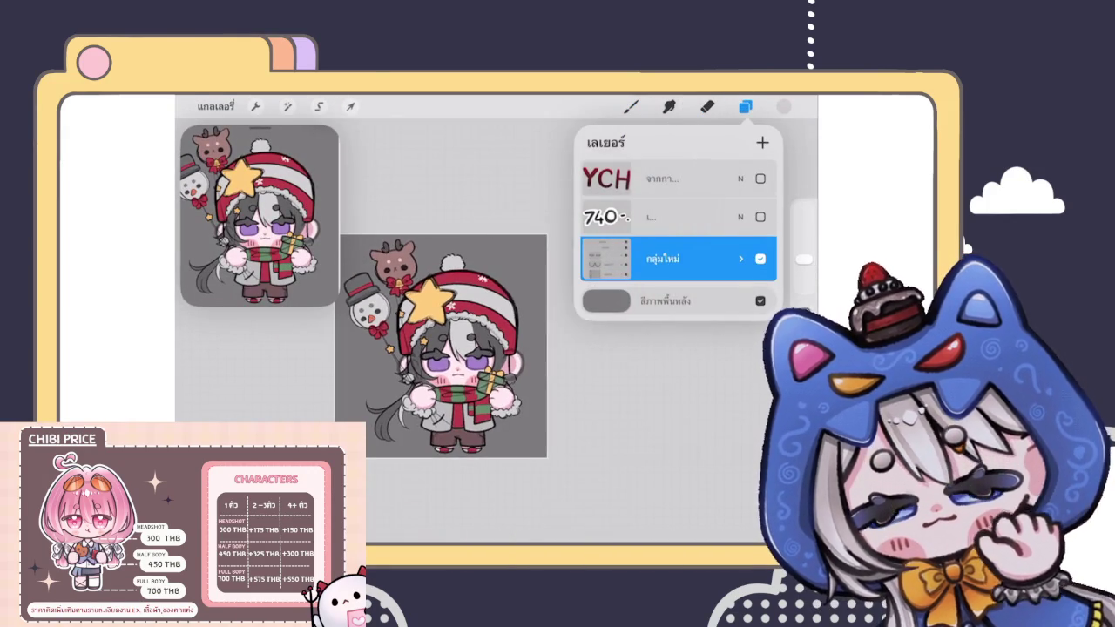
{"action": "left_click", "coordinate": [350, 106]}
{"action": "left_click_drag", "start_coordinate": [545, 235], "coordinate": [520, 257]}
{"action": "left_click_drag", "start_coordinate": [432, 356], "coordinate": [441, 346]}
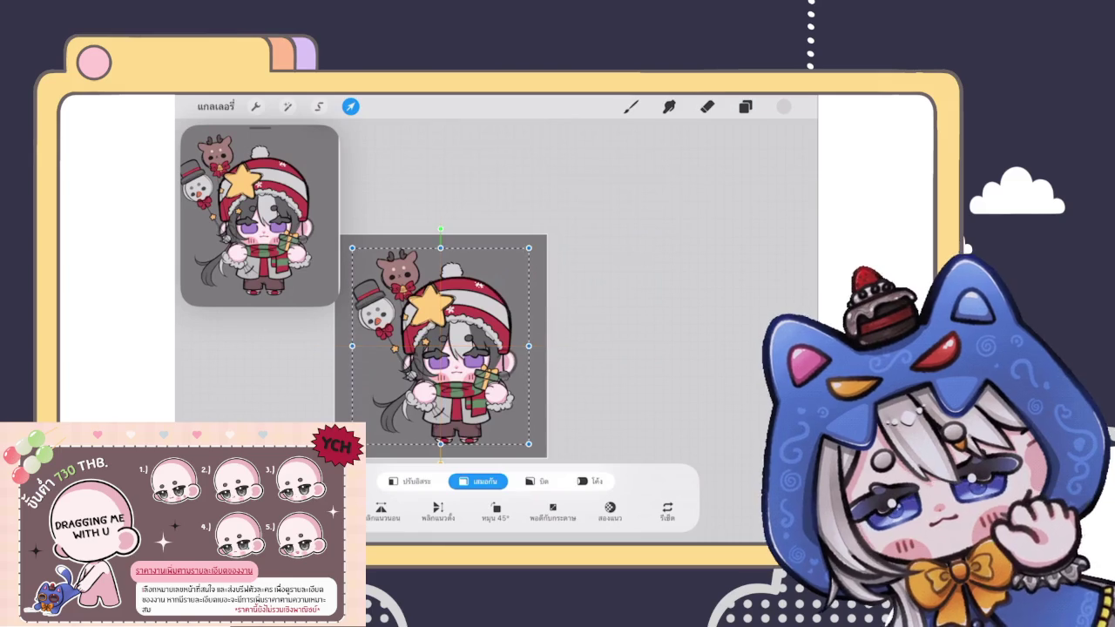
{"action": "scroll", "coordinate": [505, 310], "scroll_direction": "up", "scroll_amount": 2}
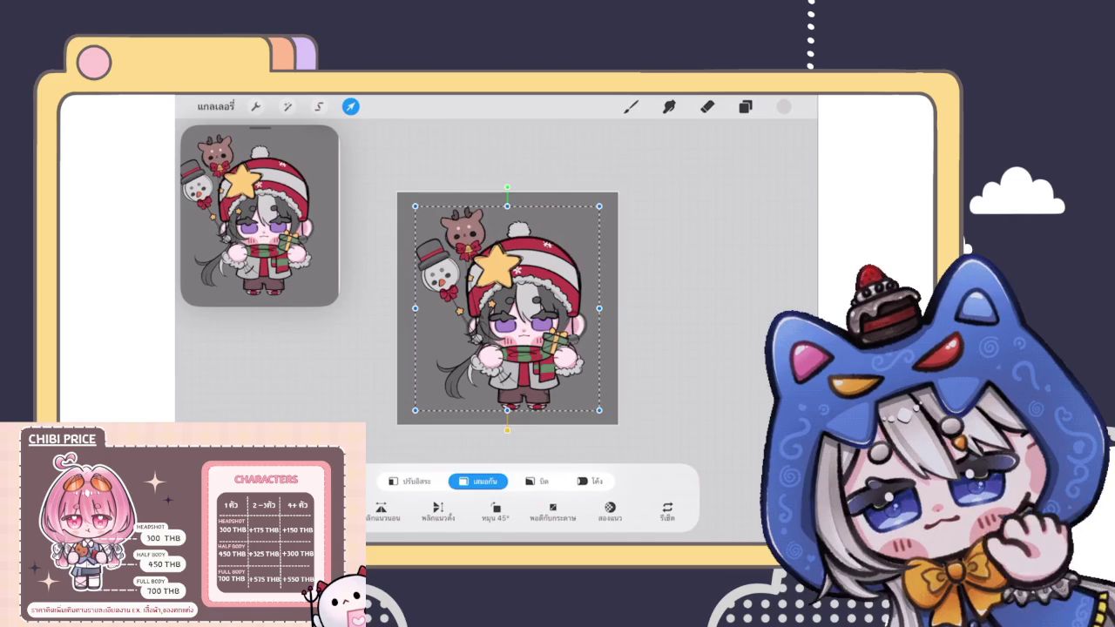
{"action": "scroll", "coordinate": [508, 308], "scroll_direction": "down", "scroll_amount": 1}
{"action": "key", "text": "b"}
Step: Open Canvas > Crop & Resize from the Actions menu
{"action": "left_click", "coordinate": [745, 106]}
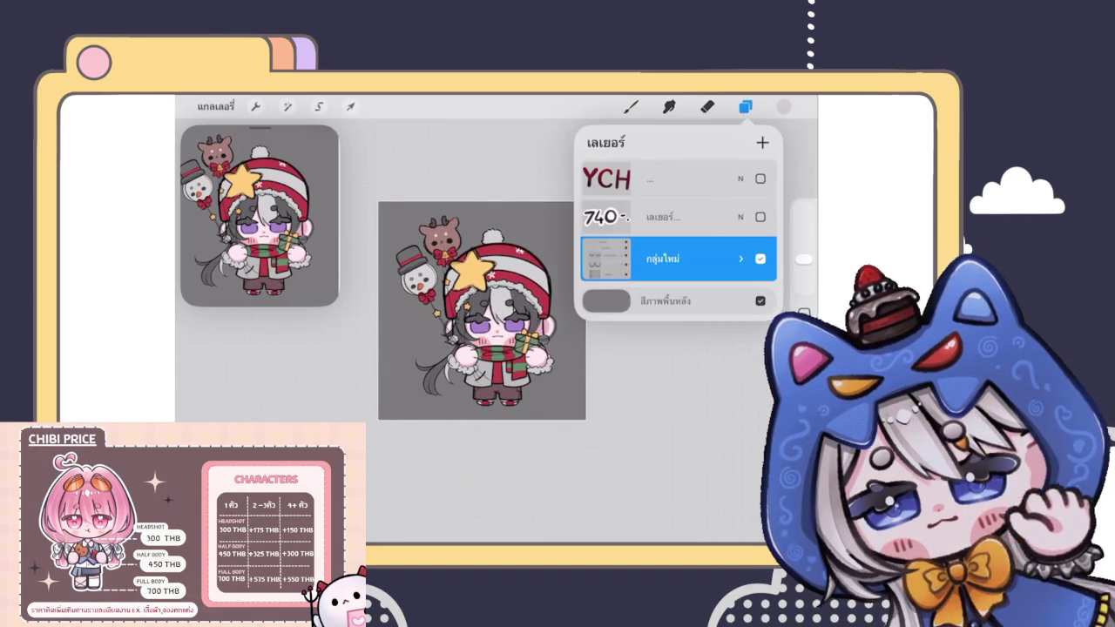
{"action": "left_click", "coordinate": [256, 106]}
{"action": "left_click", "coordinate": [261, 212]}
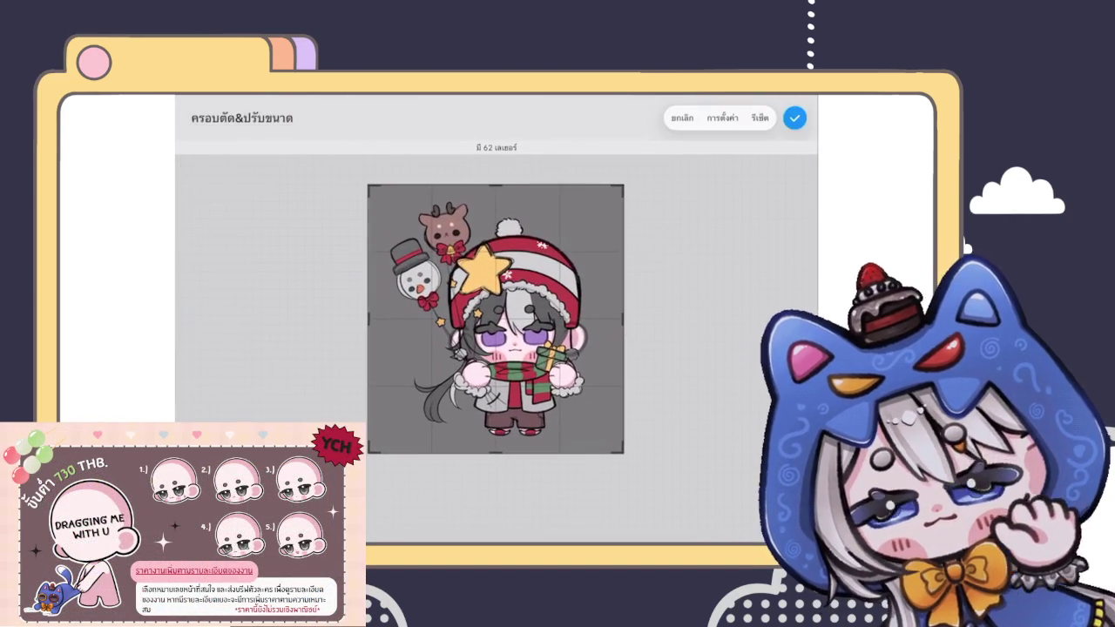
Step: Pull the crop box's corners and edges in tightly around the chibi, then confirm the crop
{"action": "left_click_drag", "start_coordinate": [624, 185], "coordinate": [592, 199]}
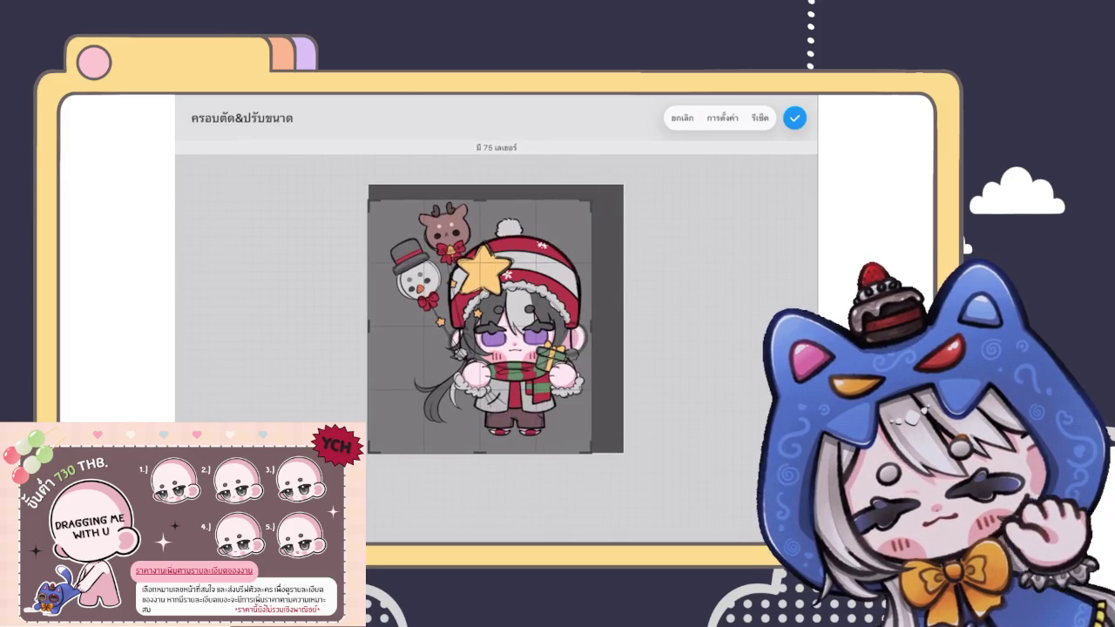
{"action": "left_click_drag", "start_coordinate": [480, 325], "coordinate": [496, 317]}
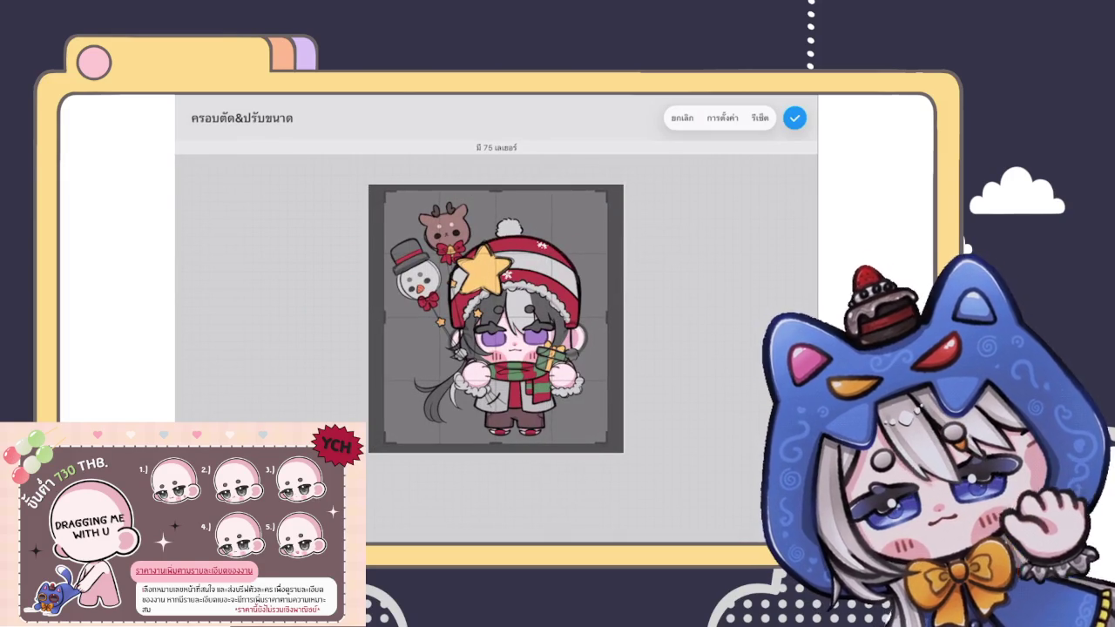
{"action": "left_click_drag", "start_coordinate": [384, 445], "coordinate": [392, 437]}
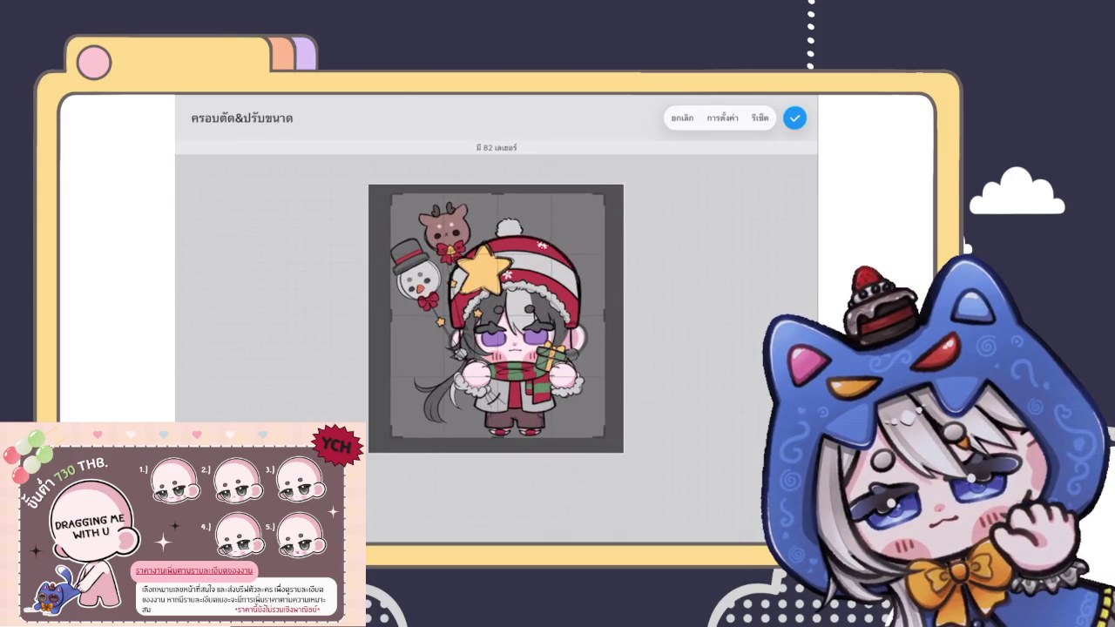
{"action": "left_click_drag", "start_coordinate": [496, 313], "coordinate": [492, 314]}
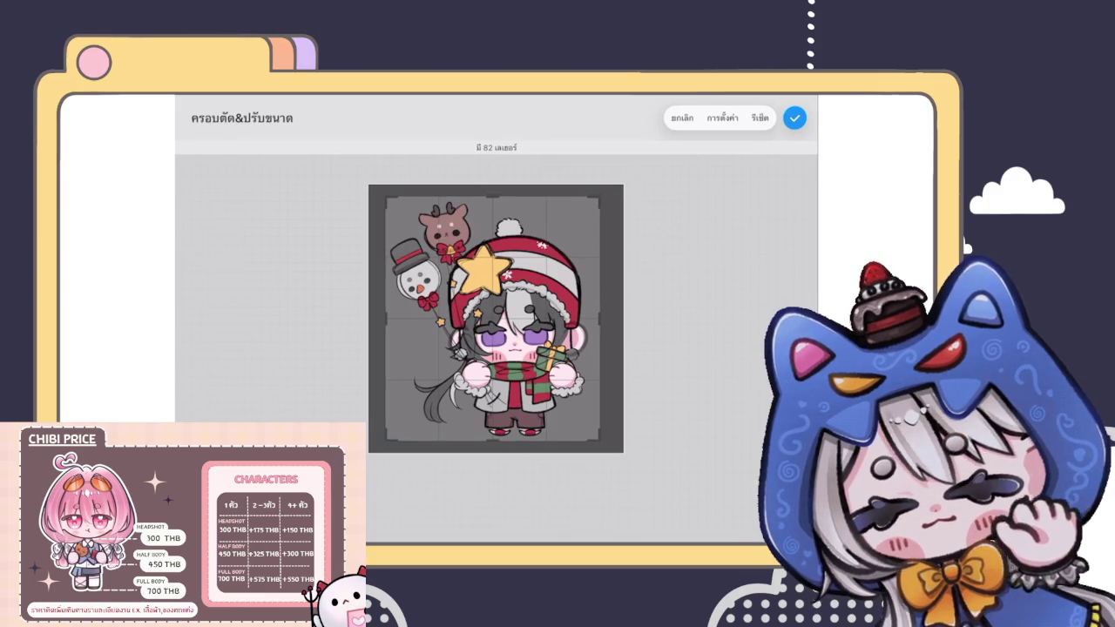
{"action": "left_click", "coordinate": [794, 118]}
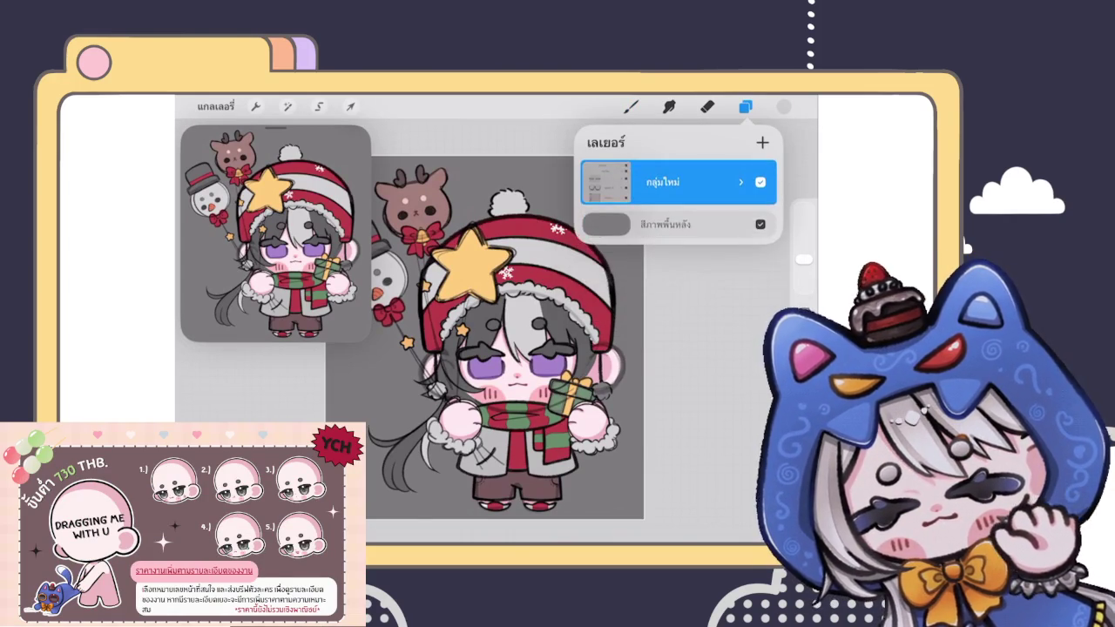
Step: Expand the main and nested groups and delete the two hidden layers
{"action": "left_click", "coordinate": [740, 182]}
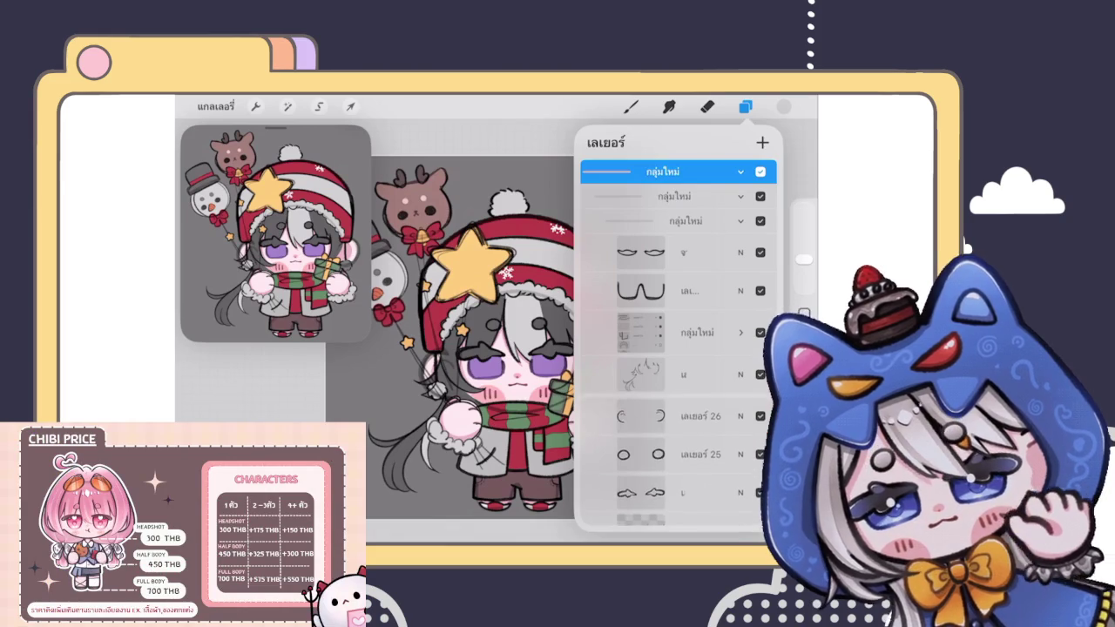
{"action": "scroll", "coordinate": [679, 348], "scroll_direction": "down", "scroll_amount": 10}
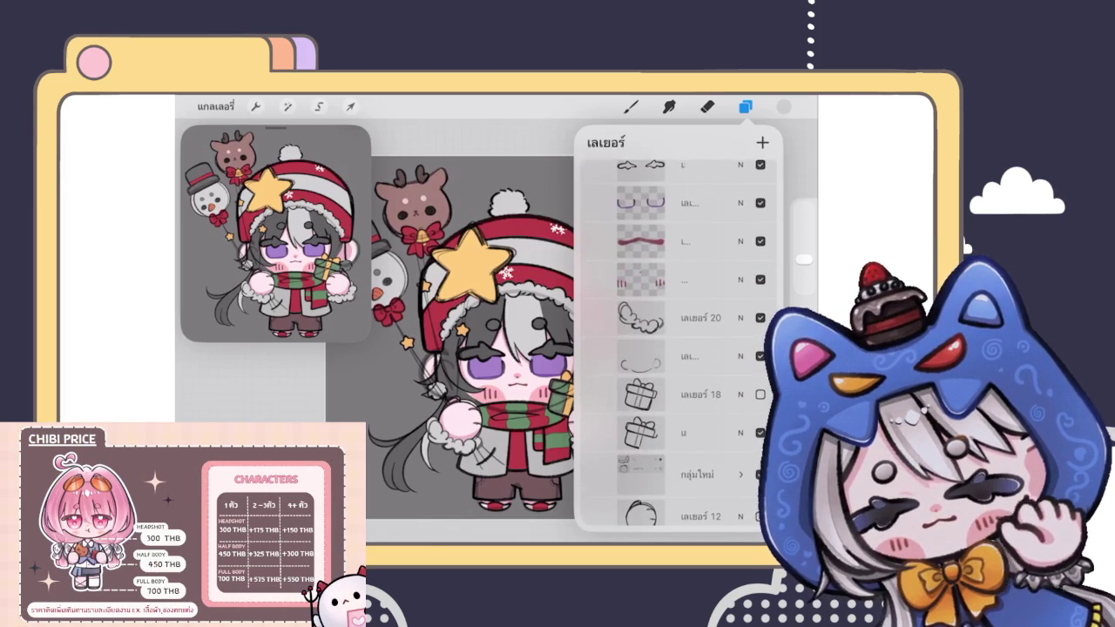
{"action": "scroll", "coordinate": [680, 349], "scroll_direction": "down", "scroll_amount": 4}
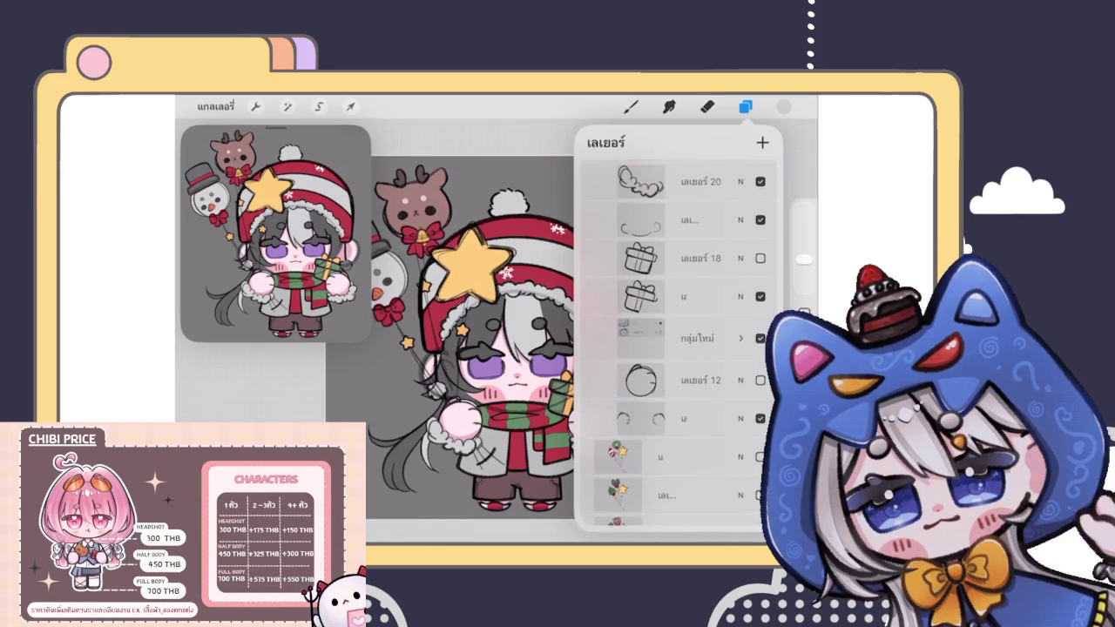
{"action": "left_click", "coordinate": [741, 338]}
{"action": "scroll", "coordinate": [679, 348], "scroll_direction": "down", "scroll_amount": 3}
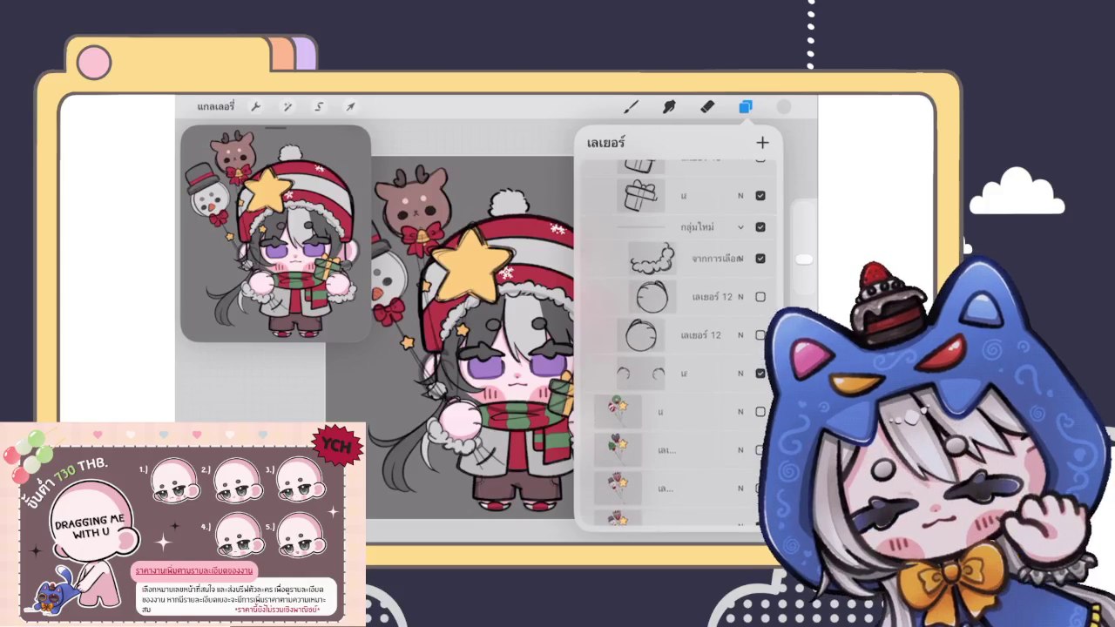
{"action": "left_click_drag", "start_coordinate": [714, 296], "coordinate": [610, 296]}
{"action": "left_click", "coordinate": [754, 296]}
{"action": "left_click_drag", "start_coordinate": [714, 296], "coordinate": [610, 296]}
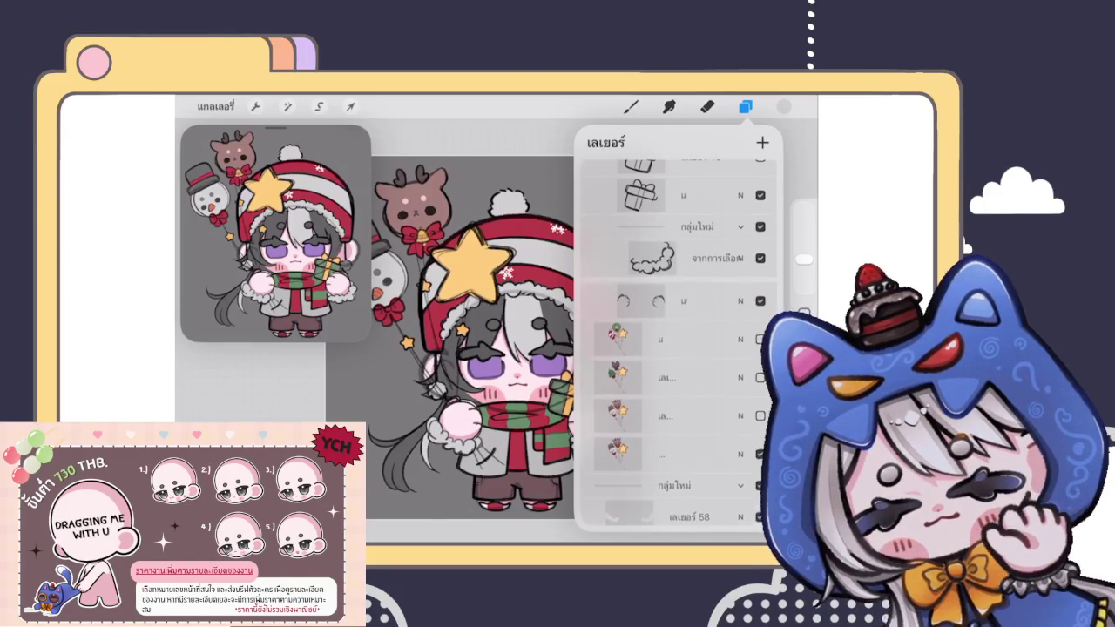
Step: Ungroup the nested layer group
{"action": "left_click", "coordinate": [679, 227]}
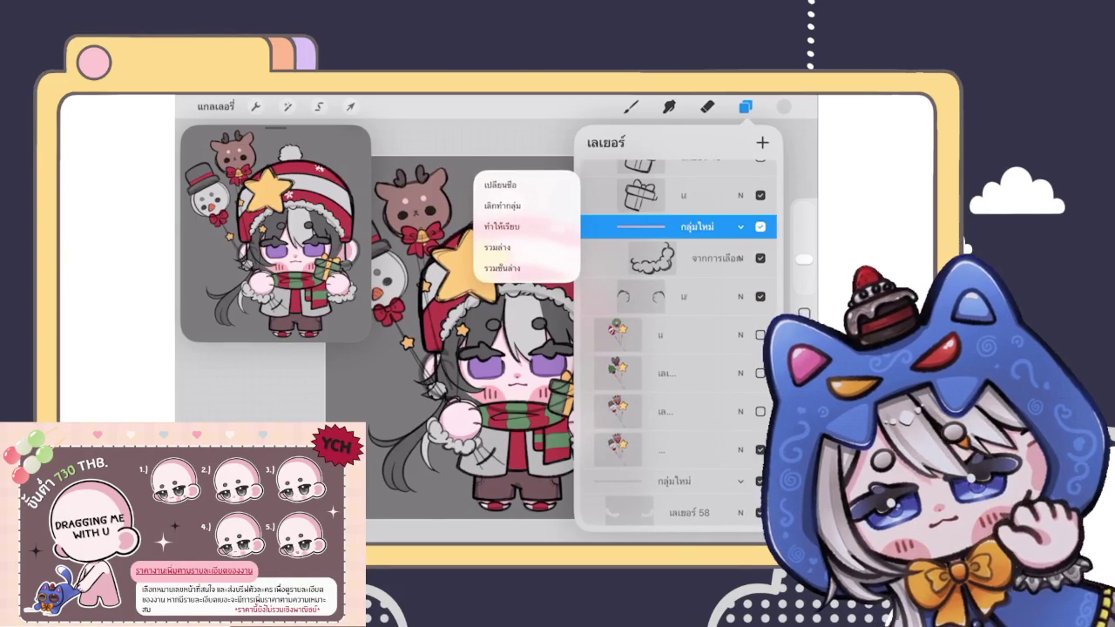
{"action": "left_click", "coordinate": [503, 206]}
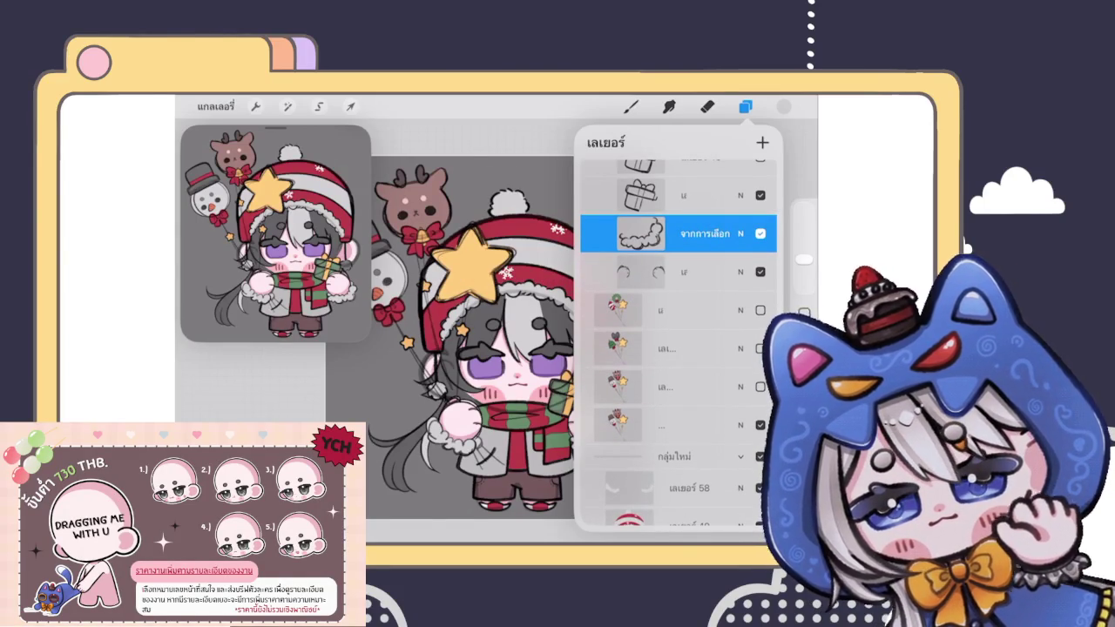
{"action": "scroll", "coordinate": [680, 349], "scroll_direction": "down", "scroll_amount": 3}
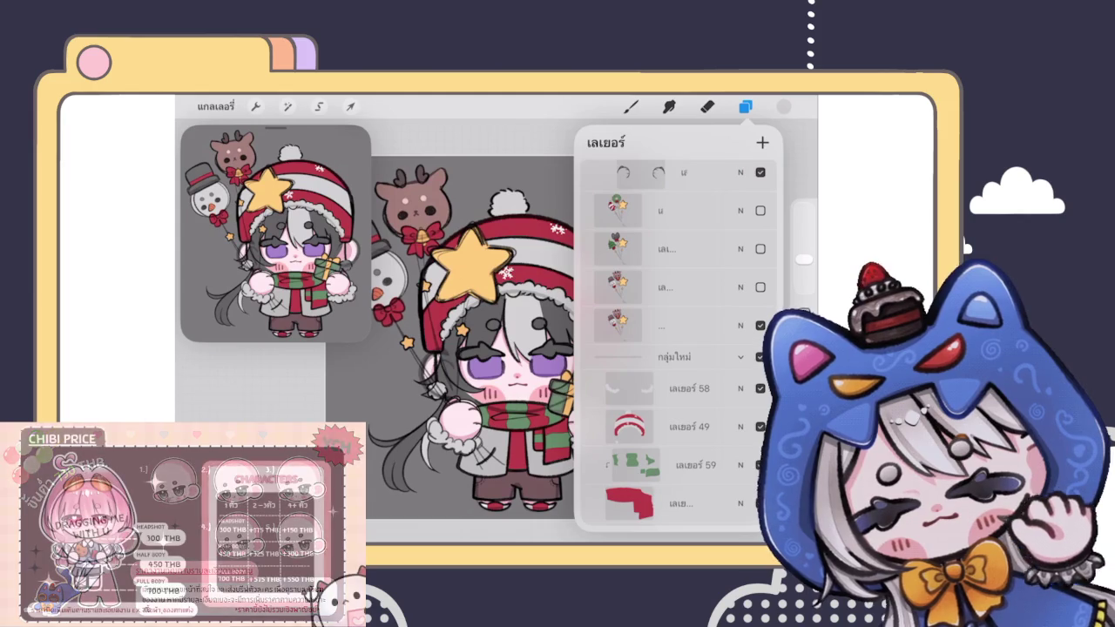
{"action": "scroll", "coordinate": [676, 348], "scroll_direction": "down", "scroll_amount": 3}
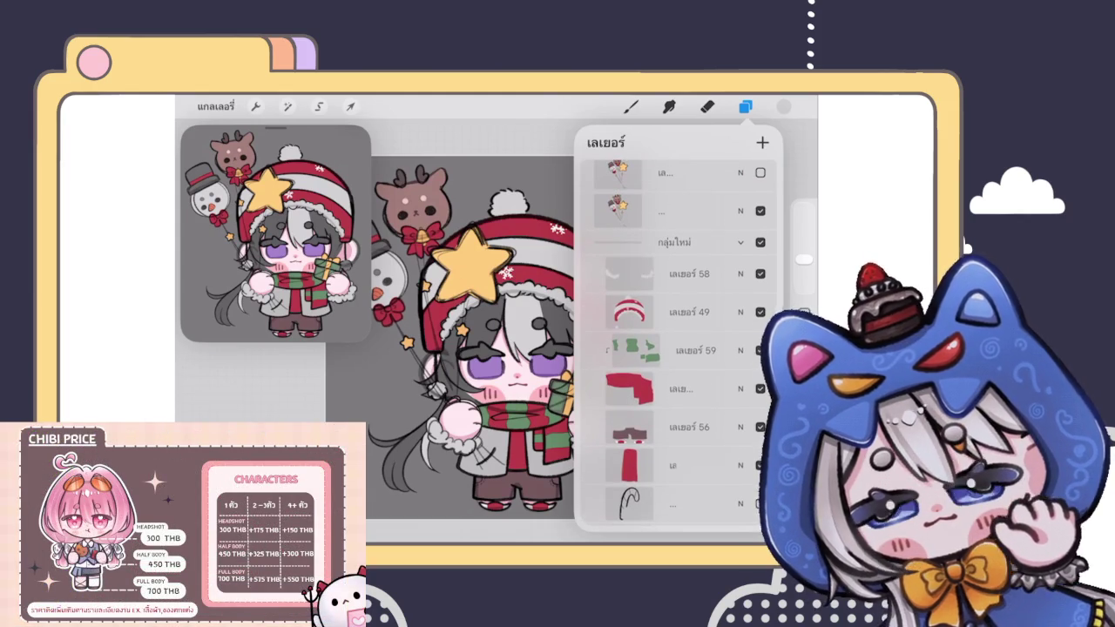
{"action": "scroll", "coordinate": [462, 340], "scroll_direction": "down", "scroll_amount": 3}
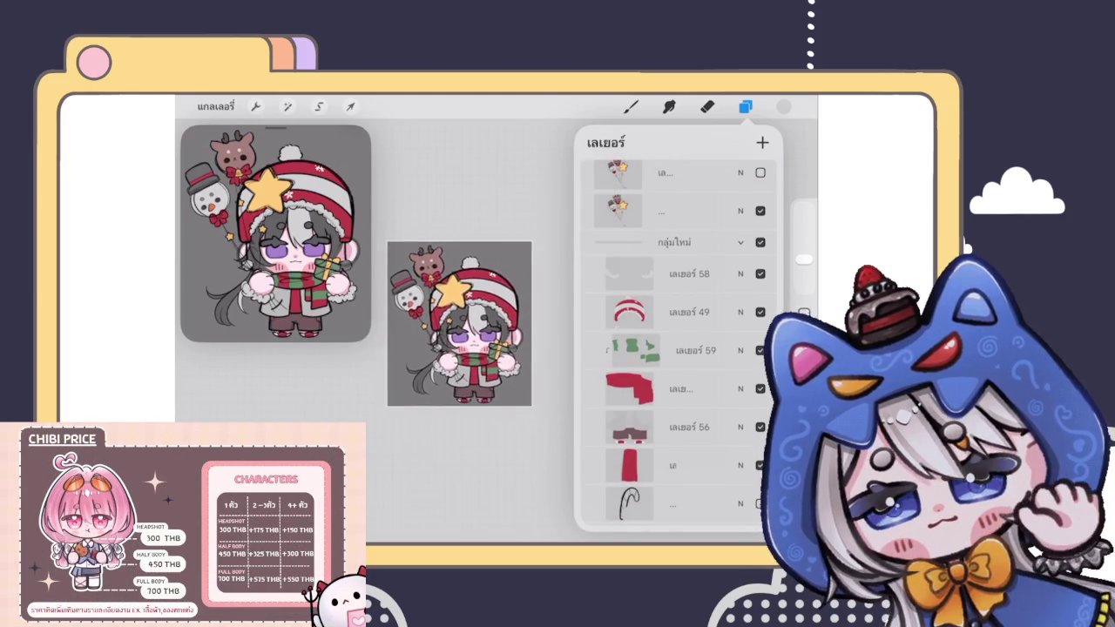
{"action": "scroll", "coordinate": [677, 348], "scroll_direction": "down", "scroll_amount": 5}
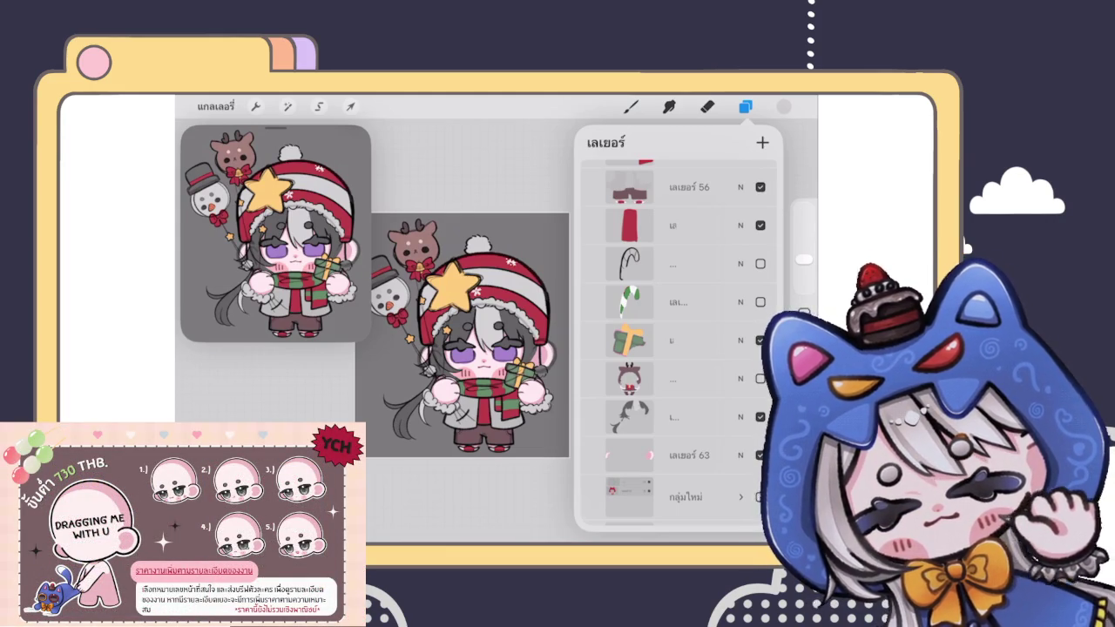
{"action": "scroll", "coordinate": [677, 348], "scroll_direction": "down", "scroll_amount": 3}
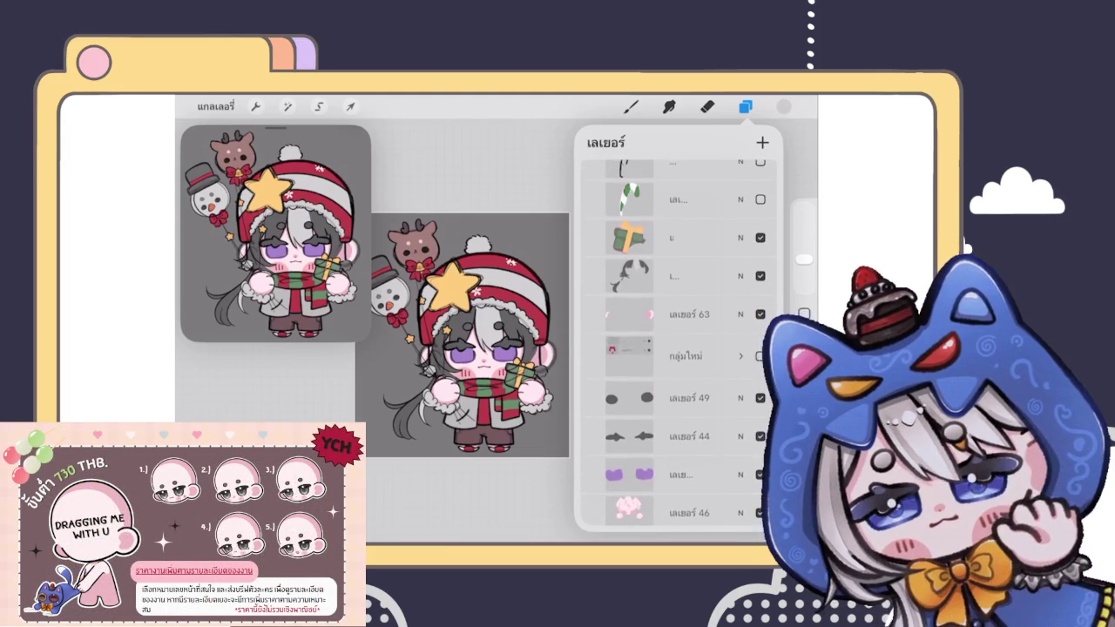
Step: Move the hook layer to the top of the stack and the candy-cane layer just below it
{"action": "left_click_drag", "start_coordinate": [697, 356], "coordinate": [593, 355]}
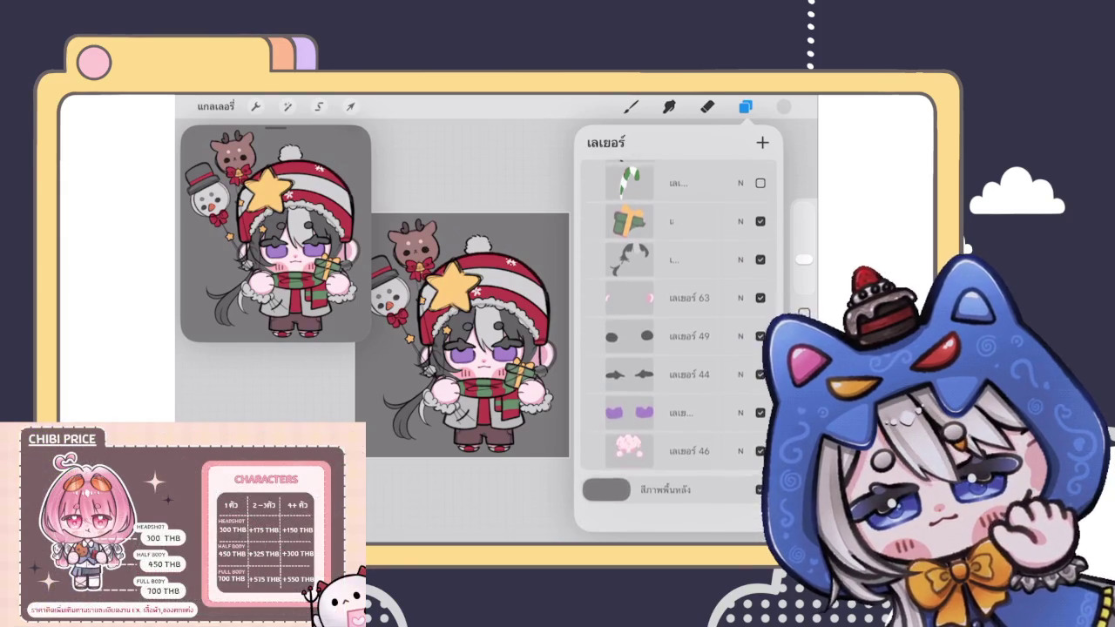
{"action": "scroll", "coordinate": [676, 349], "scroll_direction": "up", "scroll_amount": 5}
{"action": "scroll", "coordinate": [677, 348], "scroll_direction": "up", "scroll_amount": 5}
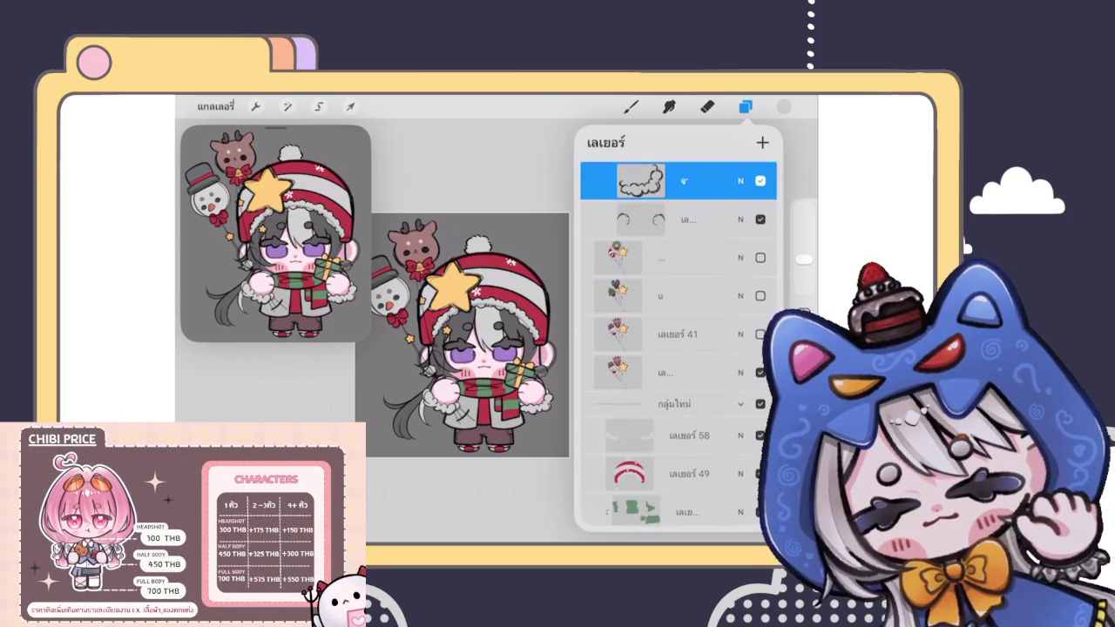
{"action": "scroll", "coordinate": [677, 348], "scroll_direction": "down", "scroll_amount": 10}
{"action": "left_click_drag", "start_coordinate": [680, 264], "coordinate": [707, 166]}
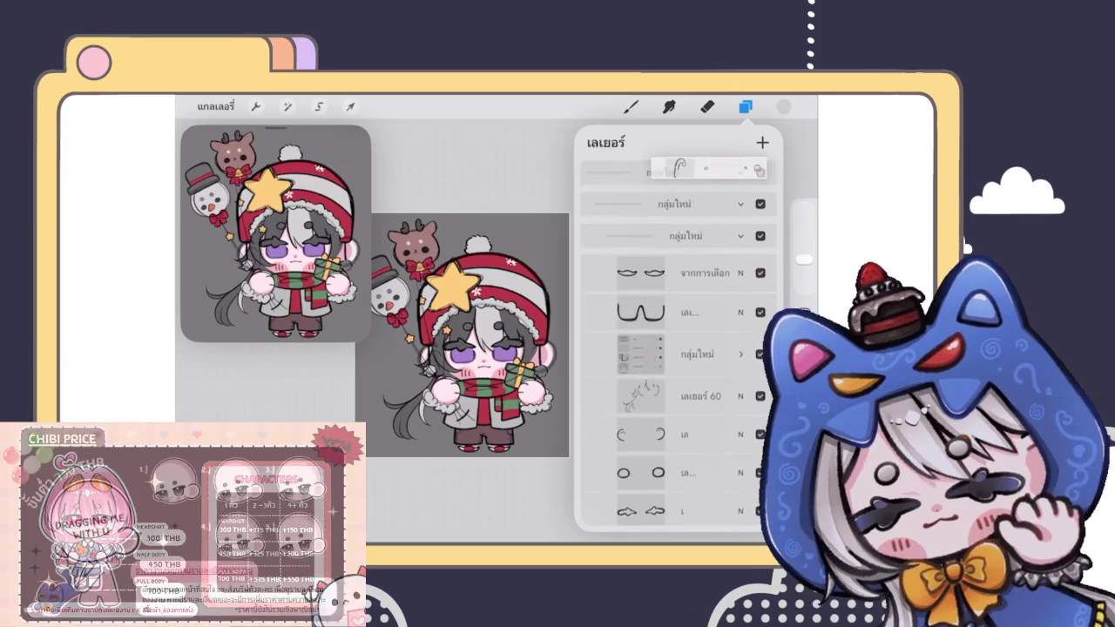
{"action": "left_click_drag", "start_coordinate": [707, 167], "coordinate": [688, 218]}
{"action": "scroll", "coordinate": [678, 340], "scroll_direction": "down", "scroll_amount": 5}
{"action": "left_click_drag", "start_coordinate": [678, 267], "coordinate": [710, 170]}
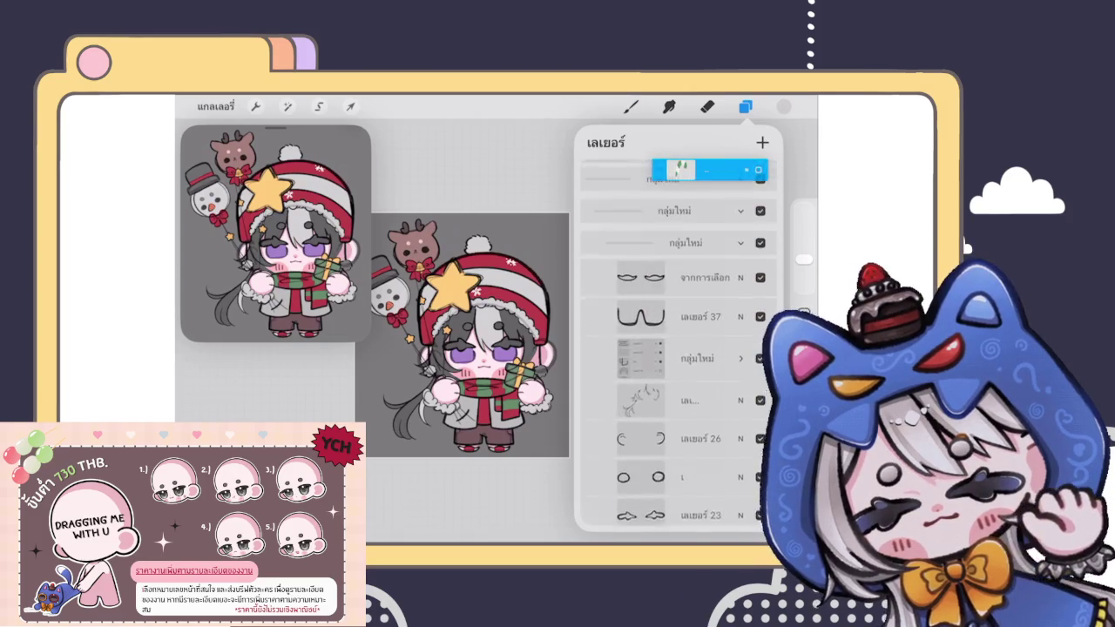
{"action": "left_click_drag", "start_coordinate": [710, 170], "coordinate": [680, 217]}
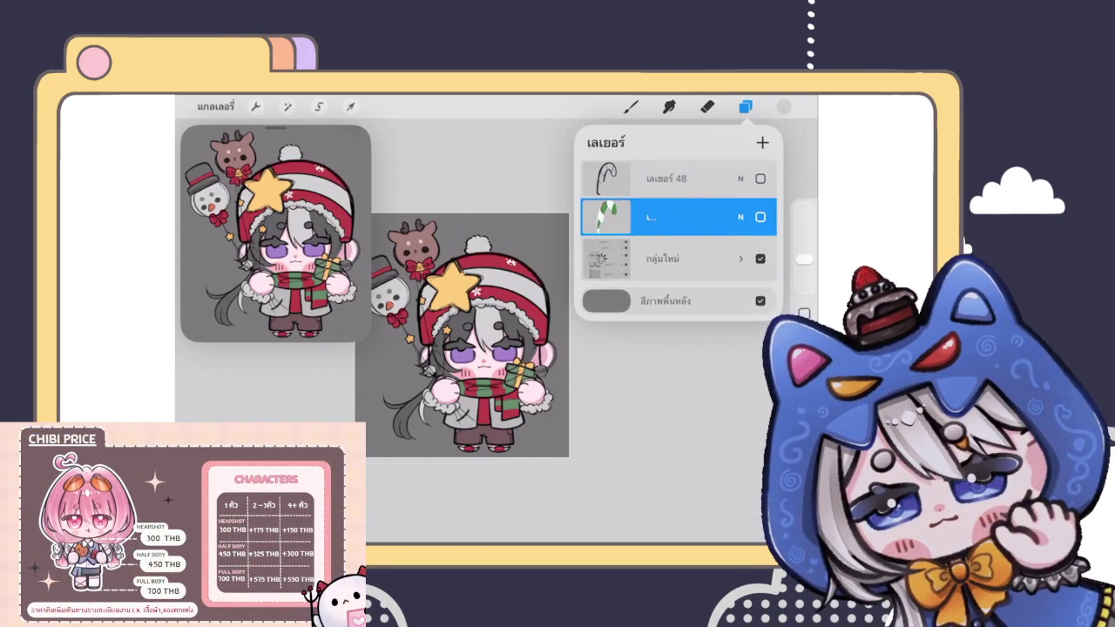
Step: Ungroup and hide the nested group, then fade character layer 46 to 15% opacity
{"action": "left_click", "coordinate": [671, 259]}
{"action": "left_click", "coordinate": [671, 259]}
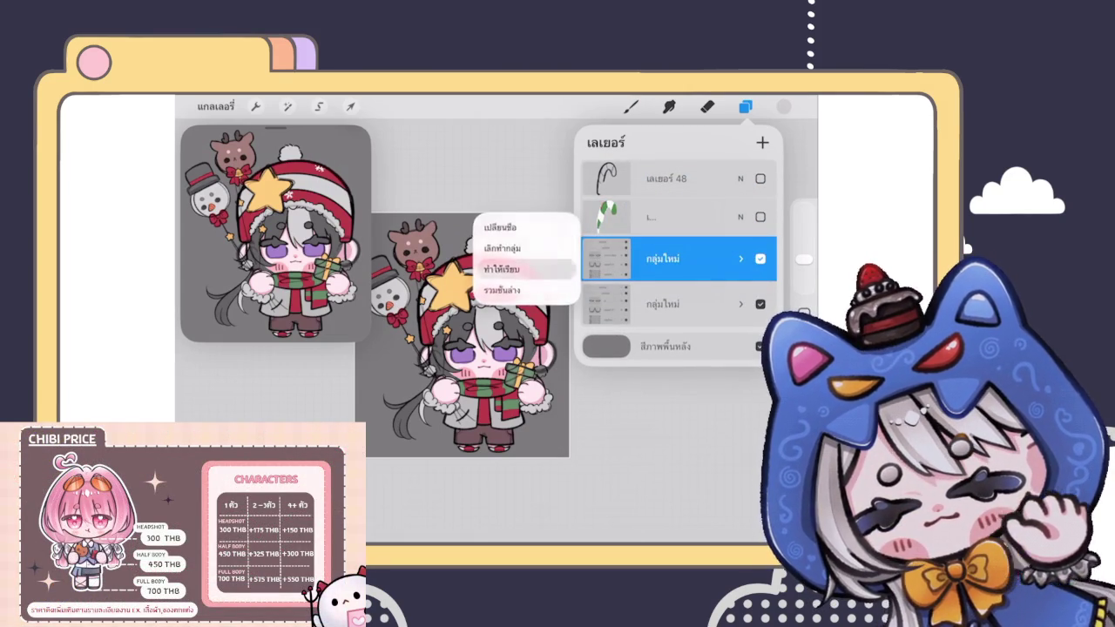
{"action": "left_click", "coordinate": [523, 271]}
{"action": "left_click", "coordinate": [761, 297]}
{"action": "scroll", "coordinate": [462, 331], "scroll_direction": "up", "scroll_amount": 3}
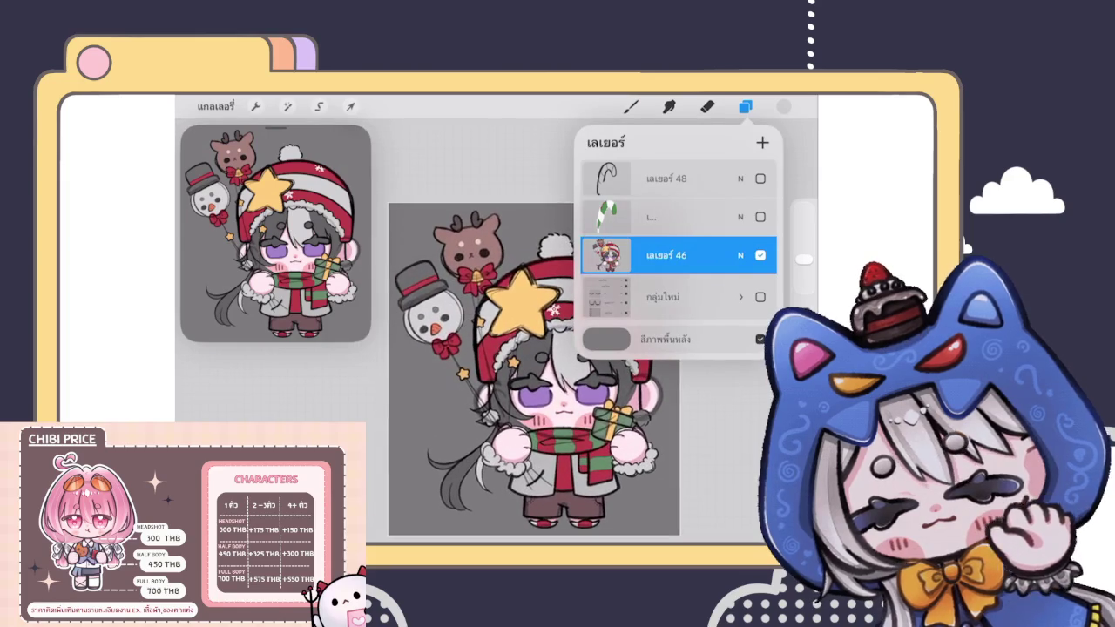
{"action": "left_click", "coordinate": [741, 255]}
{"action": "left_click_drag", "start_coordinate": [765, 300], "coordinate": [623, 300]}
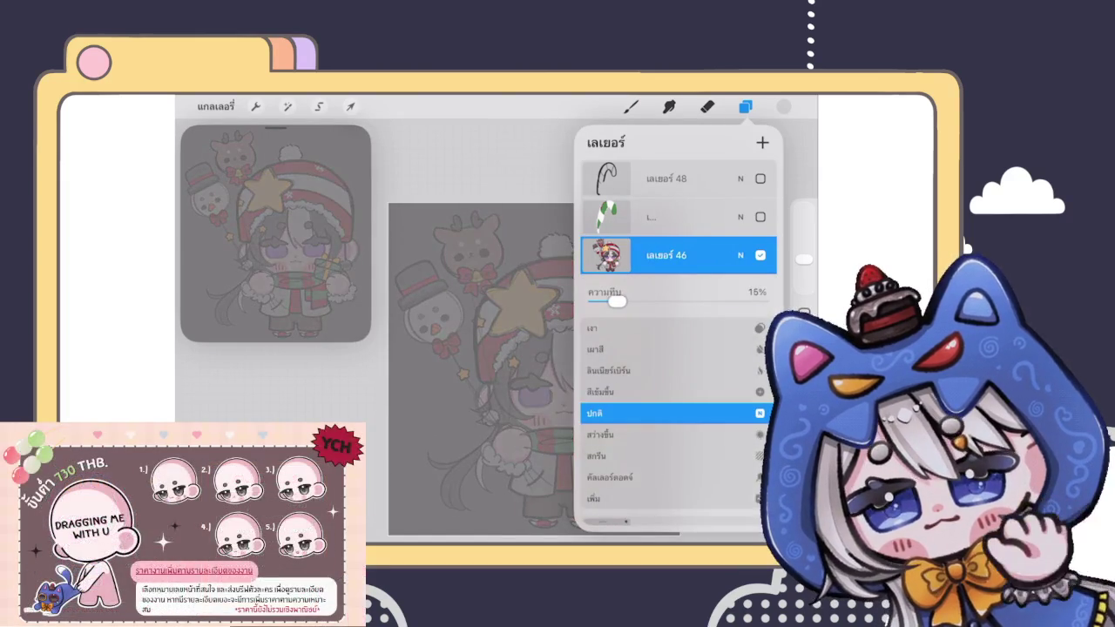
{"action": "left_click", "coordinate": [741, 255]}
Step: Choose a different brush for inking from the brush library
{"action": "left_click", "coordinate": [631, 106]}
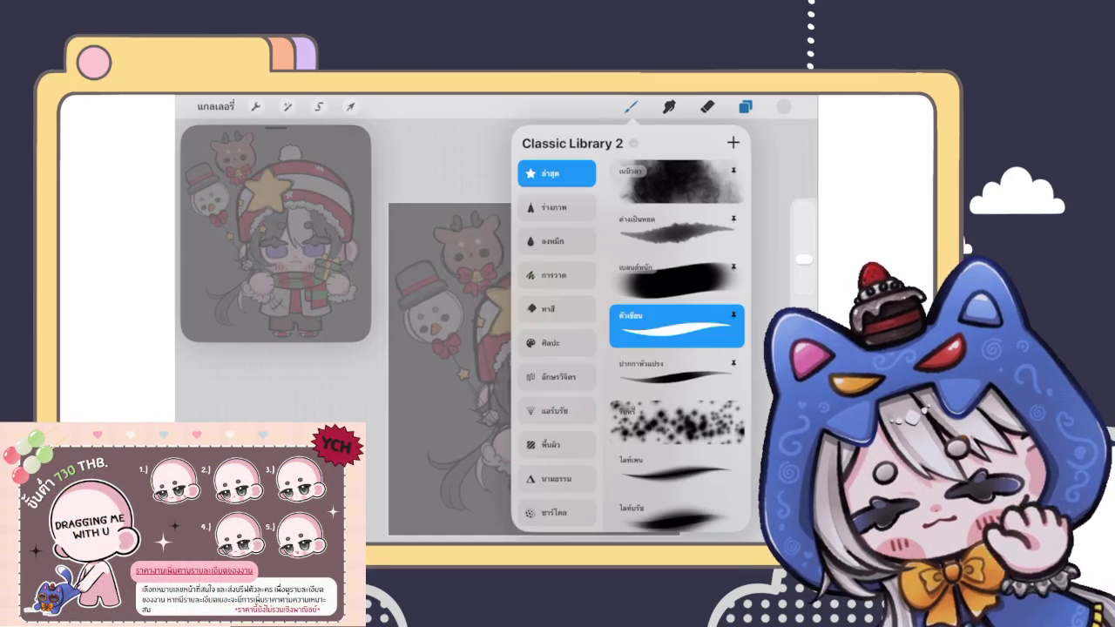
{"action": "left_click", "coordinate": [677, 231]}
{"action": "left_click", "coordinate": [630, 106]}
Step: Delete the New Group layer group, undoing once and deleting it again
{"action": "left_click", "coordinate": [745, 106]}
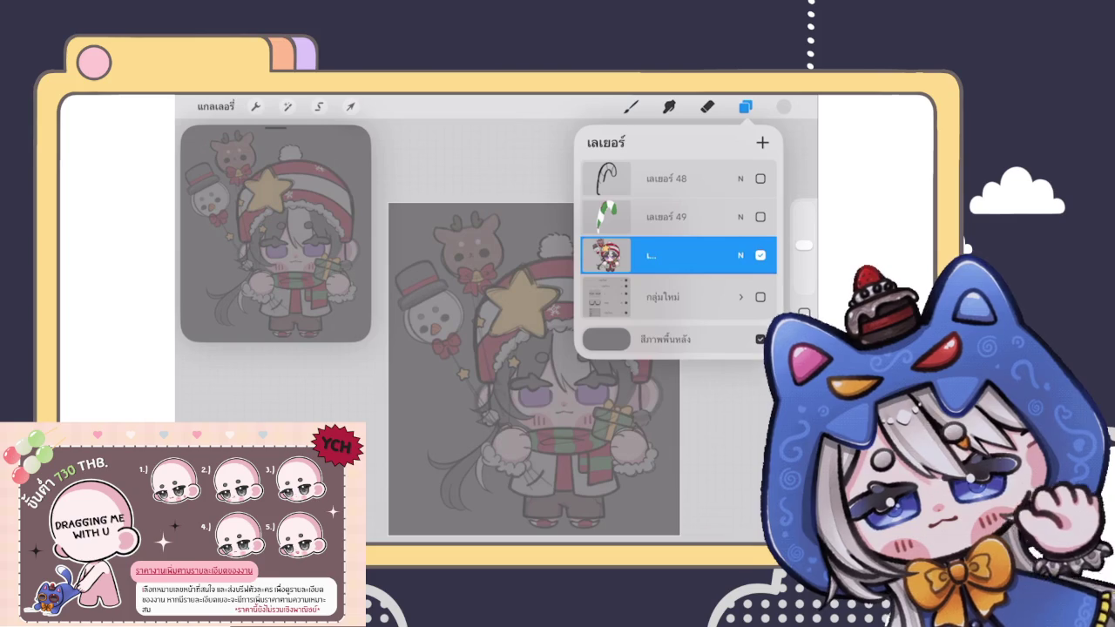
{"action": "left_click_drag", "start_coordinate": [715, 297], "coordinate": [593, 297]}
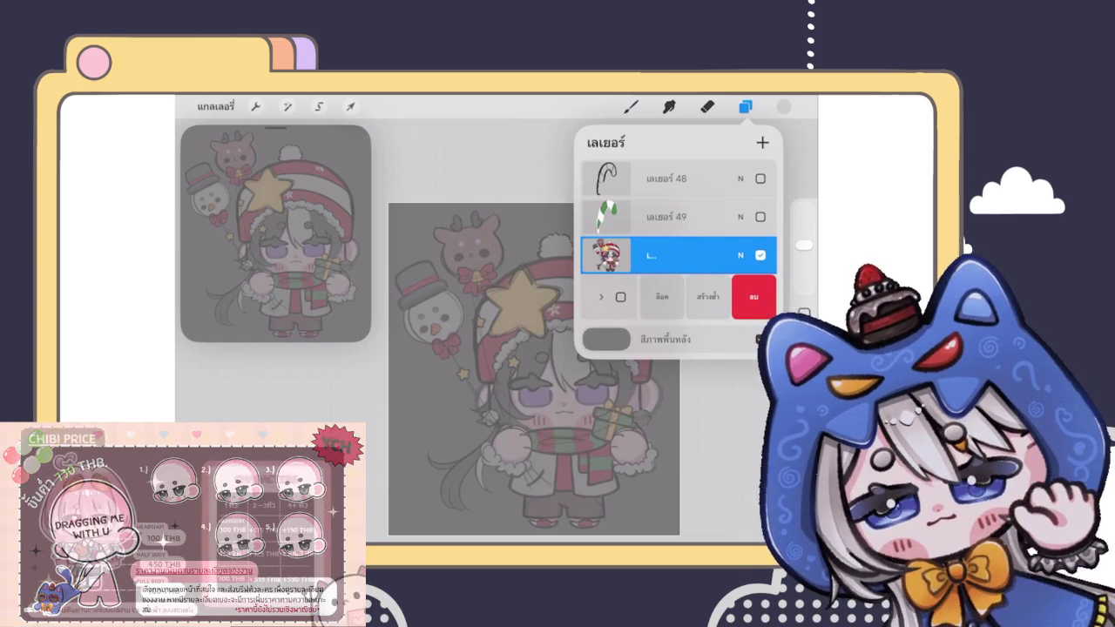
{"action": "left_click", "coordinate": [753, 297]}
{"action": "scroll", "coordinate": [533, 366], "scroll_direction": "down", "scroll_amount": 2}
{"action": "key", "text": "ctrl+z"}
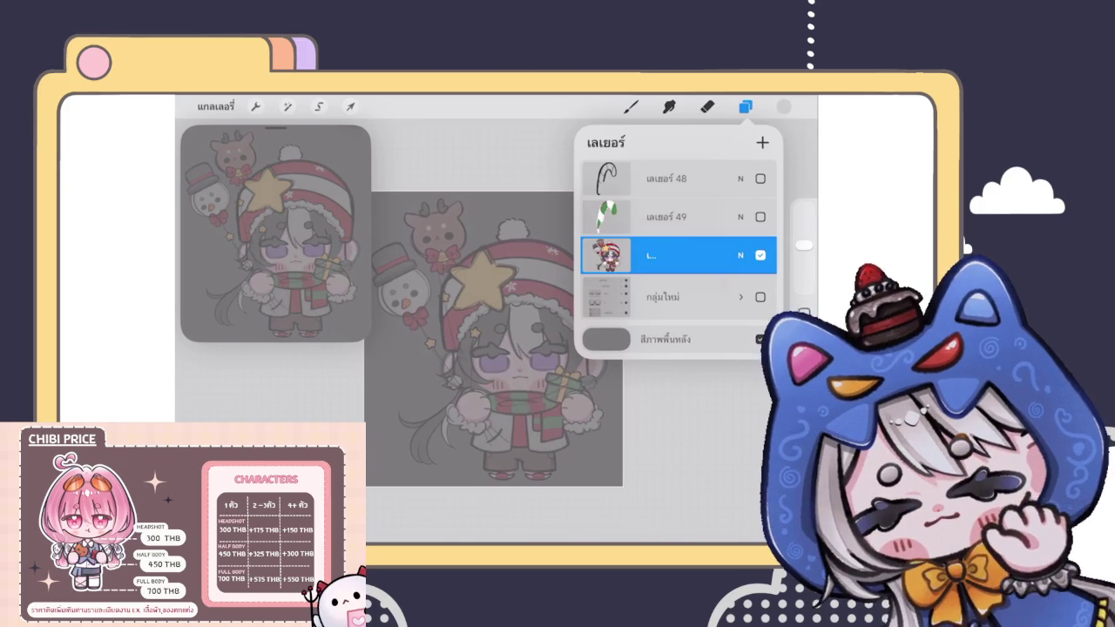
{"action": "left_click_drag", "start_coordinate": [714, 297], "coordinate": [610, 297]}
{"action": "left_click", "coordinate": [753, 297]}
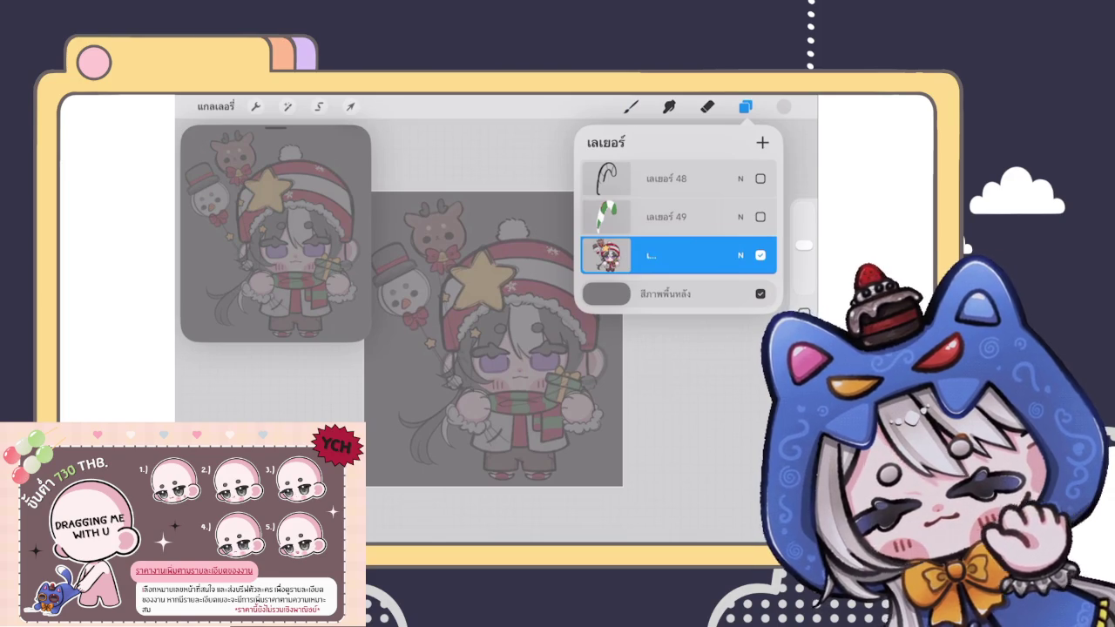
{"action": "left_click", "coordinate": [631, 106]}
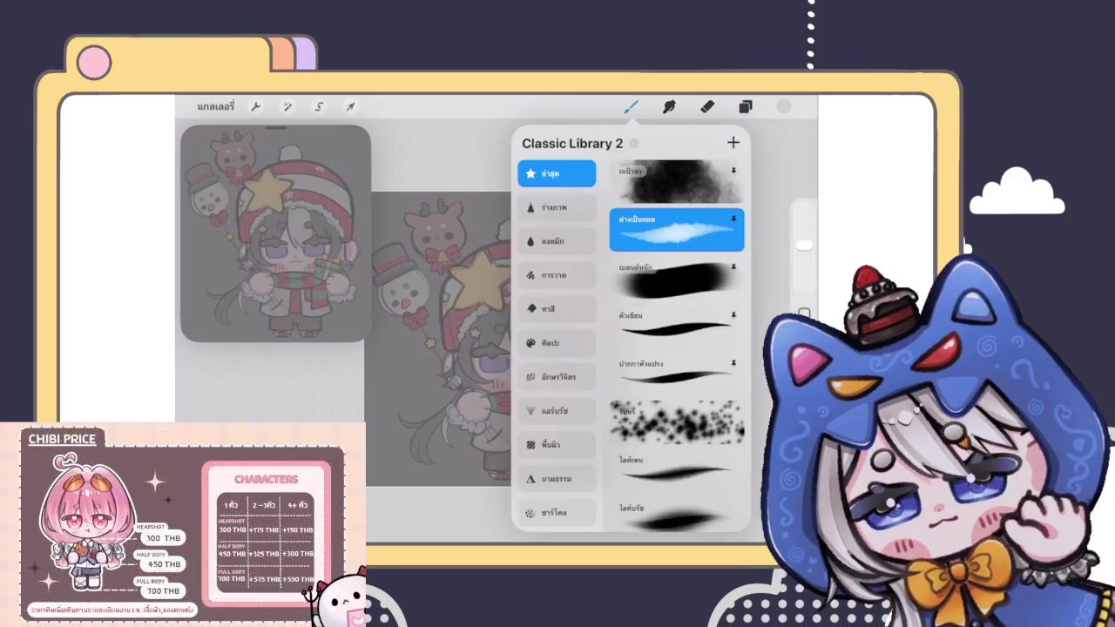
Step: Pick black on the colour disc as the active inking colour
{"action": "left_click", "coordinate": [784, 106]}
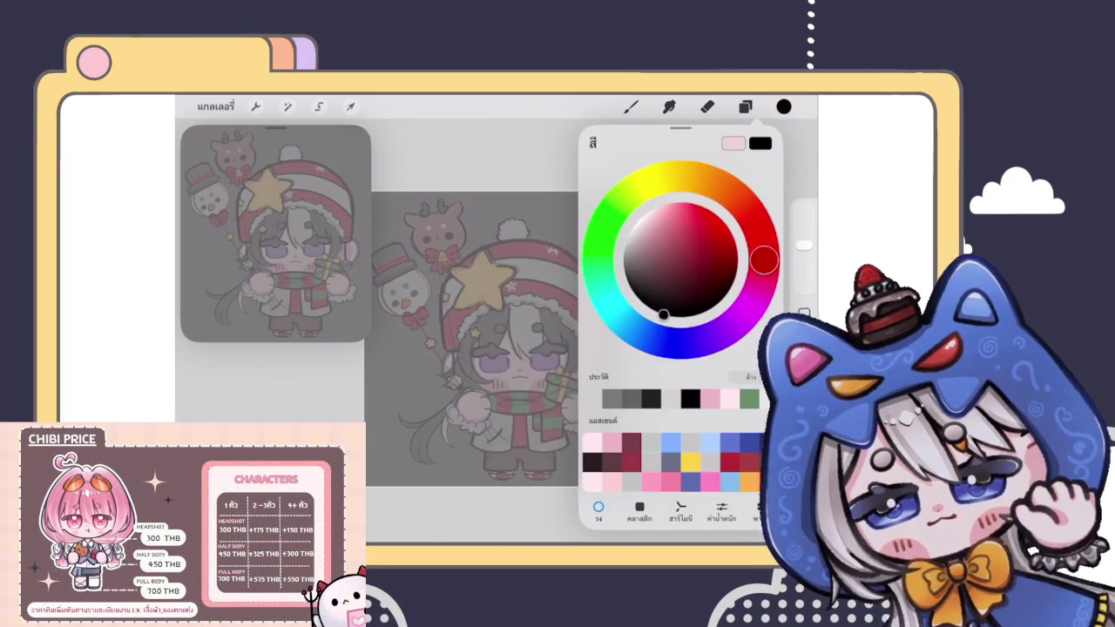
{"action": "left_click_drag", "start_coordinate": [483, 342], "coordinate": [593, 360]}
{"action": "scroll", "coordinate": [494, 339], "scroll_direction": "up", "scroll_amount": 5}
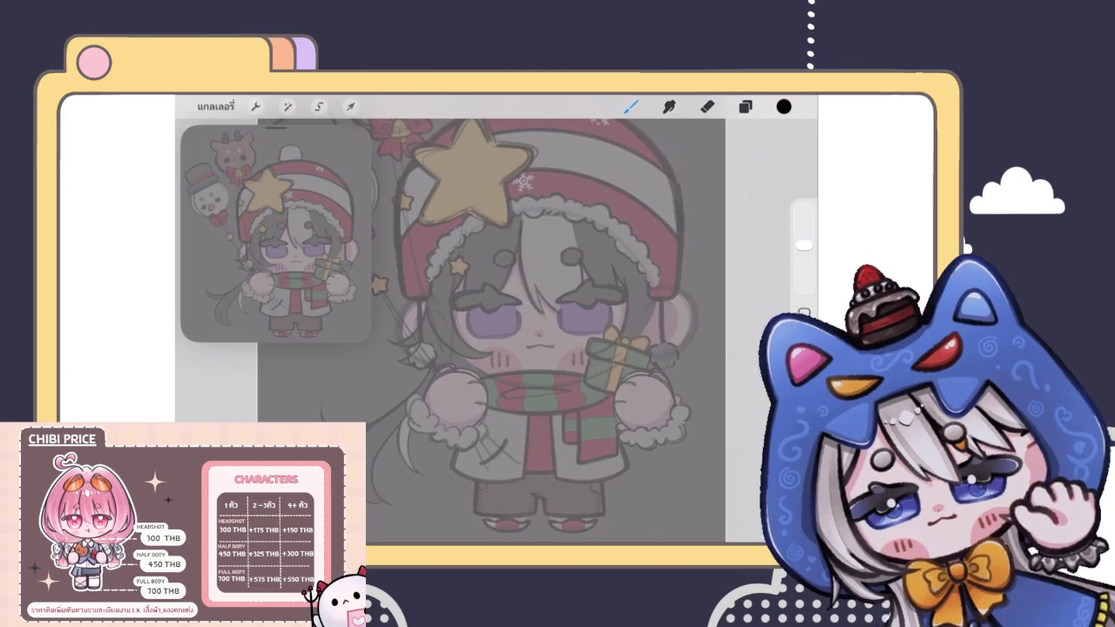
{"action": "left_click", "coordinate": [745, 106]}
{"action": "left_click", "coordinate": [745, 107]}
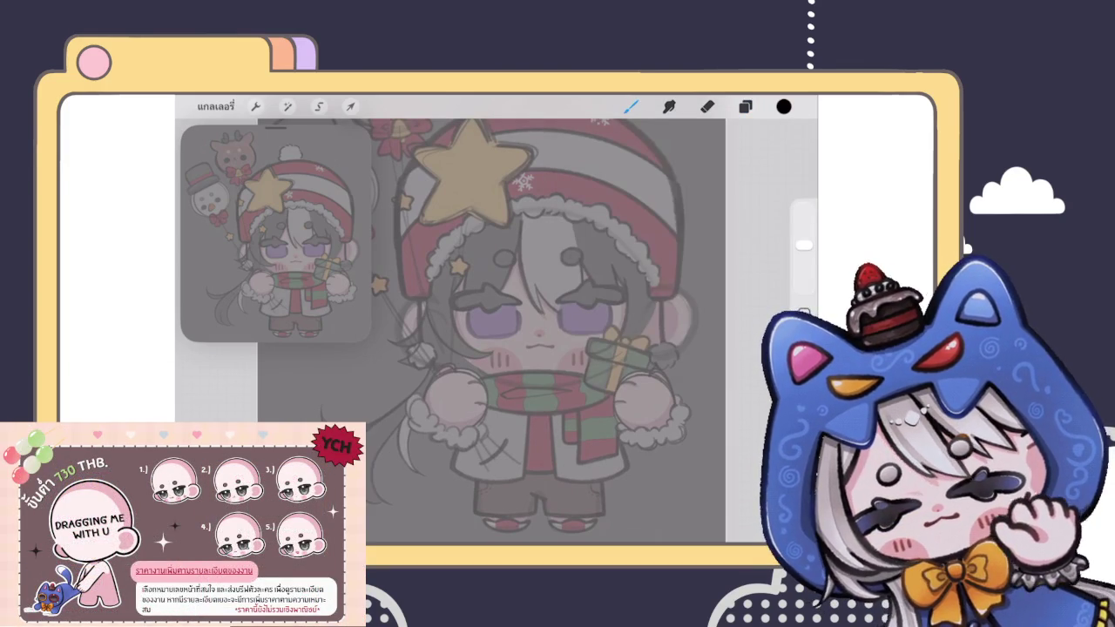
{"action": "scroll", "coordinate": [543, 319], "scroll_direction": "down", "scroll_amount": 5}
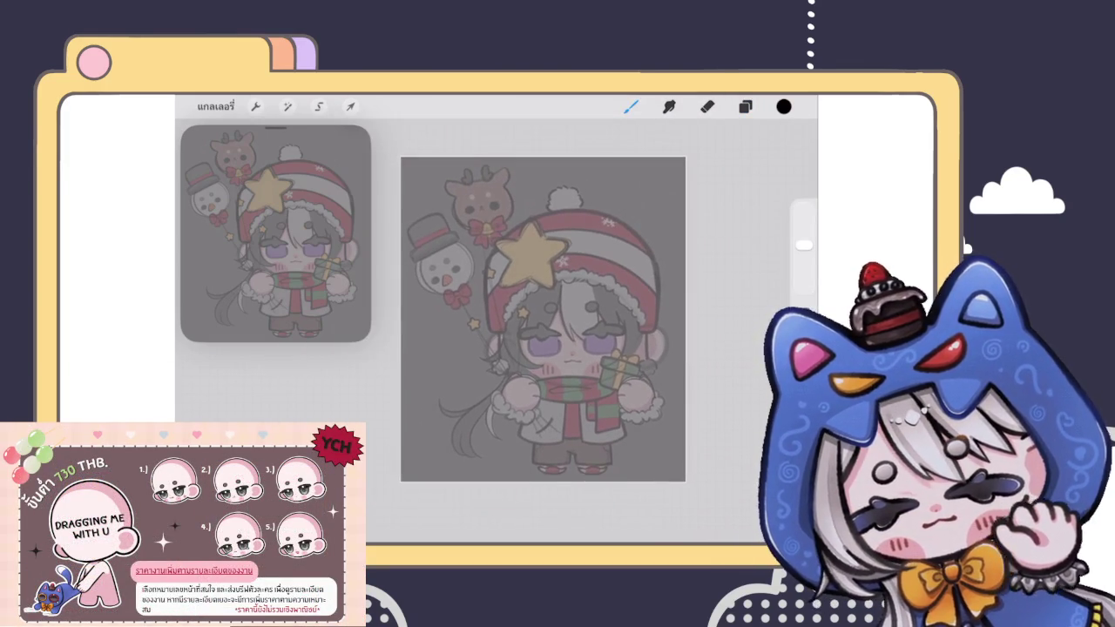
{"action": "scroll", "coordinate": [556, 341], "scroll_direction": "up", "scroll_amount": 3}
{"action": "left_click", "coordinate": [745, 106]}
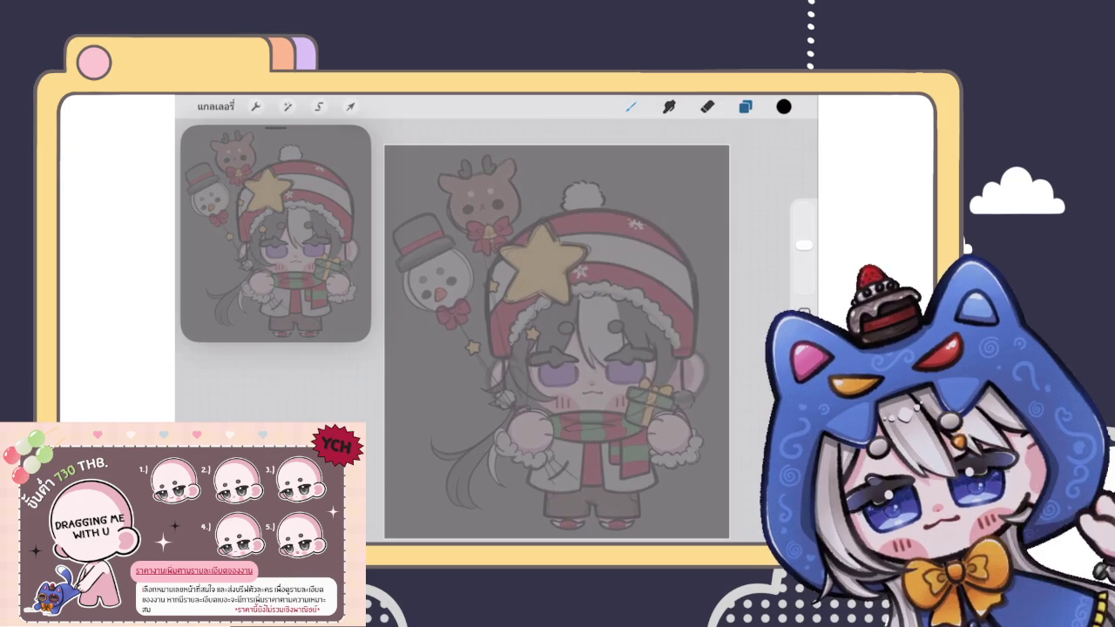
Step: Expand the group under the character layer and move the first balloon layer to the top
{"action": "left_click", "coordinate": [745, 106]}
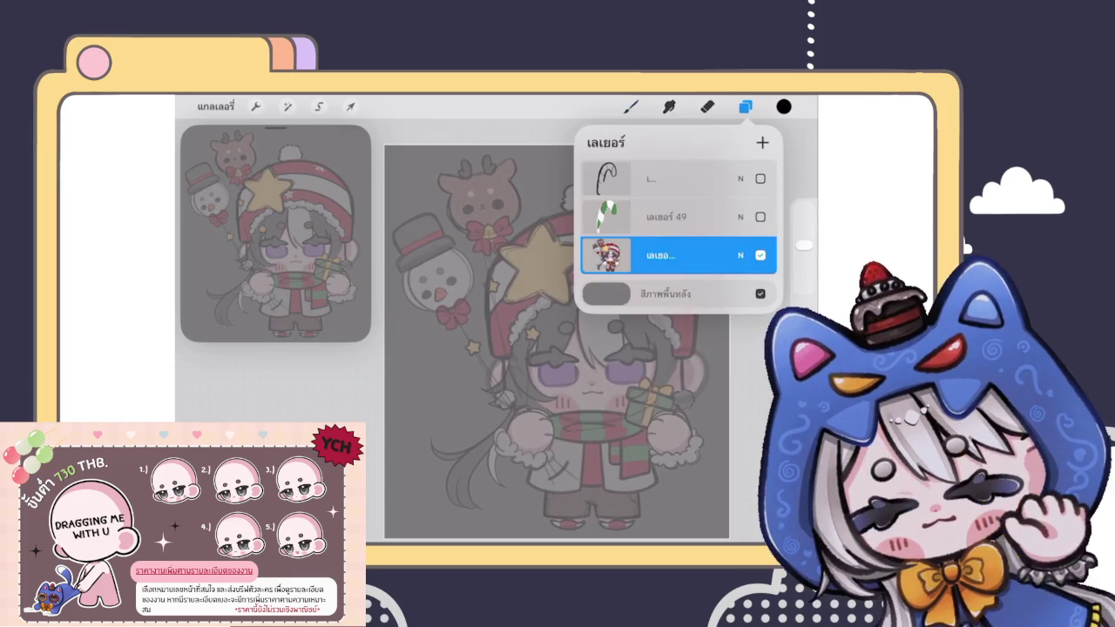
{"action": "left_click", "coordinate": [662, 287]}
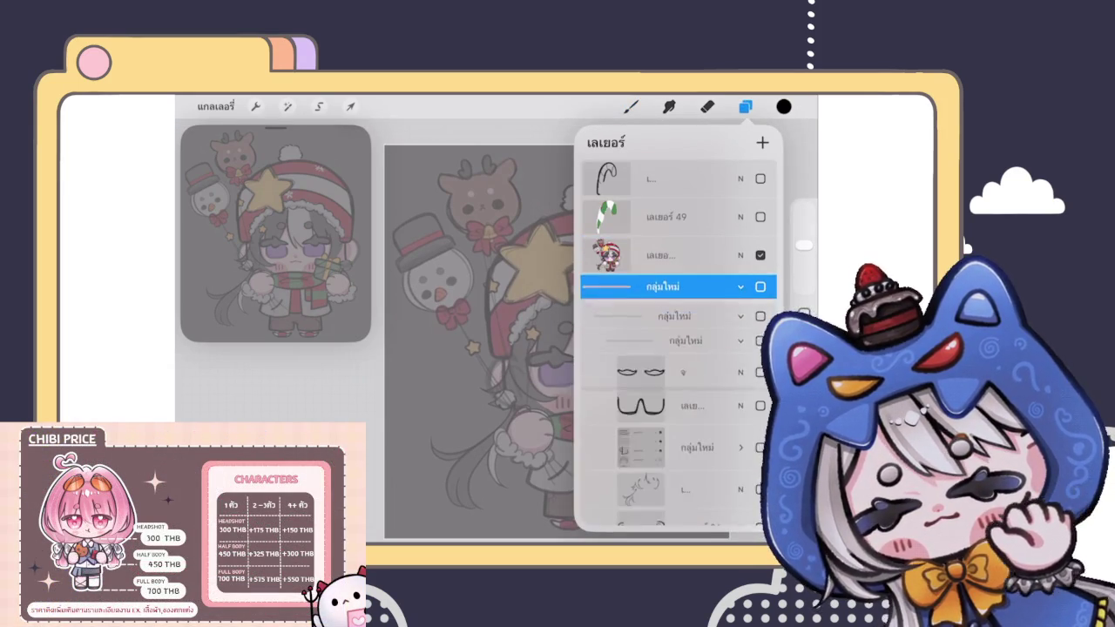
{"action": "scroll", "coordinate": [680, 349], "scroll_direction": "down", "scroll_amount": 3}
{"action": "scroll", "coordinate": [680, 349], "scroll_direction": "down", "scroll_amount": 3}
{"action": "scroll", "coordinate": [680, 348], "scroll_direction": "down", "scroll_amount": 3}
{"action": "scroll", "coordinate": [679, 349], "scroll_direction": "down", "scroll_amount": 3}
{"action": "scroll", "coordinate": [671, 340], "scroll_direction": "down", "scroll_amount": 3}
{"action": "scroll", "coordinate": [671, 339], "scroll_direction": "down", "scroll_amount": 3}
{"action": "scroll", "coordinate": [671, 339], "scroll_direction": "down", "scroll_amount": 3}
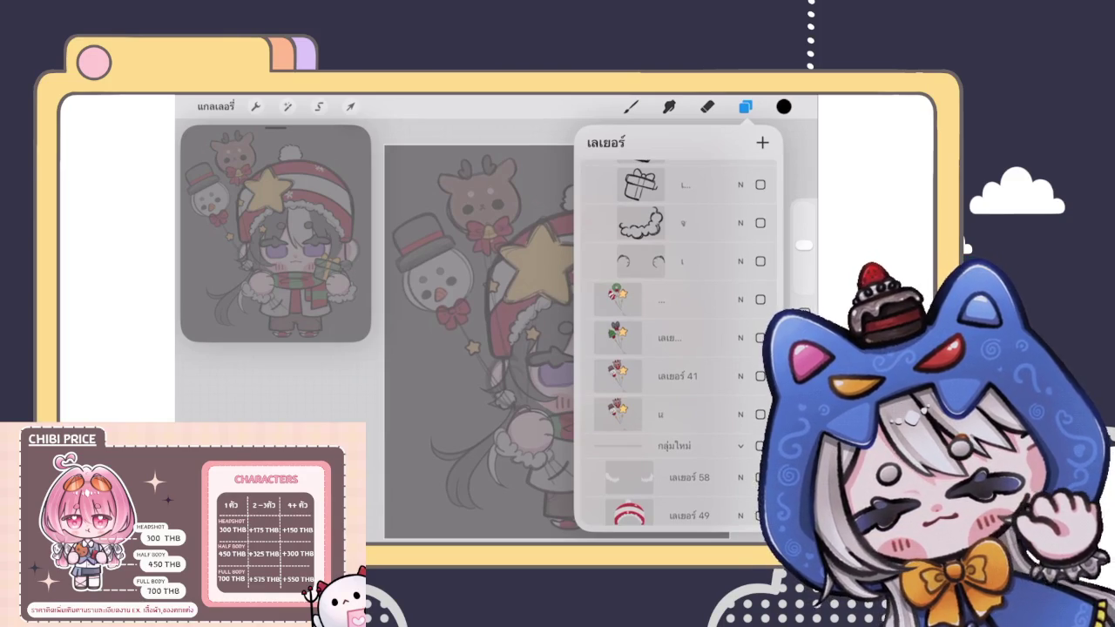
{"action": "left_click", "coordinate": [662, 299]}
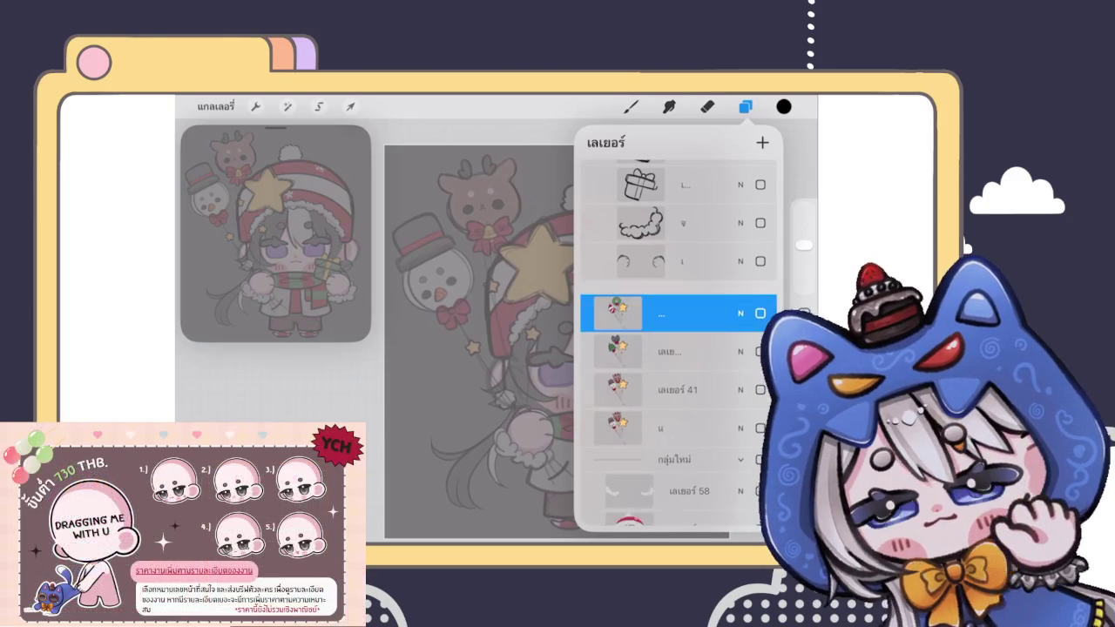
{"action": "left_click_drag", "start_coordinate": [662, 299], "coordinate": [702, 167]}
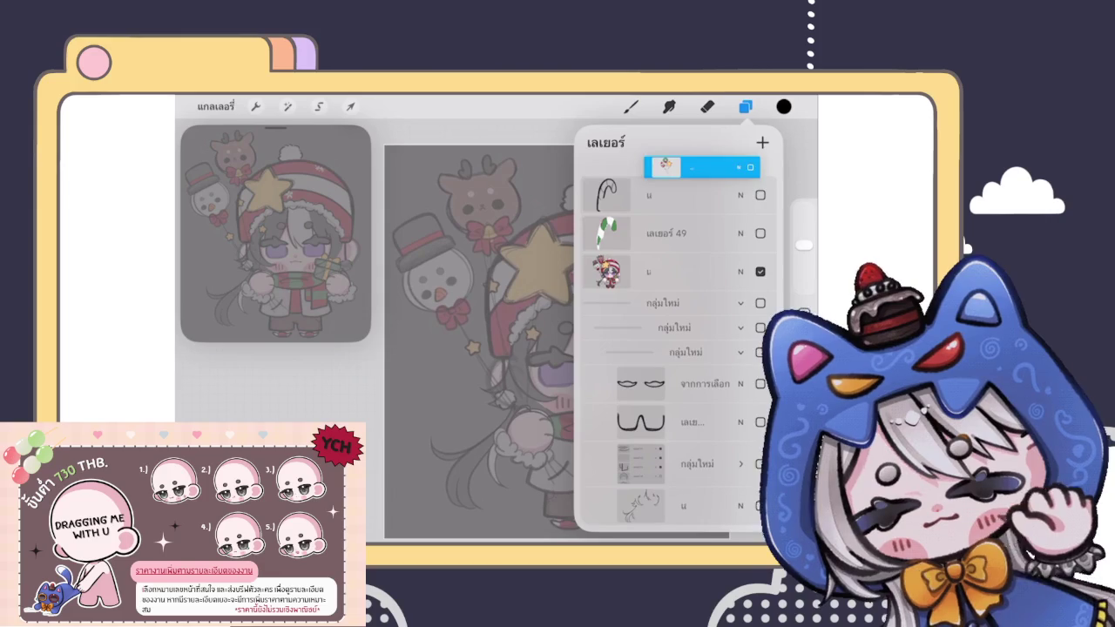
Step: Move balloon layers 41 and 46 up to the top of the stack
{"action": "scroll", "coordinate": [667, 340], "scroll_direction": "up", "scroll_amount": 5}
{"action": "scroll", "coordinate": [667, 340], "scroll_direction": "up", "scroll_amount": 3}
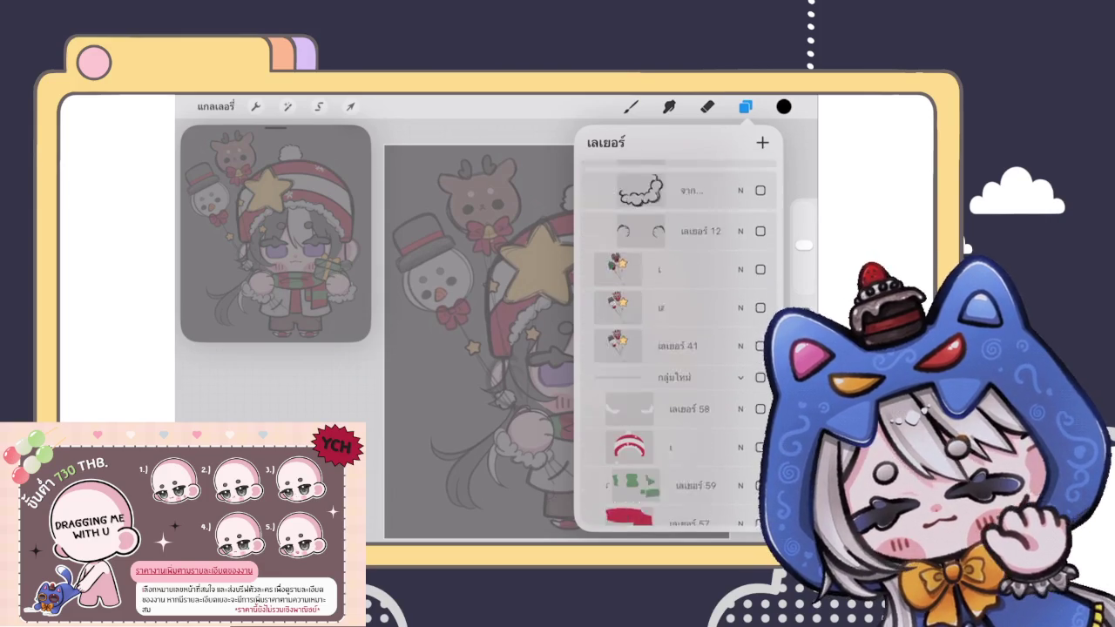
{"action": "mouse_move", "coordinate": [697, 368]}
{"action": "left_mouse_down"}
{"action": "mouse_move", "coordinate": [693, 163]}
{"action": "mouse_move", "coordinate": [697, 359]}
{"action": "left_mouse_up"}
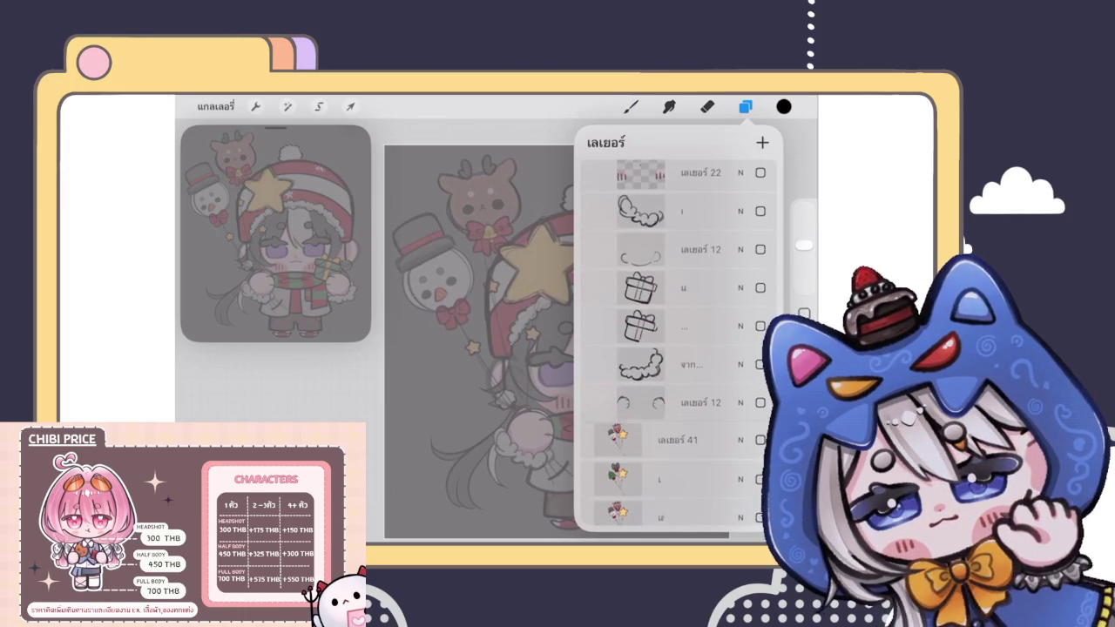
{"action": "left_click_drag", "start_coordinate": [697, 436], "coordinate": [689, 178]}
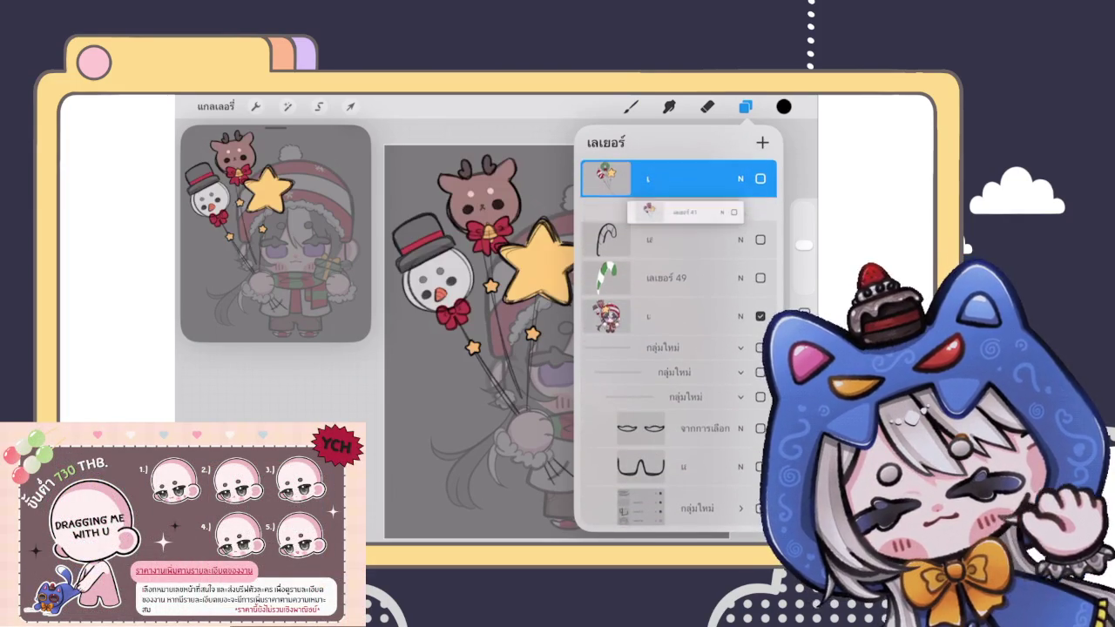
{"action": "scroll", "coordinate": [679, 331], "scroll_direction": "down", "scroll_amount": 10}
{"action": "scroll", "coordinate": [679, 331], "scroll_direction": "up", "scroll_amount": 10}
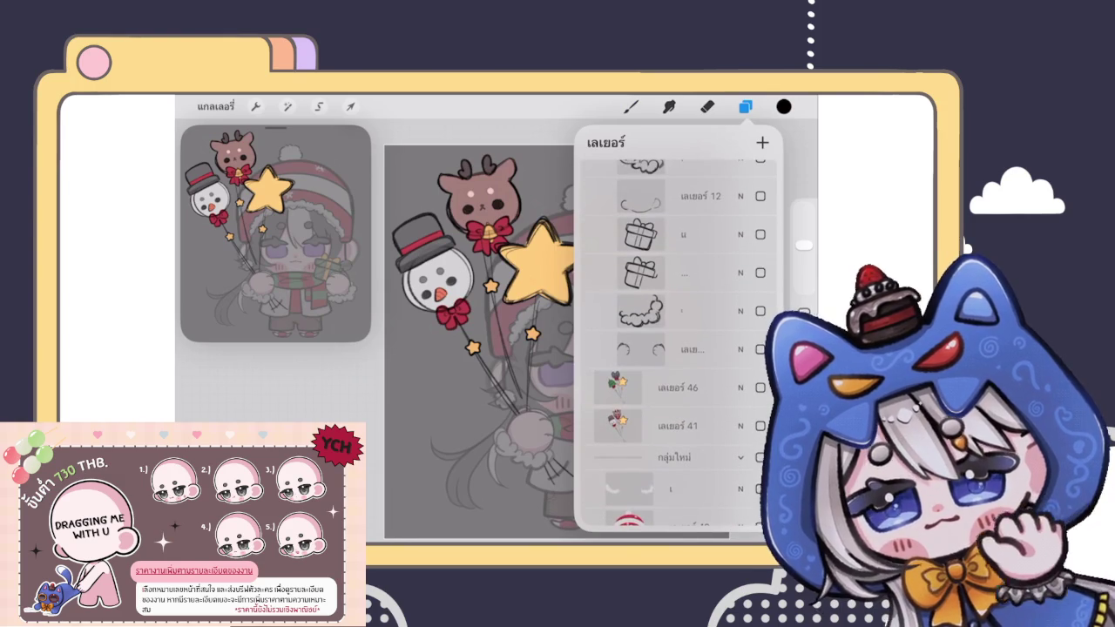
{"action": "mouse_move", "coordinate": [679, 389]}
{"action": "left_mouse_down"}
{"action": "mouse_move", "coordinate": [688, 166]}
{"action": "mouse_move", "coordinate": [679, 216]}
{"action": "left_mouse_up"}
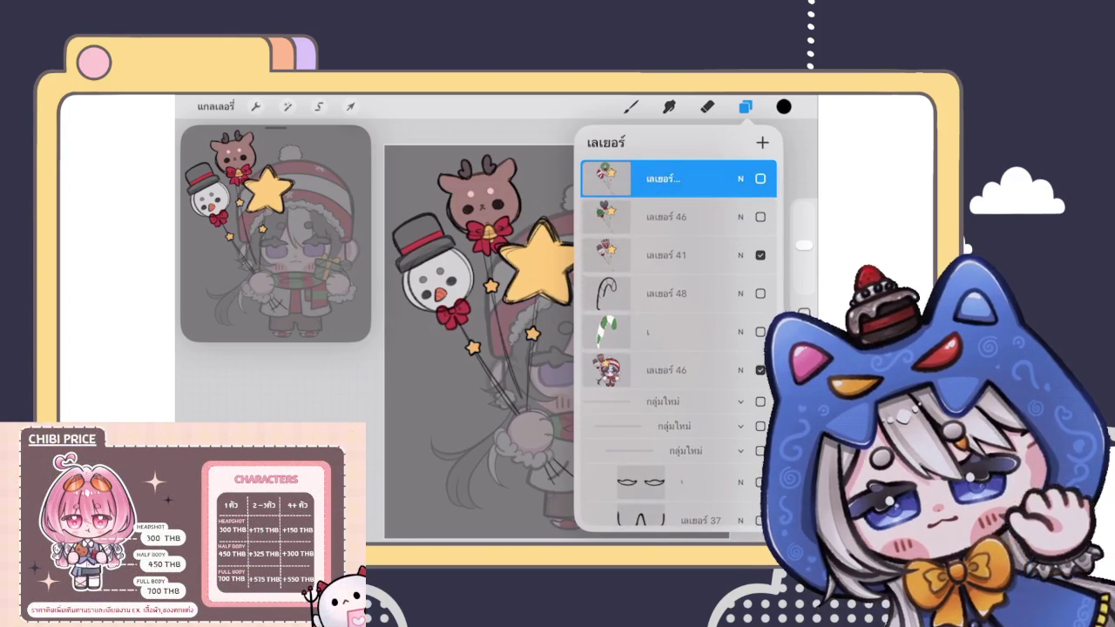
Step: Compare the balloon versions on canvas, then hide all the balloon layers
{"action": "left_click", "coordinate": [761, 255]}
{"action": "left_click", "coordinate": [760, 217]}
{"action": "left_click", "coordinate": [760, 178]}
{"action": "left_click", "coordinate": [760, 255]}
{"action": "left_click", "coordinate": [761, 256]}
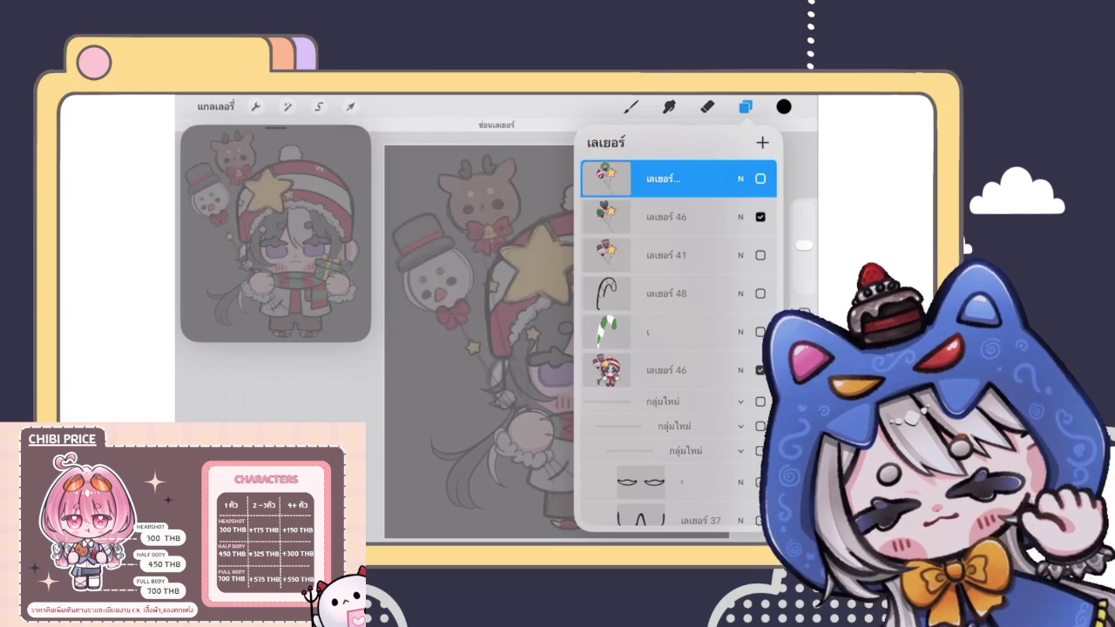
{"action": "left_click", "coordinate": [761, 217]}
{"action": "left_click", "coordinate": [761, 178]}
{"action": "left_click", "coordinate": [760, 178]}
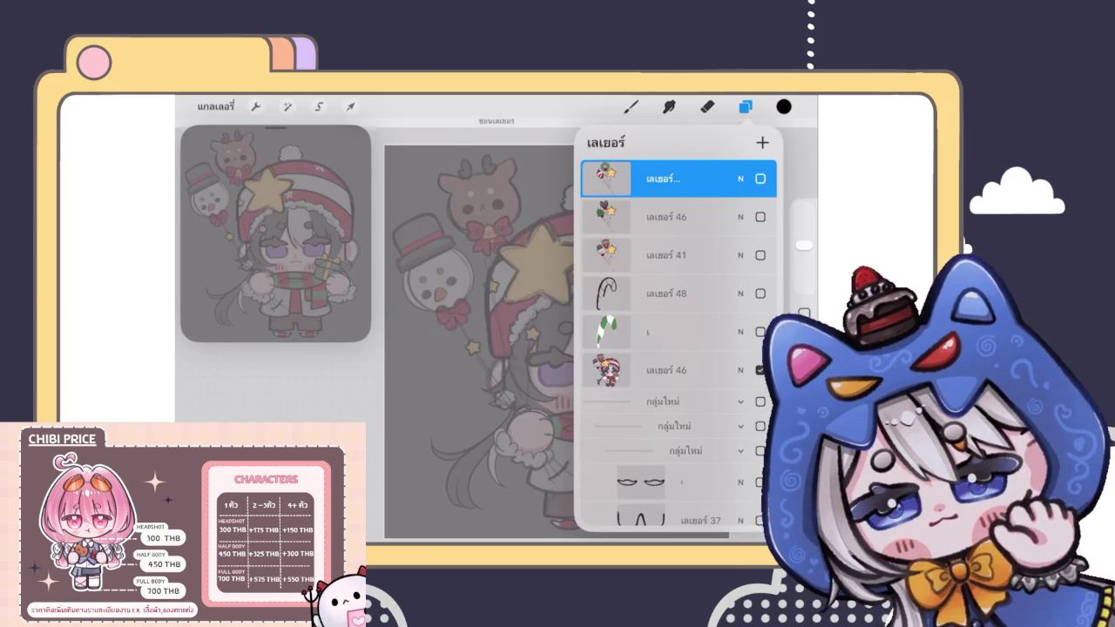
Step: Add a new blank layer above character layer 46
{"action": "scroll", "coordinate": [670, 349], "scroll_direction": "down", "scroll_amount": 2}
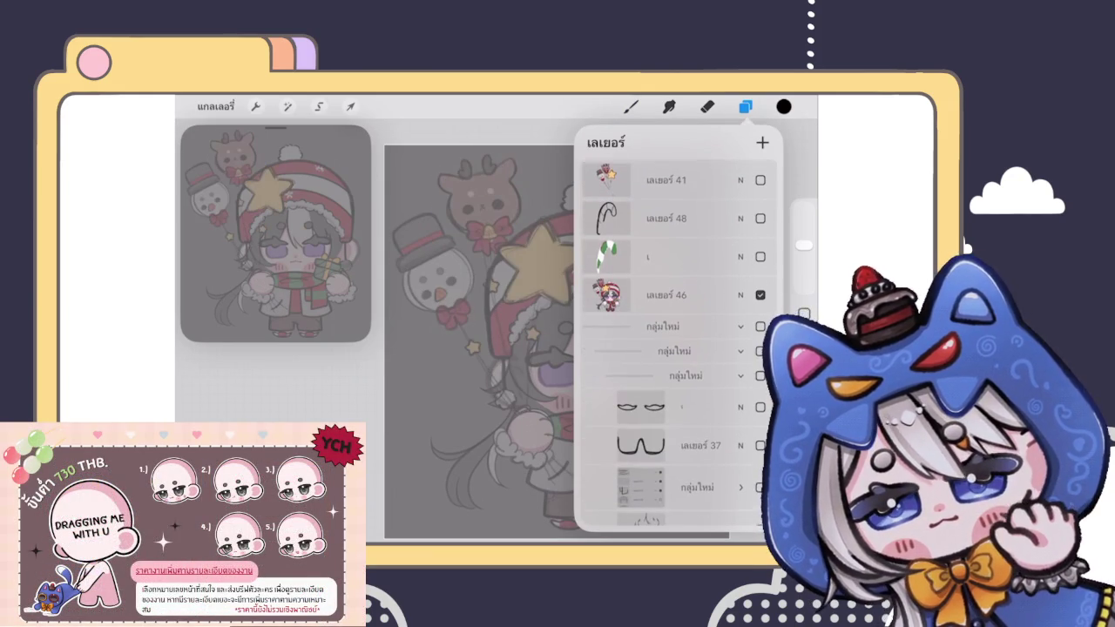
{"action": "left_click", "coordinate": [666, 293]}
{"action": "left_click", "coordinate": [763, 142]}
{"action": "left_click", "coordinate": [631, 106]}
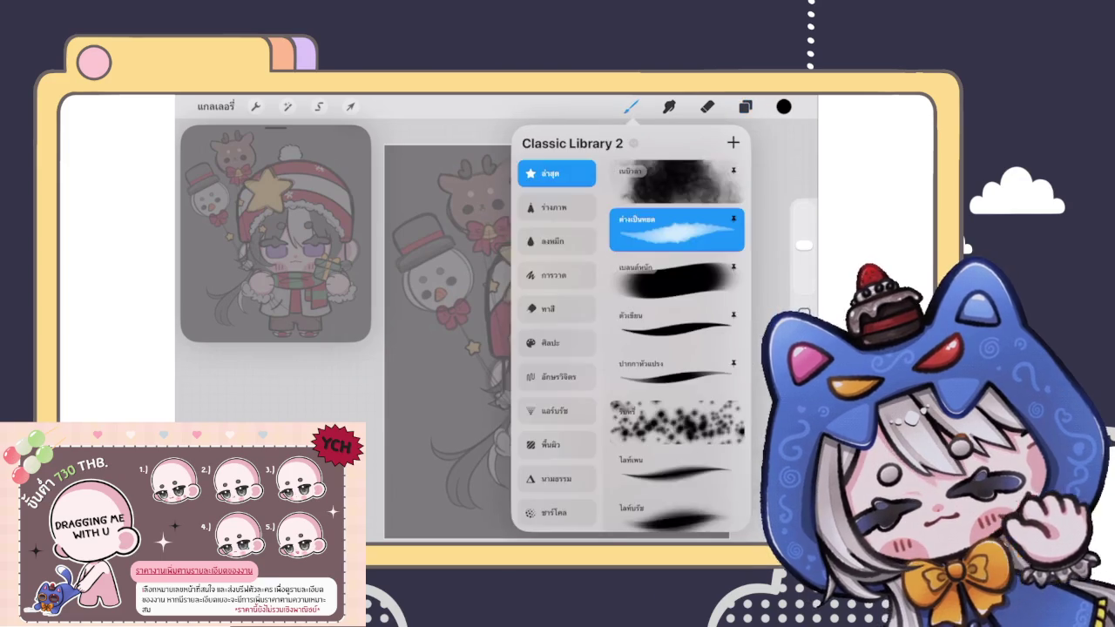
{"action": "scroll", "coordinate": [557, 341], "scroll_direction": "down", "scroll_amount": 3}
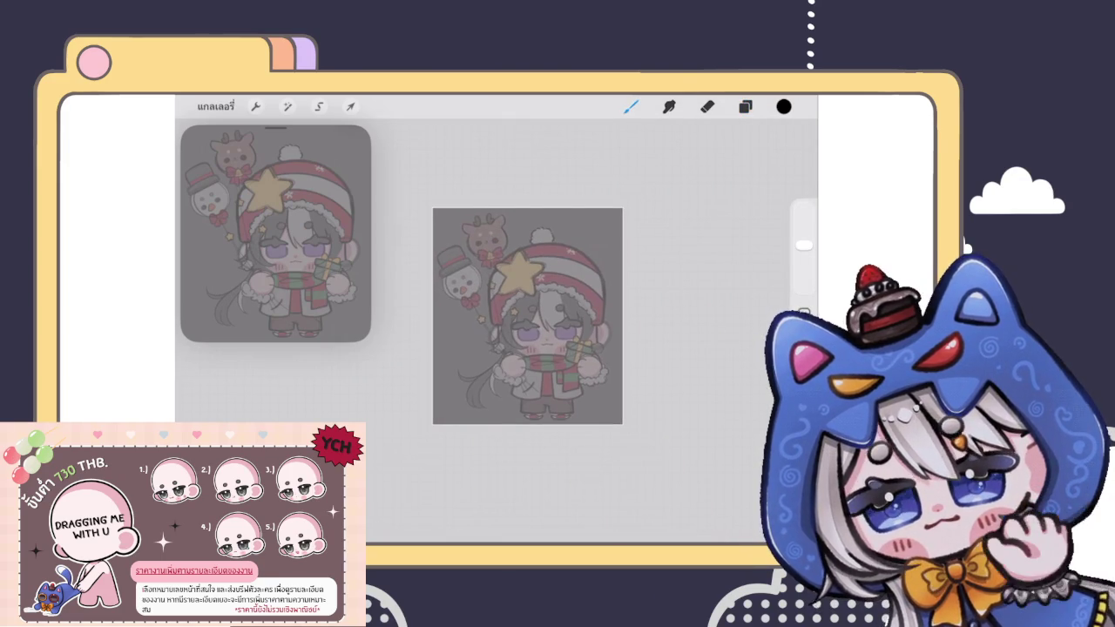
{"action": "scroll", "coordinate": [528, 315], "scroll_direction": "up", "scroll_amount": 3}
{"action": "scroll", "coordinate": [528, 315], "scroll_direction": "up", "scroll_amount": 2}
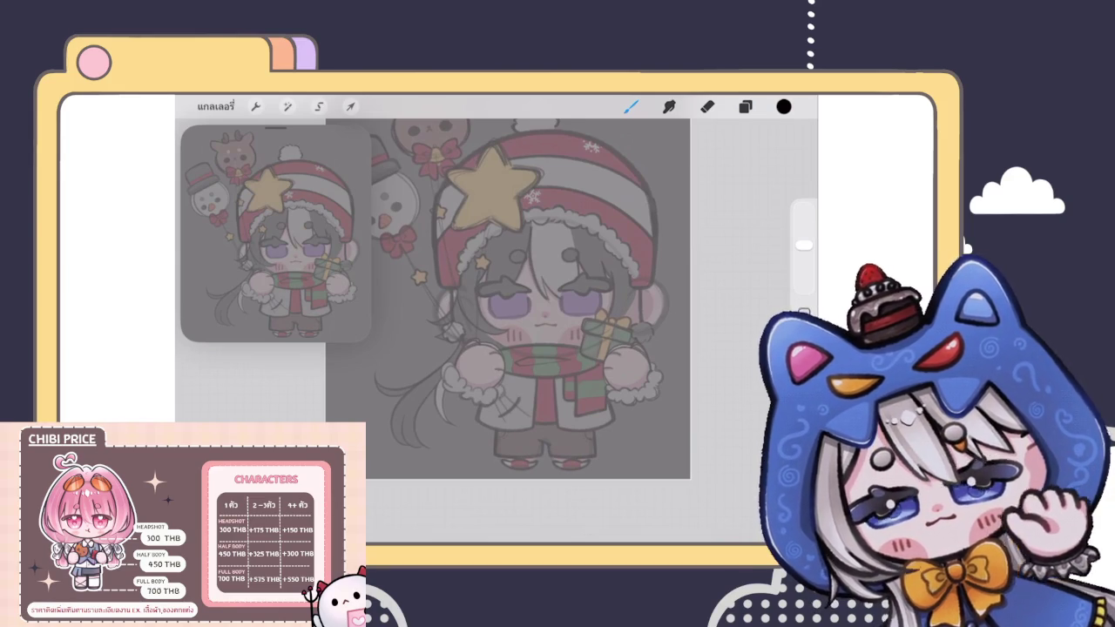
{"action": "left_click", "coordinate": [745, 107]}
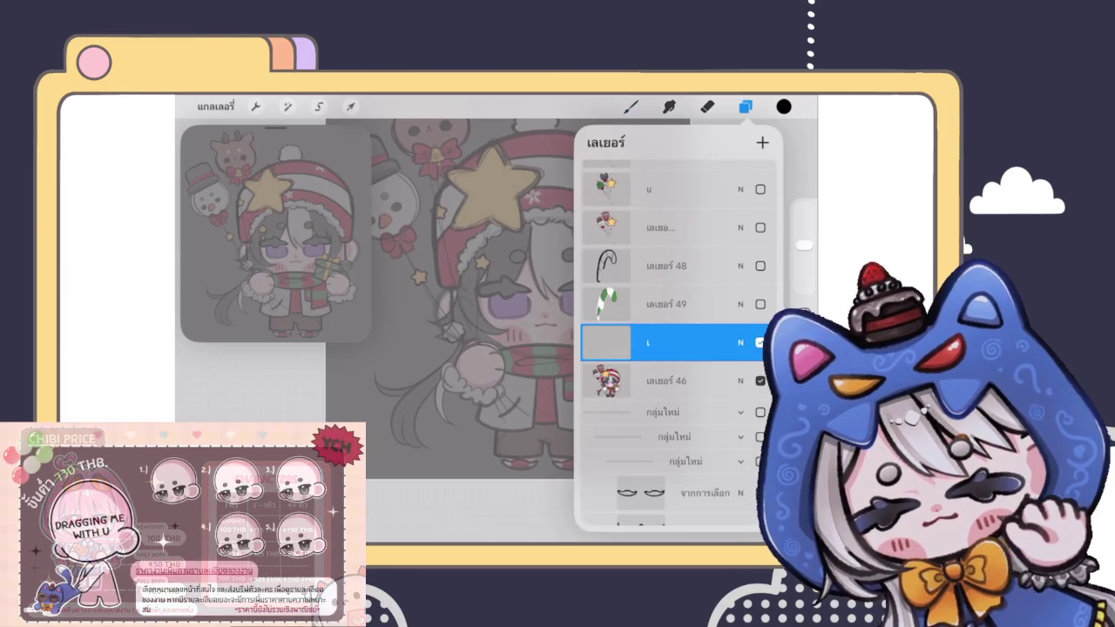
{"action": "scroll", "coordinate": [678, 340], "scroll_direction": "down", "scroll_amount": 2}
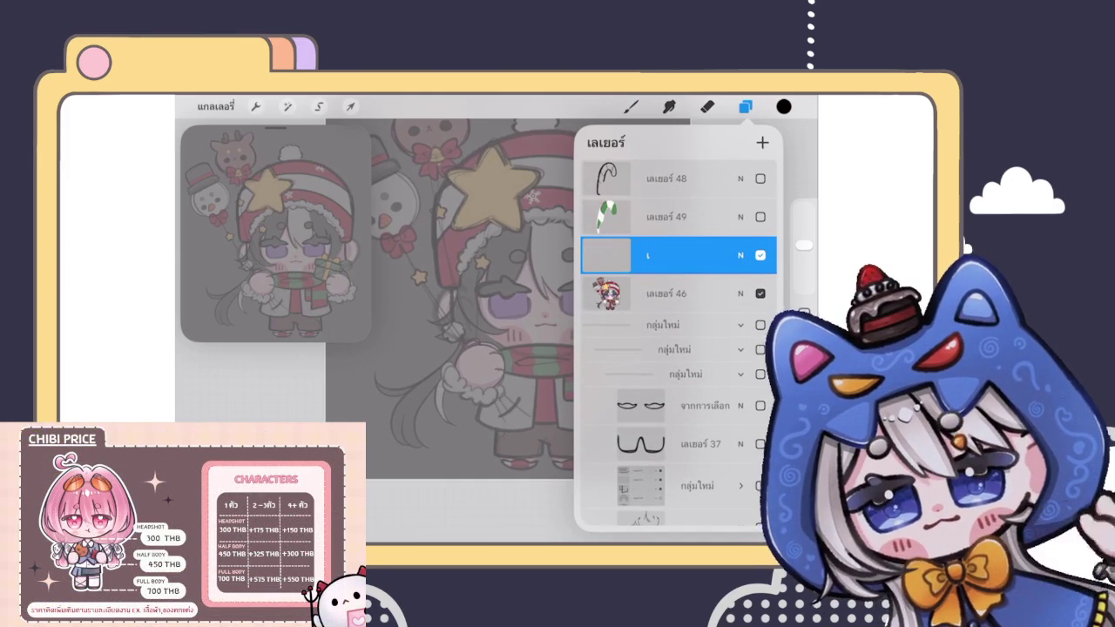
{"action": "scroll", "coordinate": [678, 342], "scroll_direction": "down", "scroll_amount": 2}
{"action": "scroll", "coordinate": [678, 344], "scroll_direction": "down", "scroll_amount": 4}
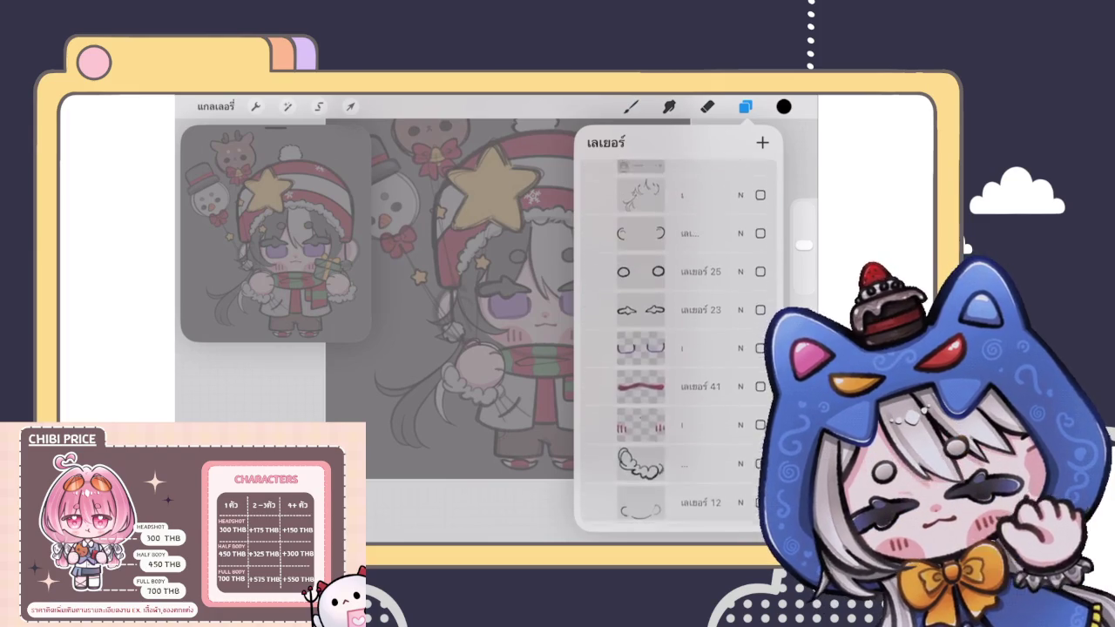
{"action": "scroll", "coordinate": [678, 344], "scroll_direction": "down", "scroll_amount": 4}
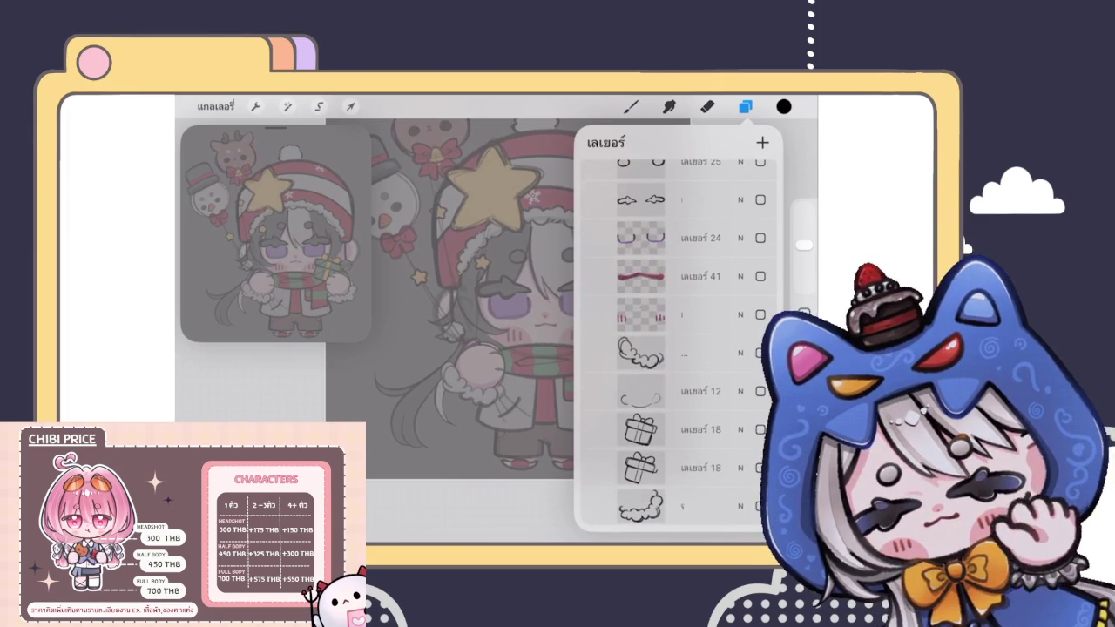
Step: Merge layer 41 down into the blush layer and drag layer 22 just above the character layer
{"action": "left_click", "coordinate": [640, 277]}
{"action": "left_click", "coordinate": [496, 370]}
{"action": "mouse_move", "coordinate": [741, 276]}
{"action": "left_mouse_down"}
{"action": "mouse_move", "coordinate": [662, 276]}
{"action": "mouse_move", "coordinate": [740, 276]}
{"action": "left_mouse_up"}
{"action": "mouse_move", "coordinate": [662, 276]}
{"action": "left_mouse_down"}
{"action": "mouse_move", "coordinate": [677, 262]}
{"action": "mouse_move", "coordinate": [684, 162]}
{"action": "mouse_move", "coordinate": [660, 398]}
{"action": "left_mouse_up"}
{"action": "scroll", "coordinate": [678, 349], "scroll_direction": "down", "scroll_amount": 3}
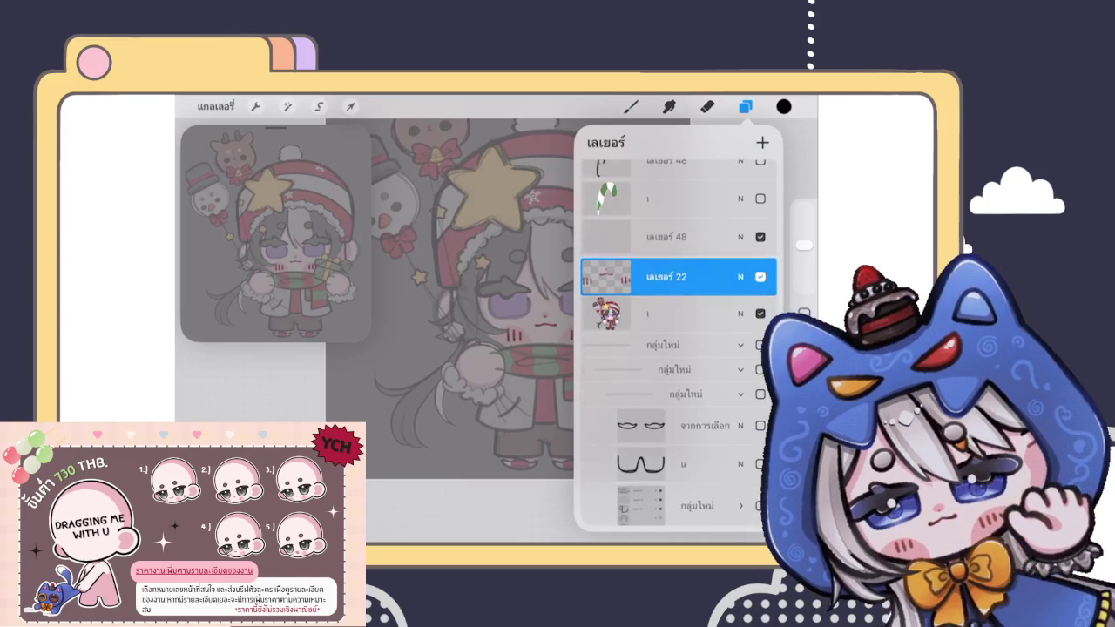
{"action": "scroll", "coordinate": [678, 349], "scroll_direction": "down", "scroll_amount": 5}
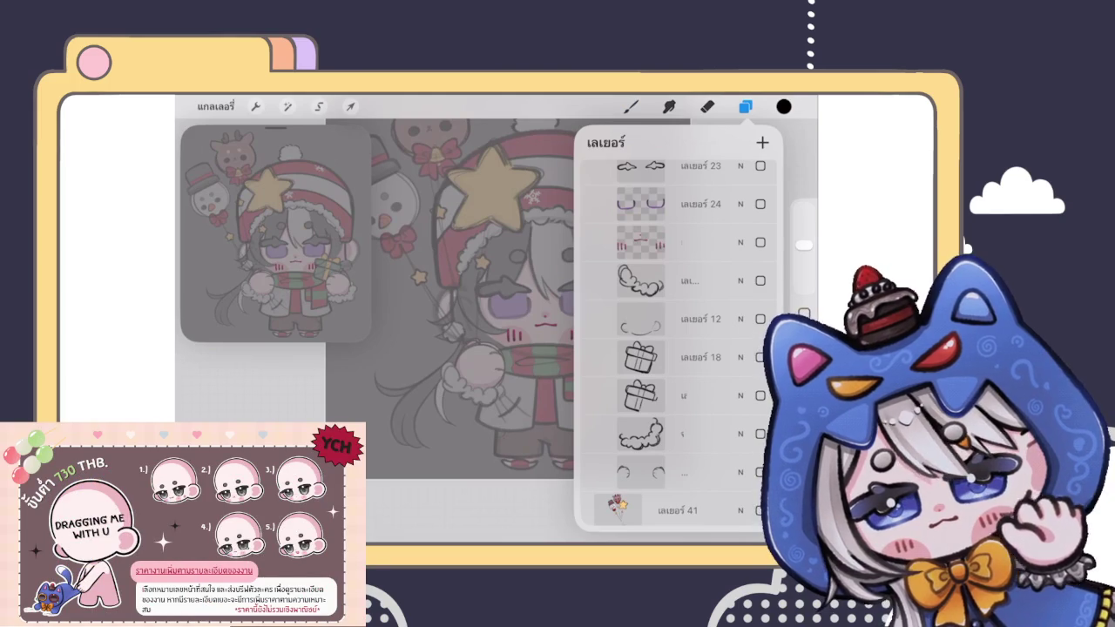
{"action": "scroll", "coordinate": [461, 296], "scroll_direction": "down", "scroll_amount": 3}
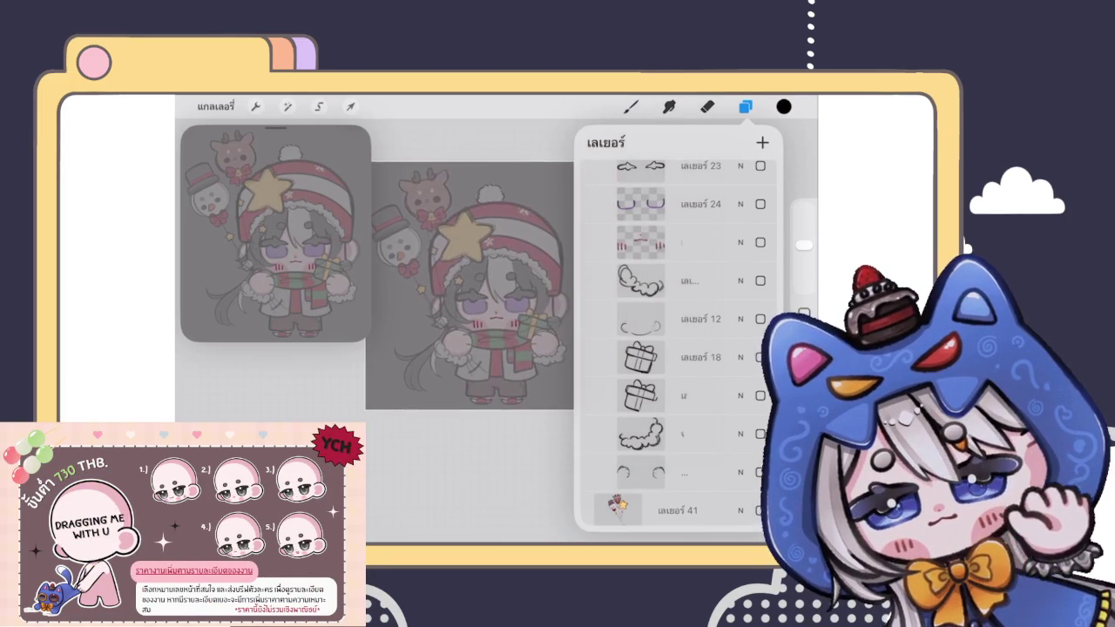
{"action": "scroll", "coordinate": [678, 348], "scroll_direction": "down", "scroll_amount": 3}
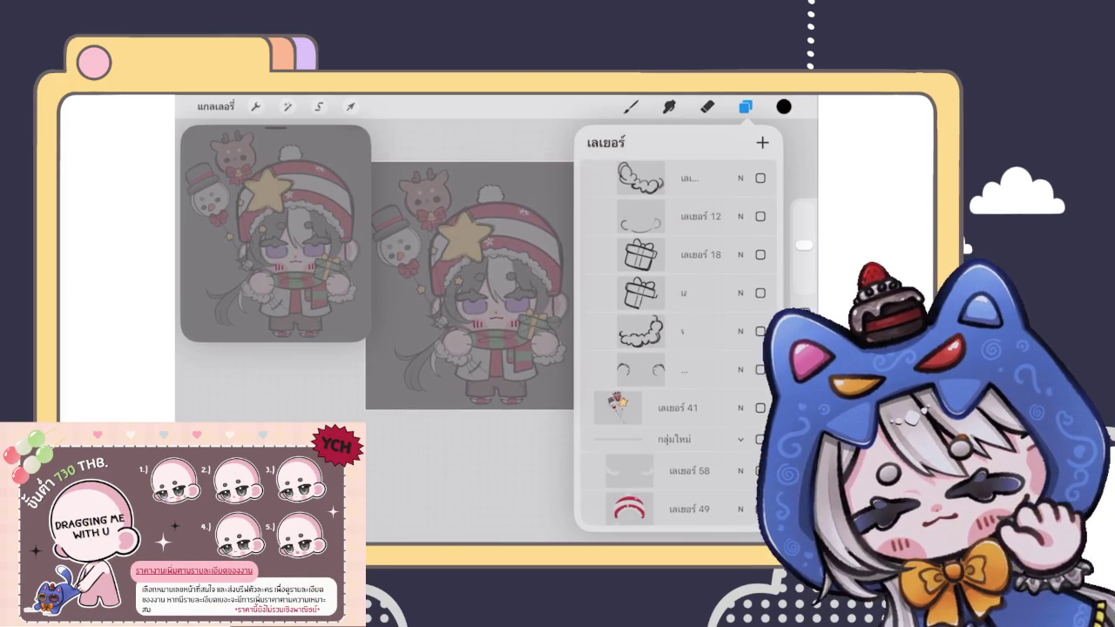
{"action": "scroll", "coordinate": [677, 349], "scroll_direction": "up", "scroll_amount": 3}
{"action": "scroll", "coordinate": [678, 348], "scroll_direction": "up", "scroll_amount": 2}
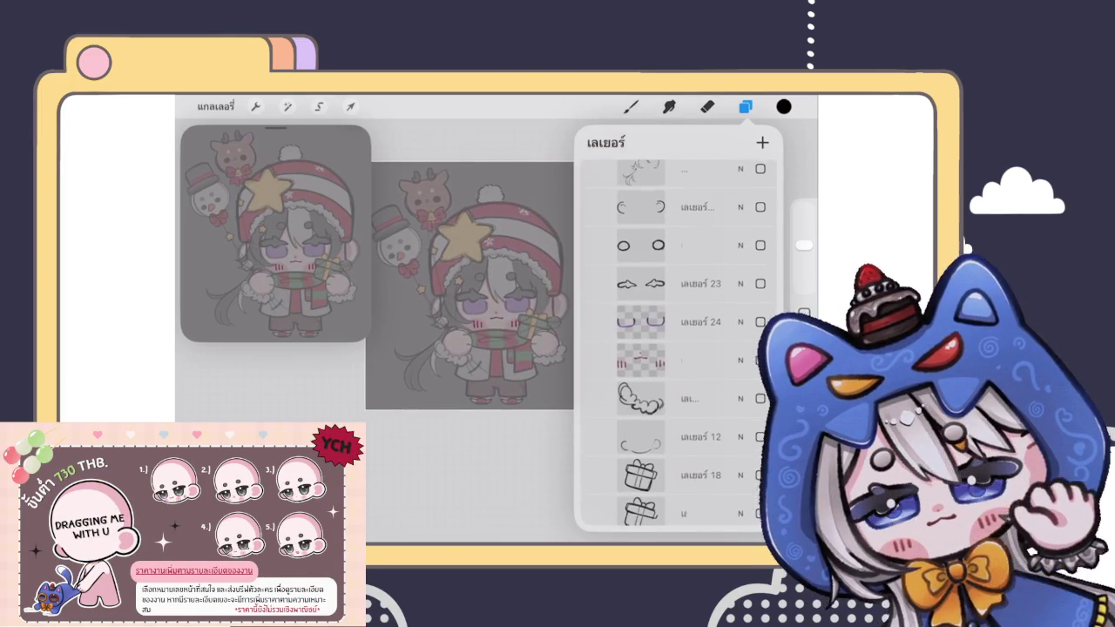
{"action": "scroll", "coordinate": [461, 296], "scroll_direction": "up", "scroll_amount": 3}
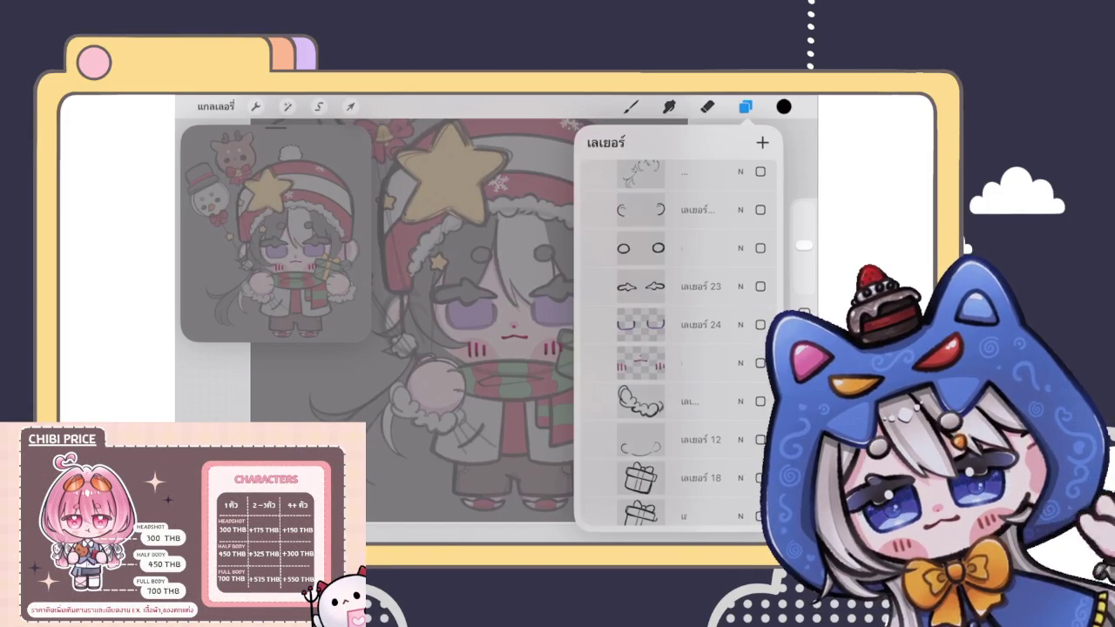
{"action": "scroll", "coordinate": [678, 348], "scroll_direction": "up", "scroll_amount": 2}
{"action": "scroll", "coordinate": [678, 349], "scroll_direction": "up", "scroll_amount": 1}
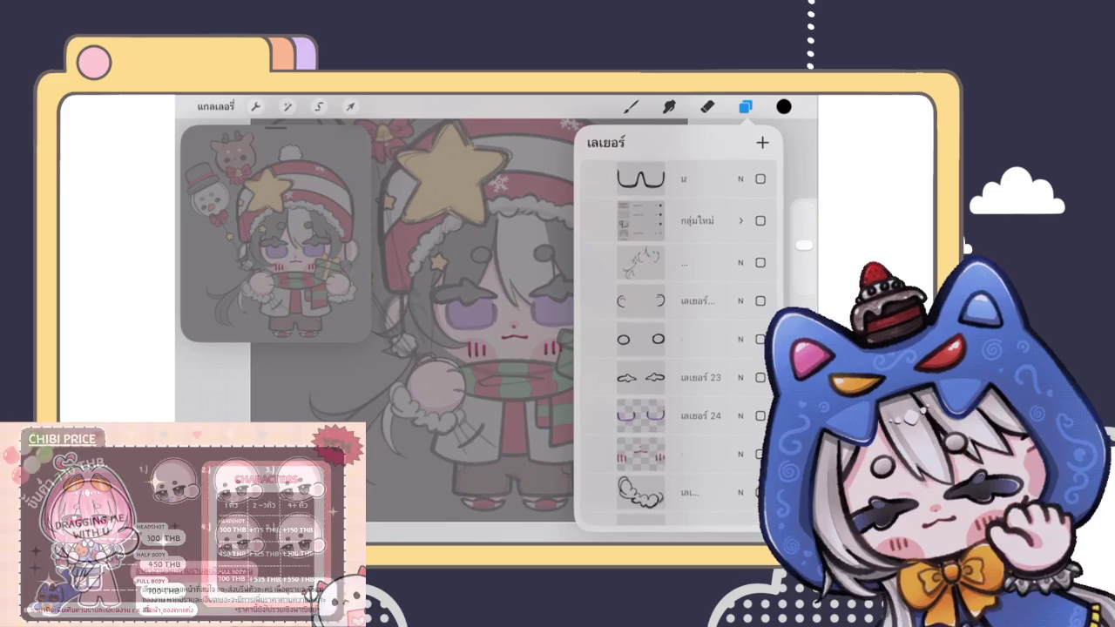
{"action": "scroll", "coordinate": [678, 348], "scroll_direction": "up", "scroll_amount": 2}
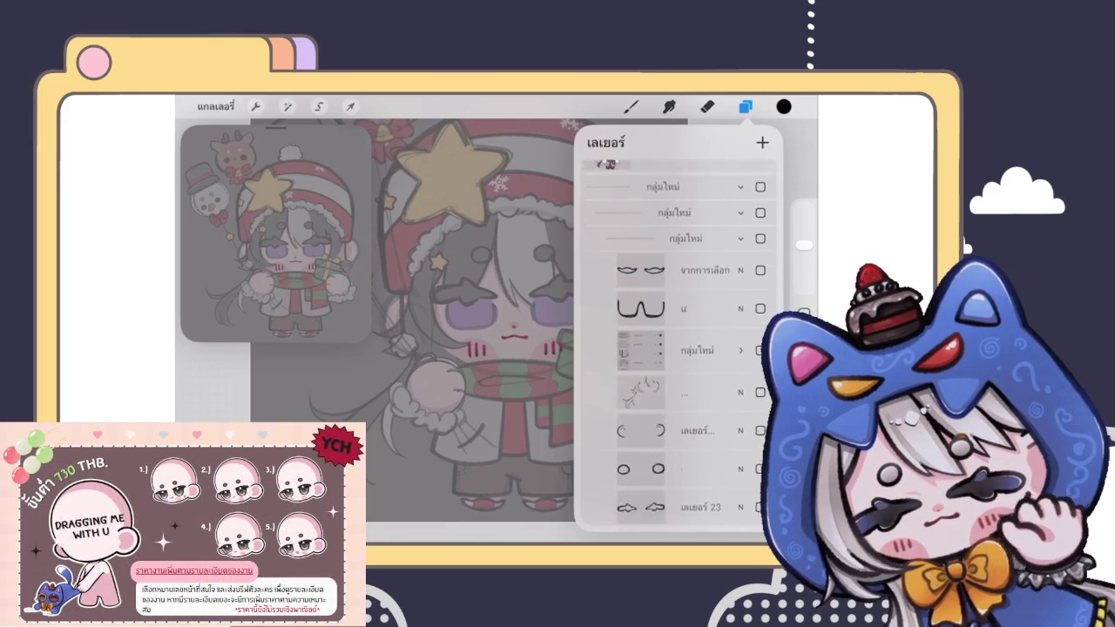
{"action": "scroll", "coordinate": [678, 349], "scroll_direction": "up", "scroll_amount": 2}
Step: Expand the nested group and group its three line-art layers together
{"action": "left_click", "coordinate": [688, 393]}
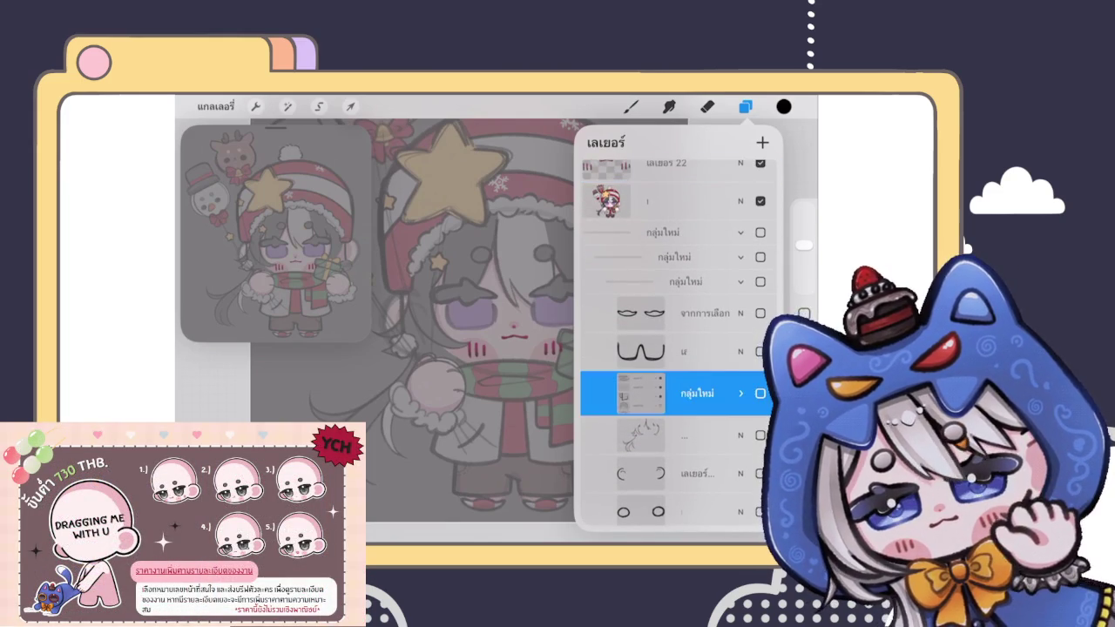
{"action": "left_click", "coordinate": [741, 393]}
{"action": "scroll", "coordinate": [678, 348], "scroll_direction": "down", "scroll_amount": 2}
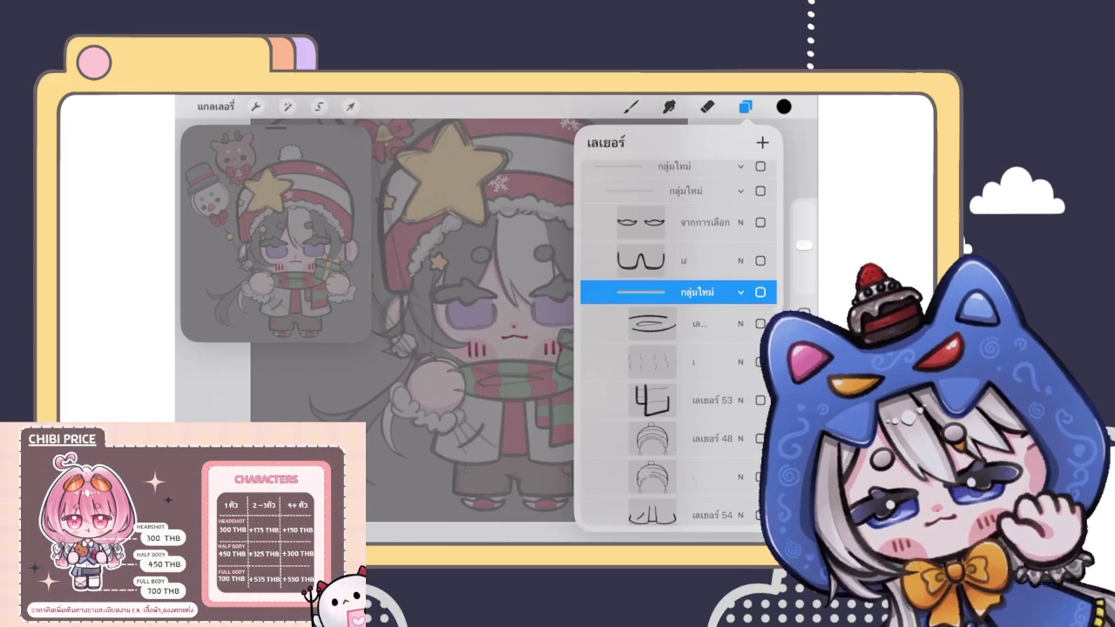
{"action": "left_click", "coordinate": [688, 323]}
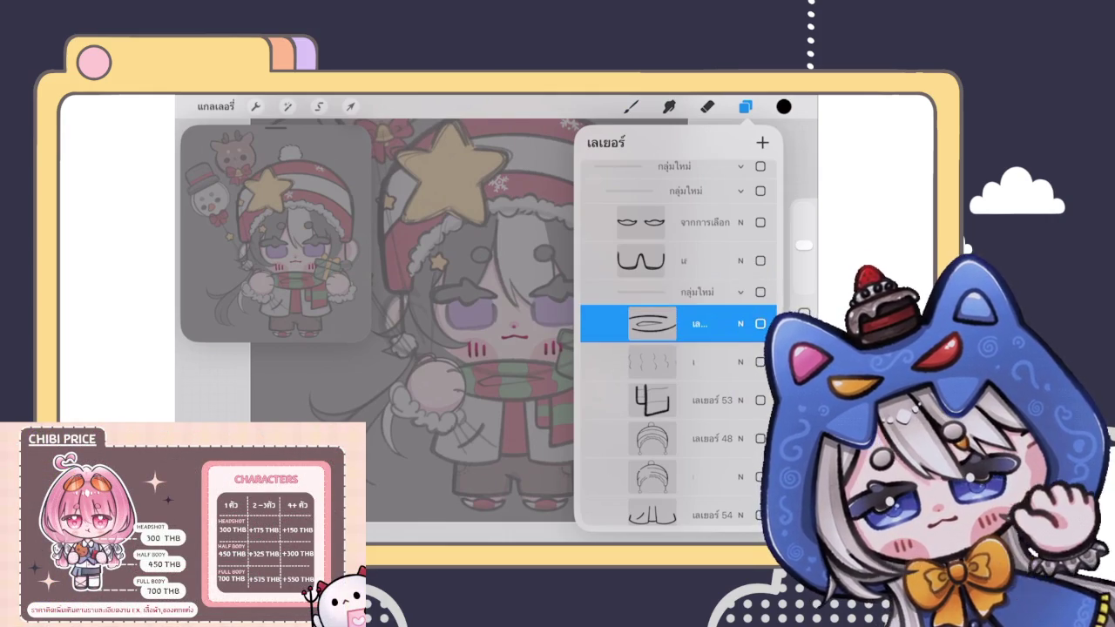
{"action": "scroll", "coordinate": [679, 349], "scroll_direction": "down", "scroll_amount": 2}
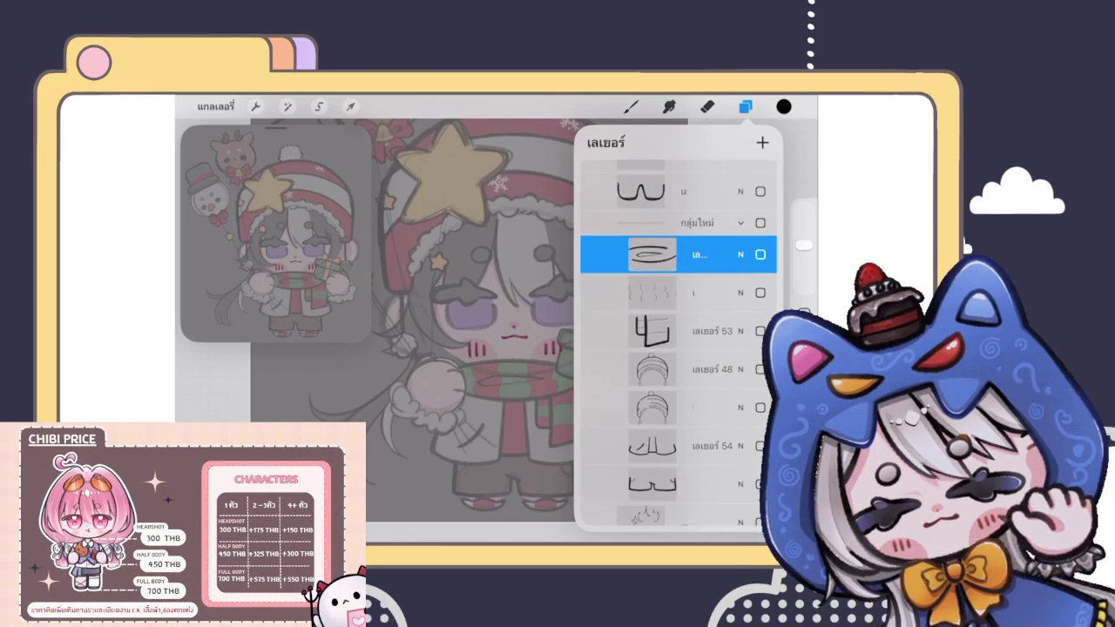
{"action": "left_click_drag", "start_coordinate": [636, 293], "coordinate": [705, 293]}
{"action": "left_click_drag", "start_coordinate": [636, 331], "coordinate": [705, 332]}
{"action": "left_click", "coordinate": [731, 142]}
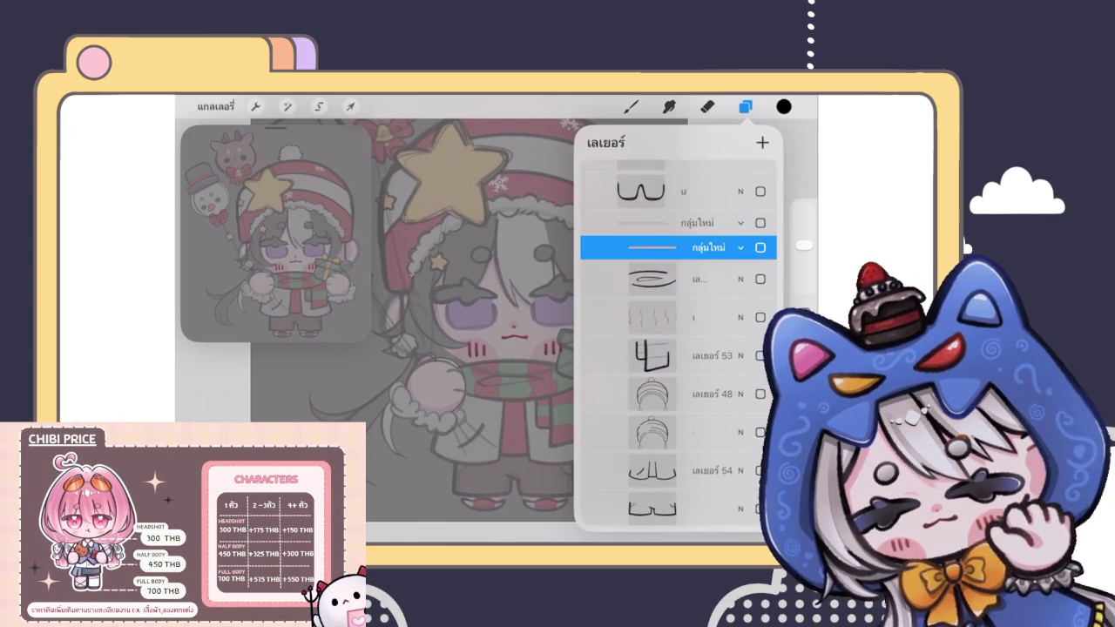
Step: Move the new group higher in the stack and delete the empty layer above it
{"action": "mouse_move", "coordinate": [678, 258]}
{"action": "left_mouse_down"}
{"action": "mouse_move", "coordinate": [714, 169]}
{"action": "mouse_move", "coordinate": [679, 323]}
{"action": "left_mouse_up"}
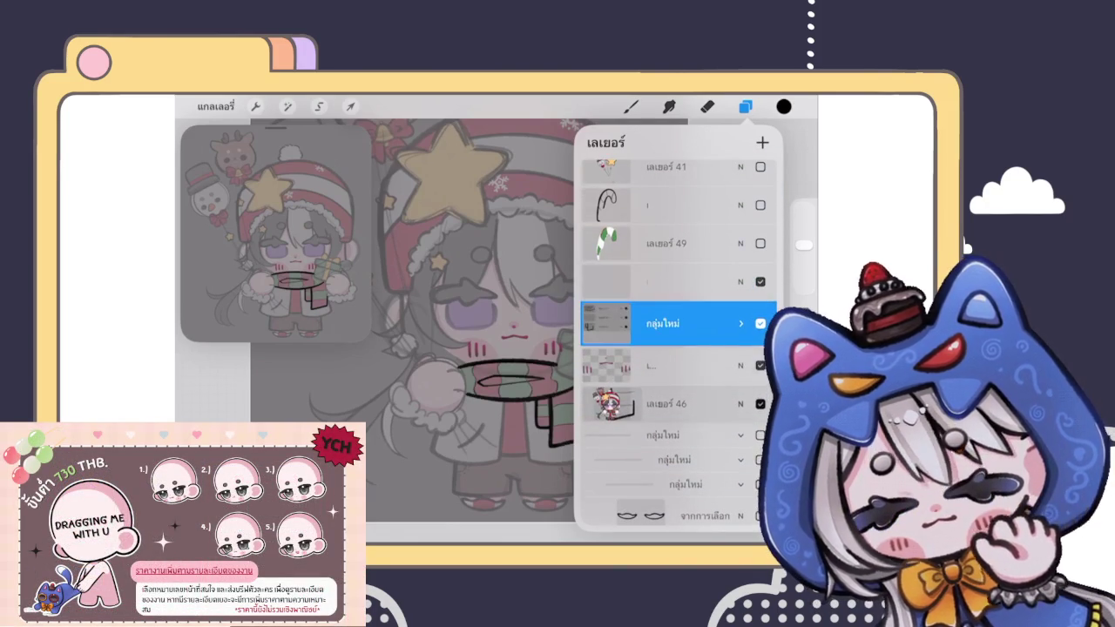
{"action": "scroll", "coordinate": [679, 349], "scroll_direction": "down", "scroll_amount": 1}
{"action": "left_click_drag", "start_coordinate": [714, 251], "coordinate": [610, 251]}
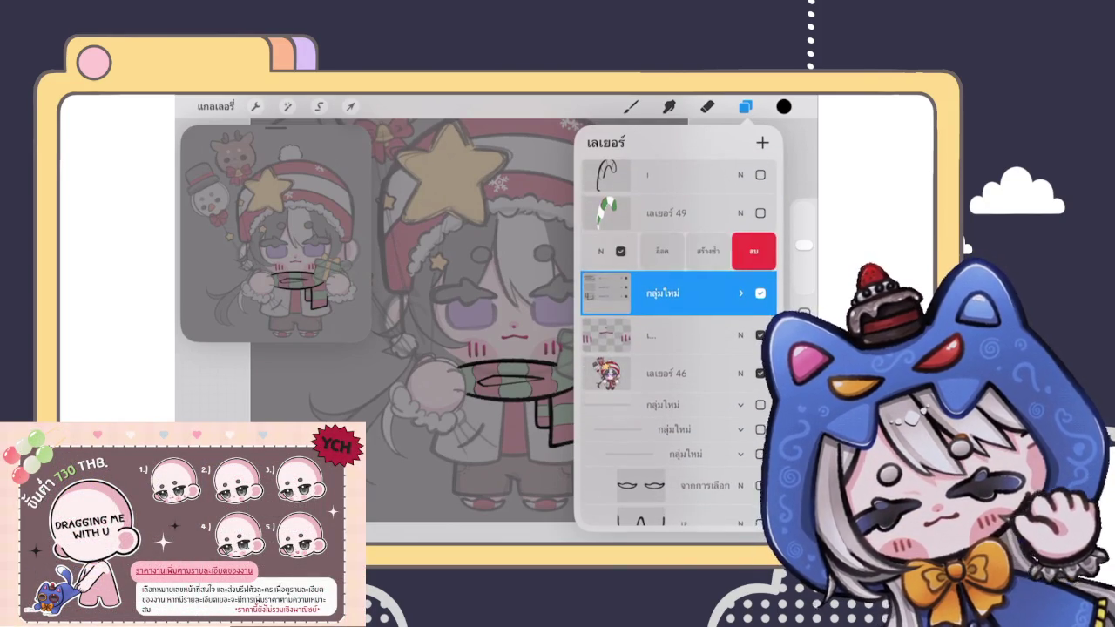
{"action": "left_click", "coordinate": [754, 252]}
{"action": "scroll", "coordinate": [679, 348], "scroll_direction": "down", "scroll_amount": 1}
{"action": "scroll", "coordinate": [678, 349], "scroll_direction": "down", "scroll_amount": 3}
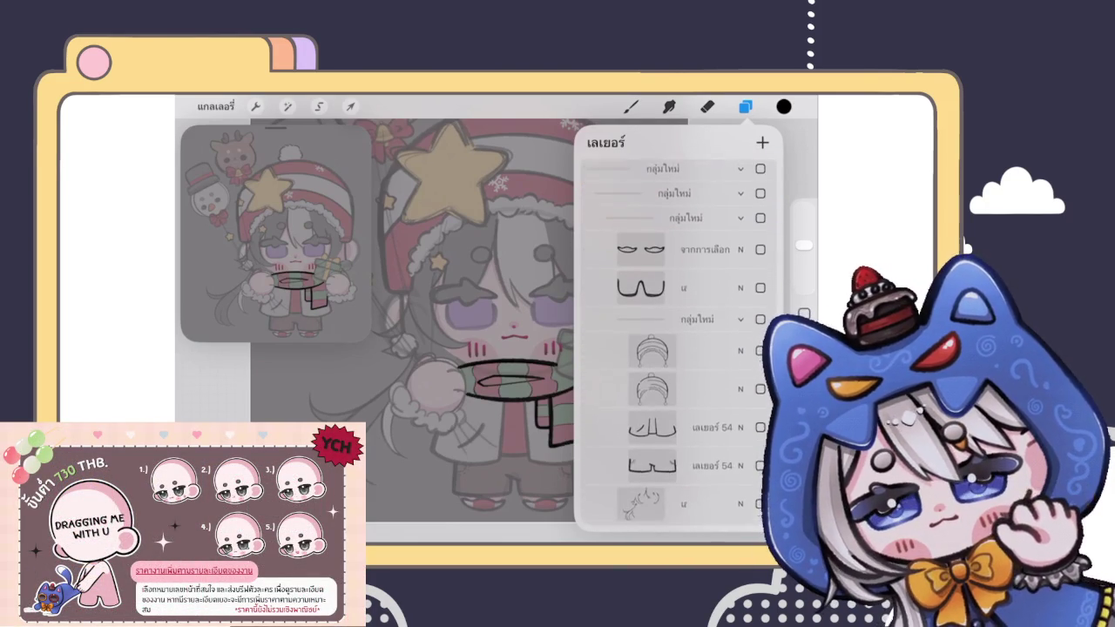
Step: Collapse the nested groups and return to the artwork gallery
{"action": "left_click", "coordinate": [741, 263]}
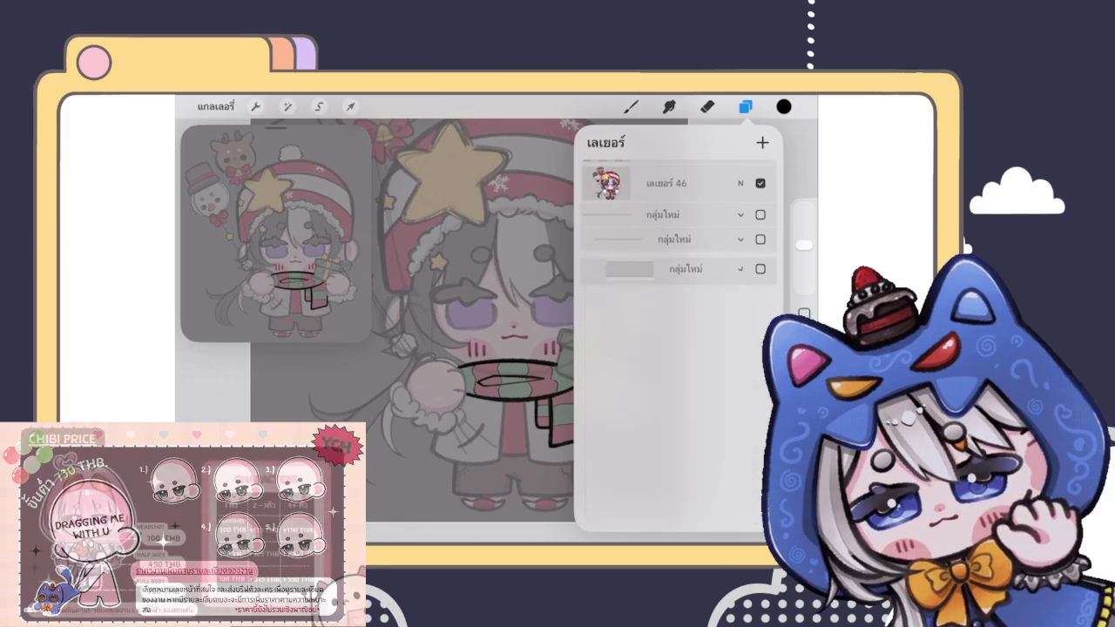
{"action": "left_click", "coordinate": [740, 214]}
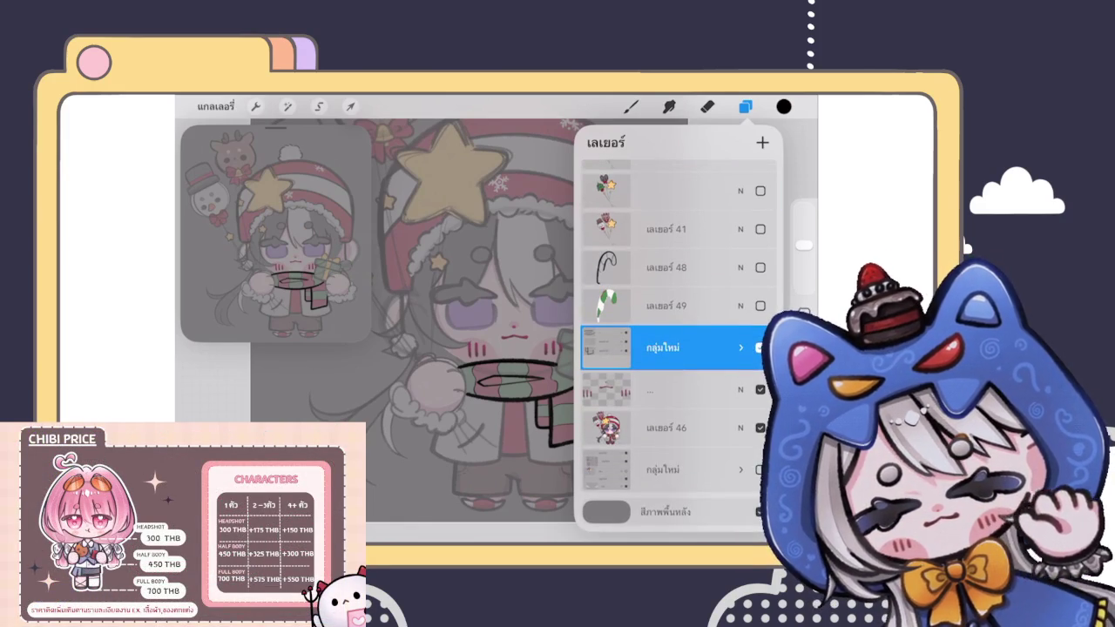
{"action": "left_click", "coordinate": [671, 469]}
{"action": "scroll", "coordinate": [470, 278], "scroll_direction": "down", "scroll_amount": 5}
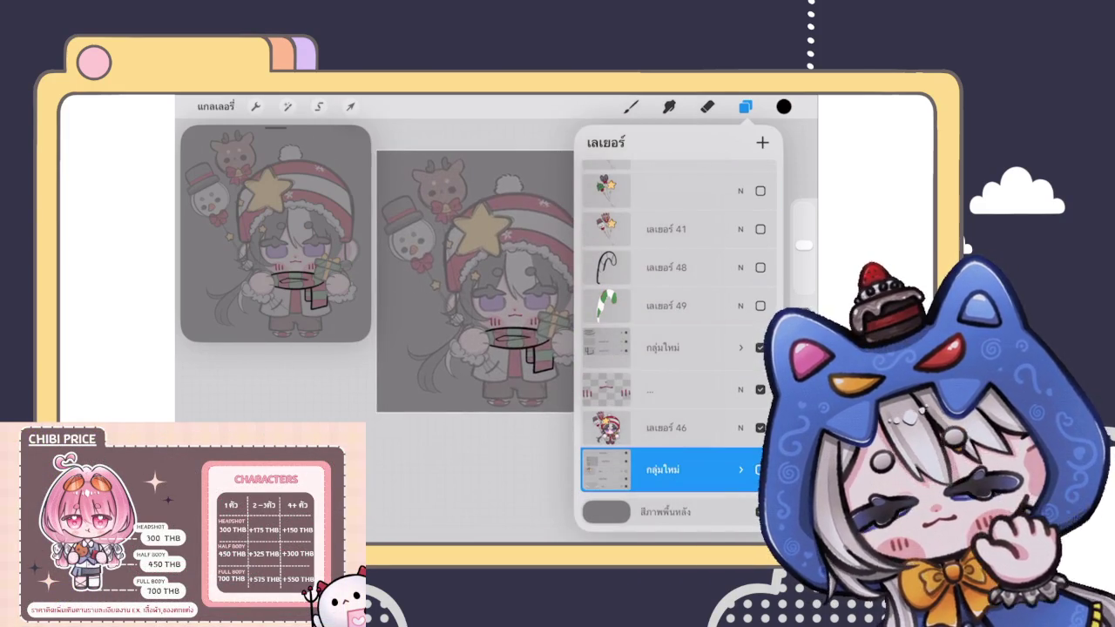
{"action": "left_click", "coordinate": [746, 107]}
{"action": "left_click", "coordinate": [215, 107]}
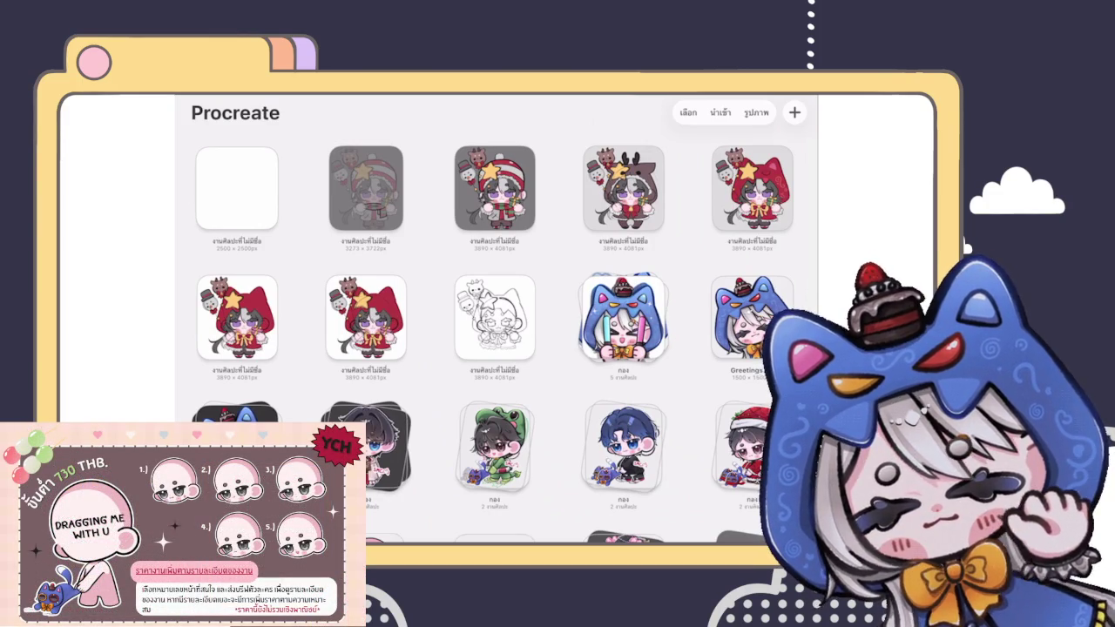
Step: Reopen the striped-hat chibi artwork from the gallery and show its layers
{"action": "left_click", "coordinate": [366, 187]}
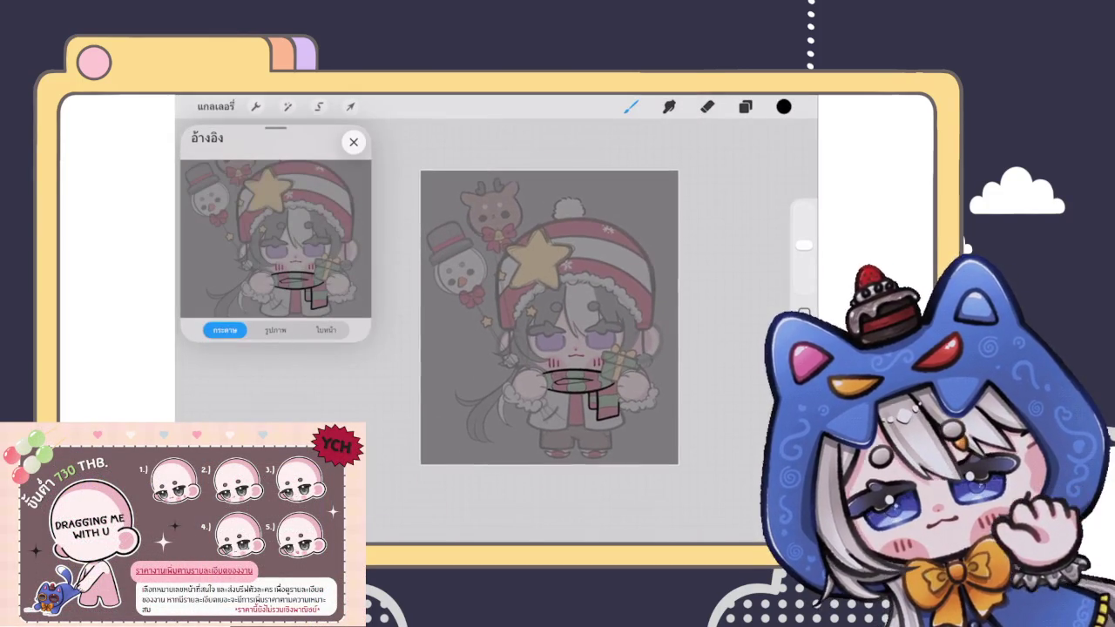
{"action": "left_click", "coordinate": [746, 106]}
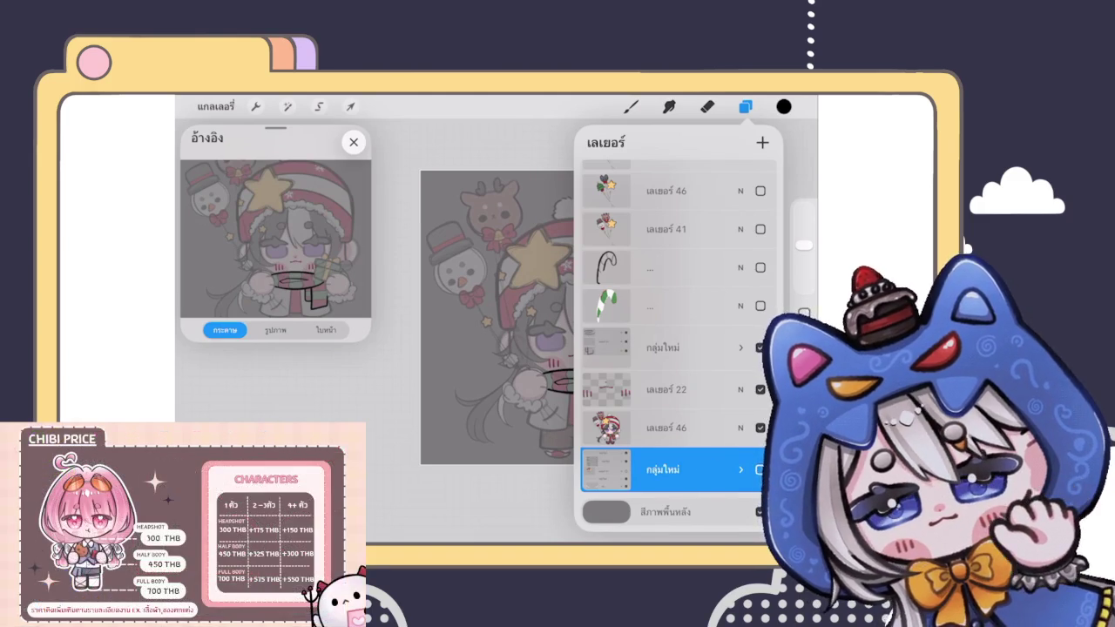
Step: Delete the bottom layer group so layer 46 sits directly above the background, then return to the brush
{"action": "left_click_drag", "start_coordinate": [715, 469], "coordinate": [575, 470]}
{"action": "left_click", "coordinate": [751, 470]}
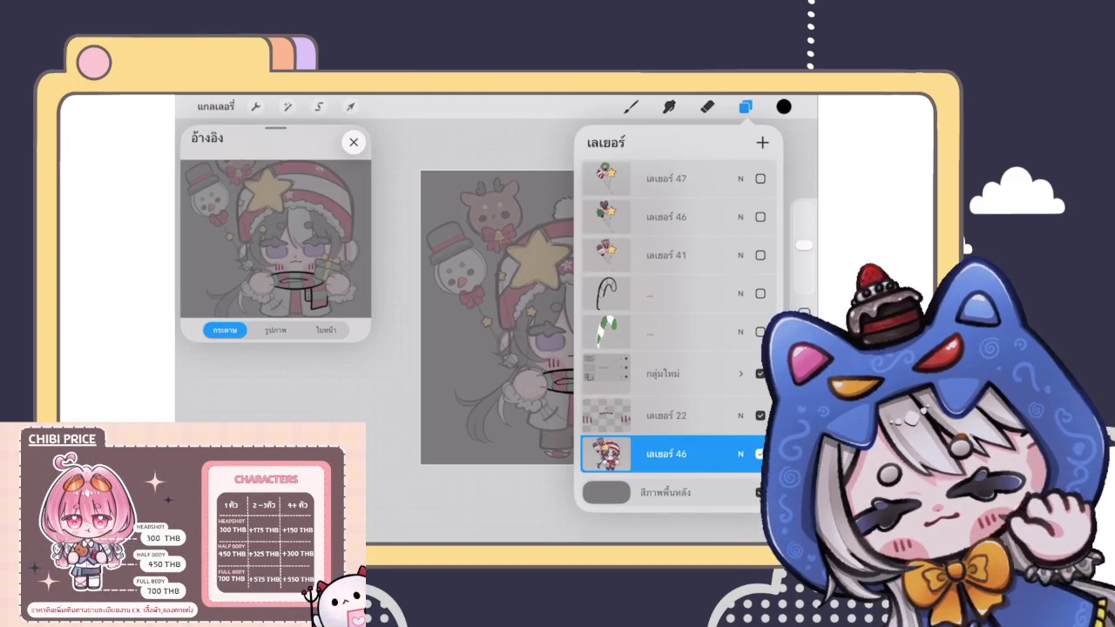
{"action": "left_click", "coordinate": [662, 373]}
{"action": "left_click", "coordinate": [662, 453]}
{"action": "left_click", "coordinate": [631, 106]}
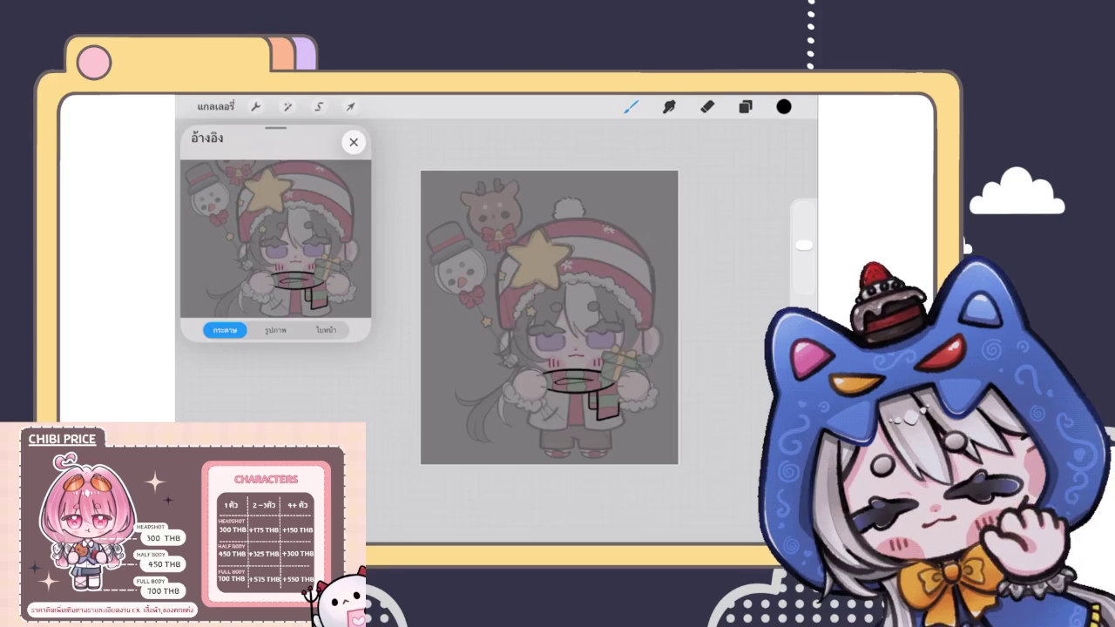
Step: Zoom in on the chibi and select layer 12 in the layer list
{"action": "scroll", "coordinate": [610, 349], "scroll_direction": "up", "scroll_amount": 3}
{"action": "scroll", "coordinate": [535, 331], "scroll_direction": "up", "scroll_amount": 1}
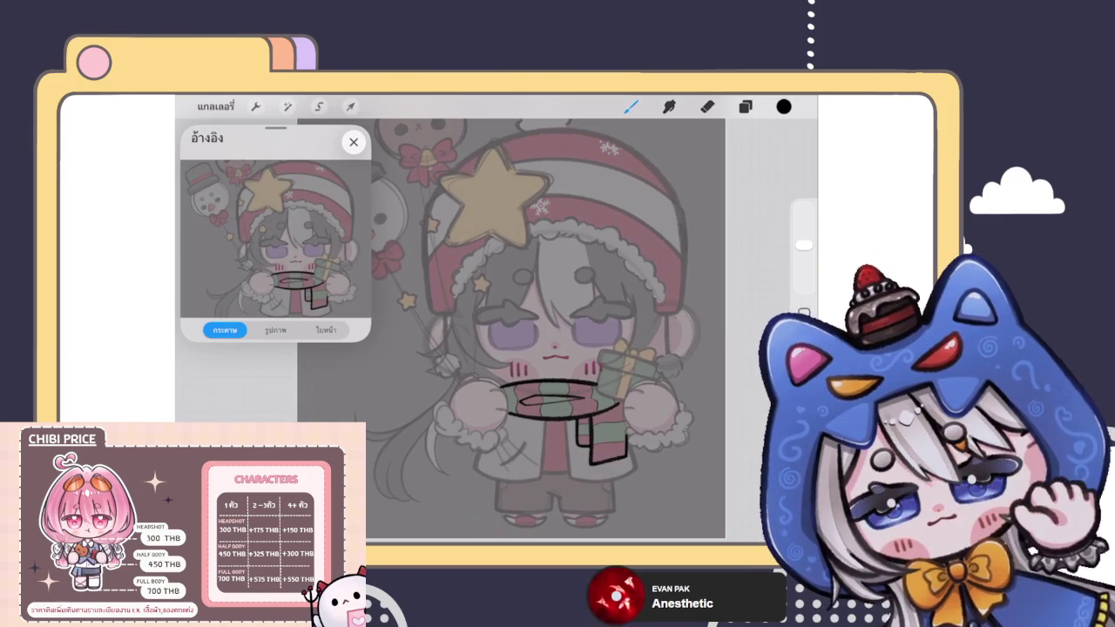
{"action": "left_click", "coordinate": [745, 106]}
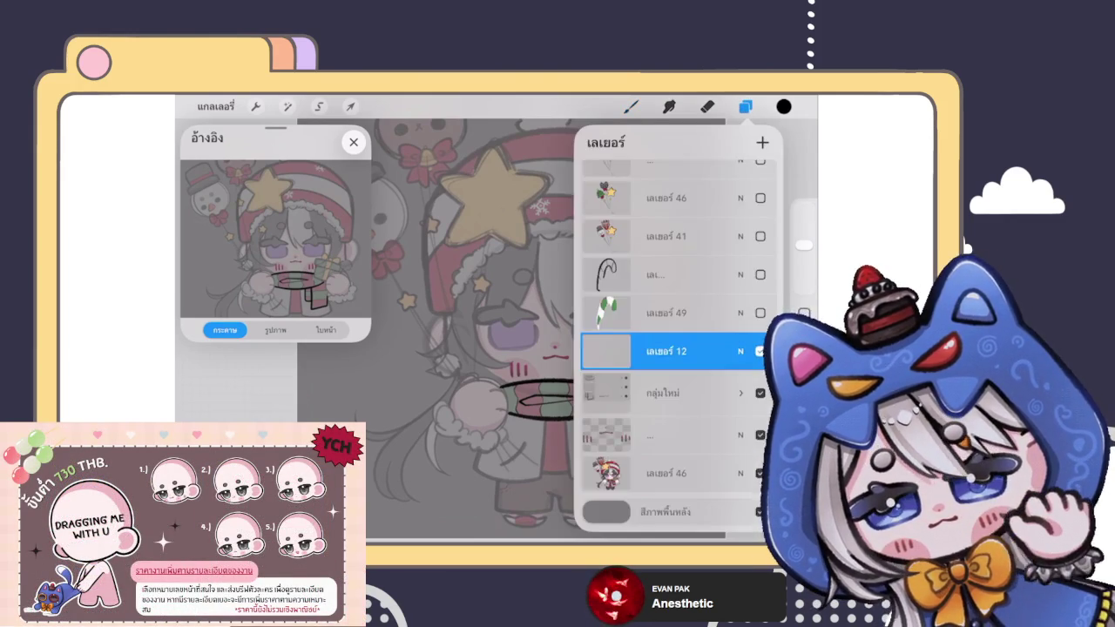
Step: Ink the scarf's black outline down to its hanging ends, then reopen the layer list
{"action": "left_click", "coordinate": [631, 106]}
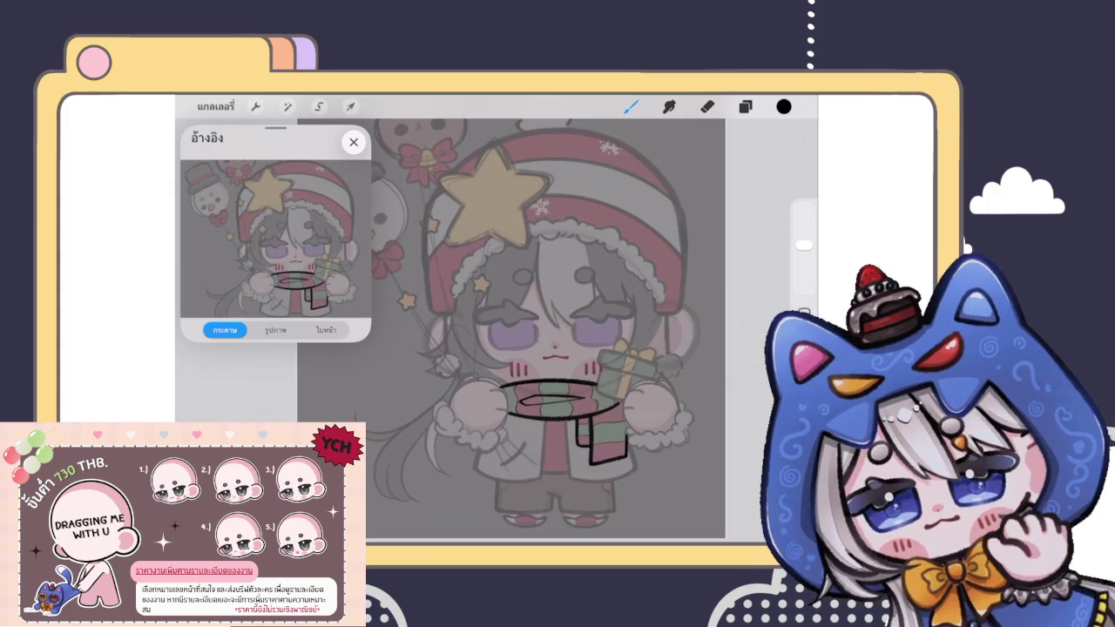
{"action": "left_click", "coordinate": [745, 106]}
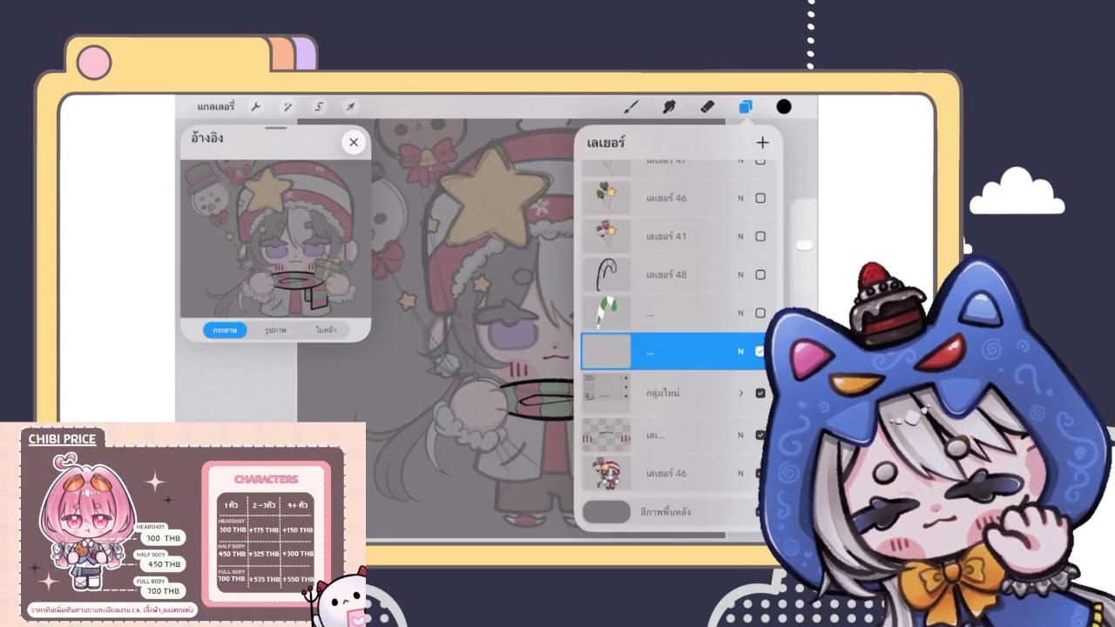
{"action": "left_click", "coordinate": [631, 106]}
{"action": "scroll", "coordinate": [511, 316], "scroll_direction": "down", "scroll_amount": 5}
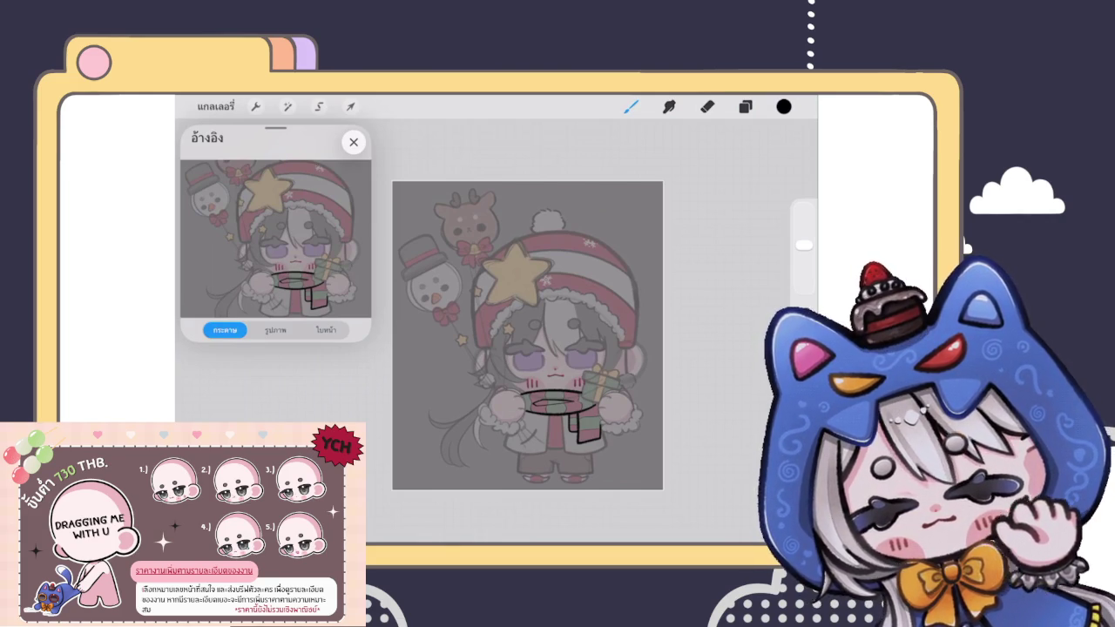
{"action": "left_click", "coordinate": [745, 107]}
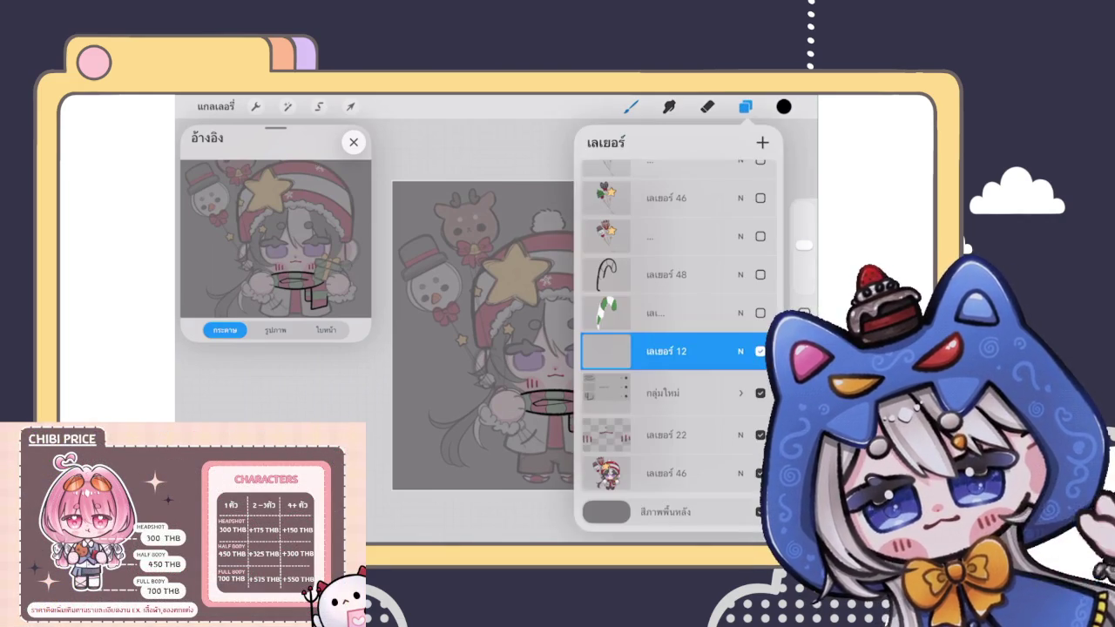
{"action": "key", "text": "b"}
{"action": "scroll", "coordinate": [488, 331], "scroll_direction": "up", "scroll_amount": 3}
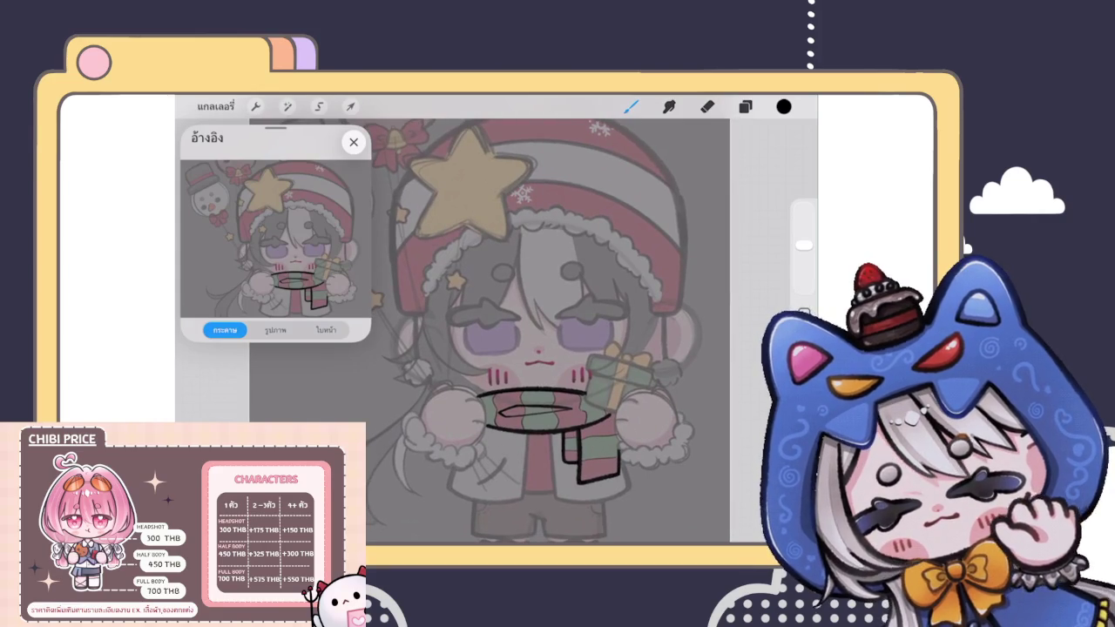
{"action": "left_click", "coordinate": [745, 107]}
{"action": "left_click", "coordinate": [745, 107]}
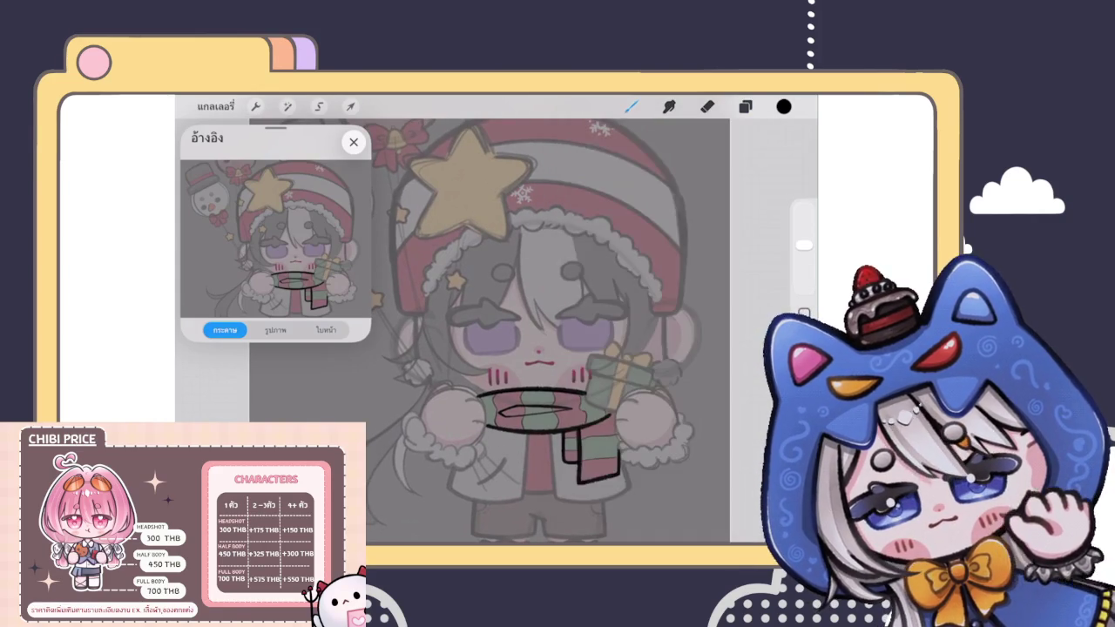
{"action": "scroll", "coordinate": [533, 345], "scroll_direction": "down", "scroll_amount": 3}
{"action": "scroll", "coordinate": [470, 226], "scroll_direction": "up", "scroll_amount": 2}
{"action": "scroll", "coordinate": [471, 227], "scroll_direction": "up", "scroll_amount": 2}
{"action": "scroll", "coordinate": [470, 226], "scroll_direction": "up", "scroll_amount": 2}
{"action": "scroll", "coordinate": [497, 331], "scroll_direction": "up", "scroll_amount": 1}
{"action": "mouse_move", "coordinate": [497, 270]}
{"action": "left_mouse_down"}
{"action": "mouse_move", "coordinate": [493, 258]}
{"action": "mouse_move", "coordinate": [510, 251]}
{"action": "mouse_move", "coordinate": [517, 272]}
{"action": "left_mouse_up"}
Step: Draw a QuickShape arc over the bell's dome and raise its top point slightly
{"action": "key", "text": "ctrl+z"}
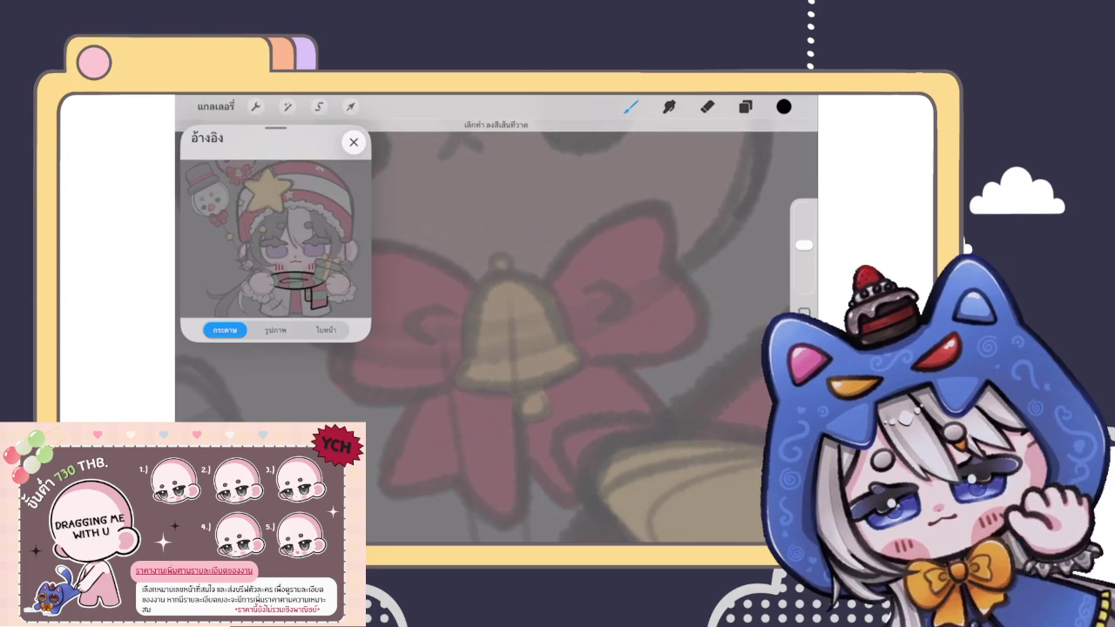
{"action": "mouse_move", "coordinate": [469, 353]}
{"action": "left_mouse_down"}
{"action": "mouse_move", "coordinate": [504, 265]}
{"action": "mouse_move", "coordinate": [558, 306]}
{"action": "mouse_move", "coordinate": [561, 340]}
{"action": "left_mouse_up"}
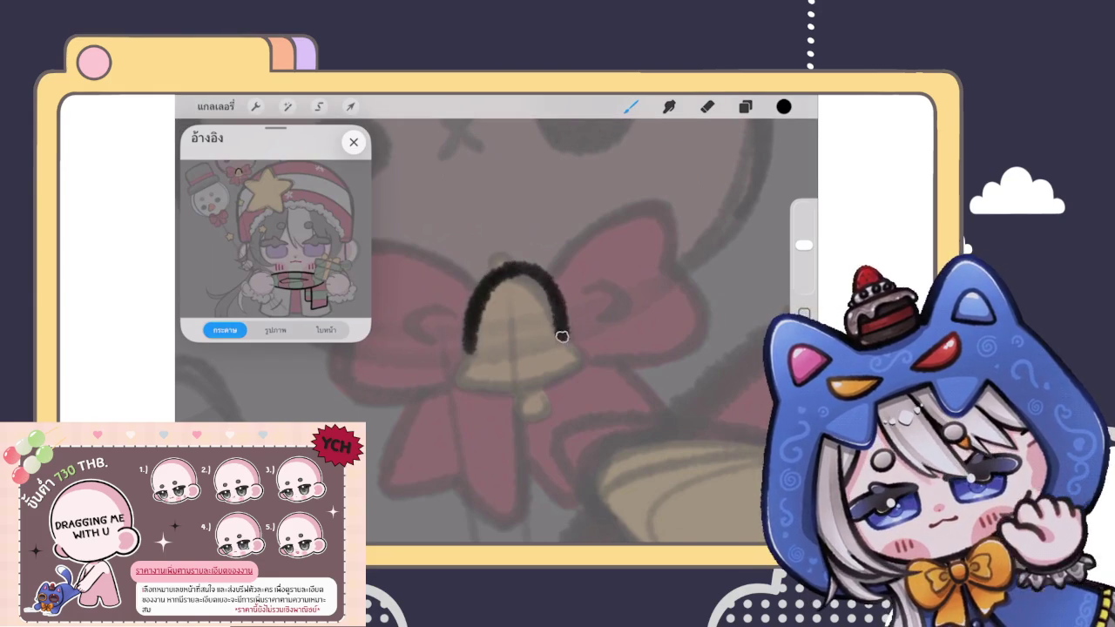
{"action": "key", "text": "ctrl+z"}
{"action": "mouse_move", "coordinate": [433, 372]}
{"action": "left_mouse_down"}
{"action": "mouse_move", "coordinate": [461, 265]}
{"action": "mouse_move", "coordinate": [562, 316]}
{"action": "mouse_move", "coordinate": [573, 353]}
{"action": "left_mouse_up"}
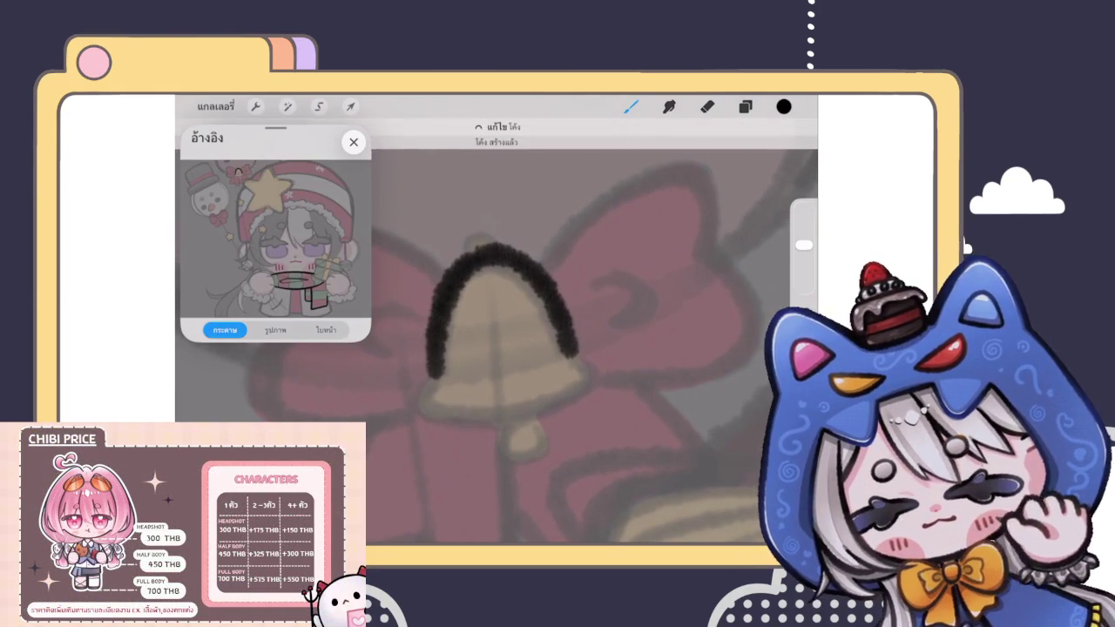
{"action": "left_click", "coordinate": [497, 130]}
{"action": "left_click_drag", "start_coordinate": [479, 267], "coordinate": [481, 264]}
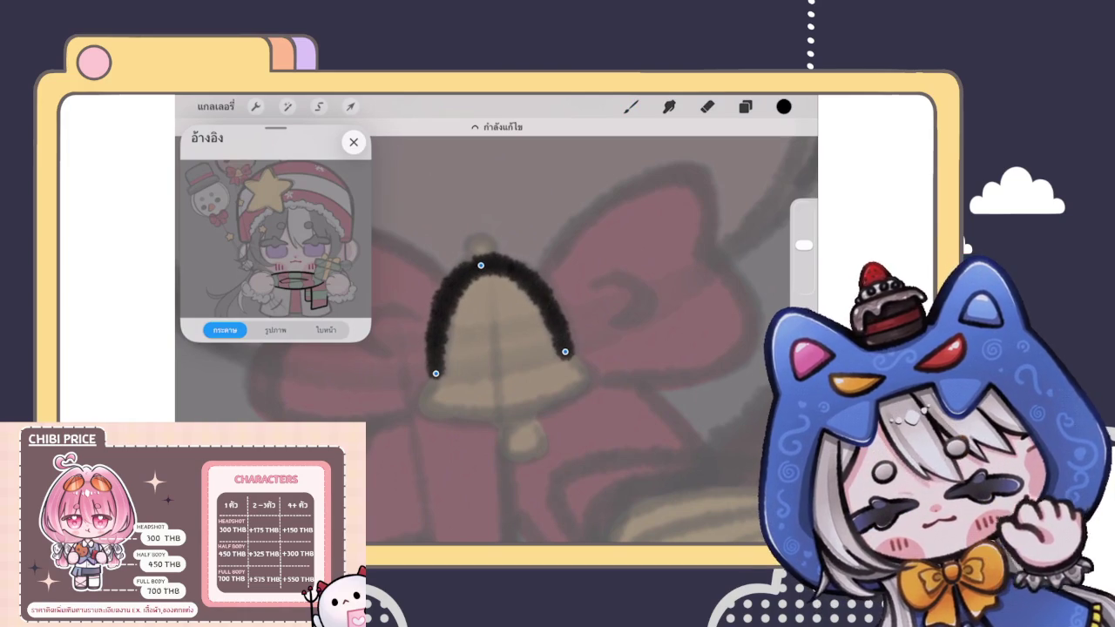
Step: Draw the bell's bottom rim curve, redoing it until it sits right
{"action": "mouse_move", "coordinate": [432, 376]}
{"action": "left_mouse_down"}
{"action": "mouse_move", "coordinate": [423, 398]}
{"action": "mouse_move", "coordinate": [510, 406]}
{"action": "mouse_move", "coordinate": [575, 383]}
{"action": "left_mouse_up"}
{"action": "key", "text": "ctrl+z"}
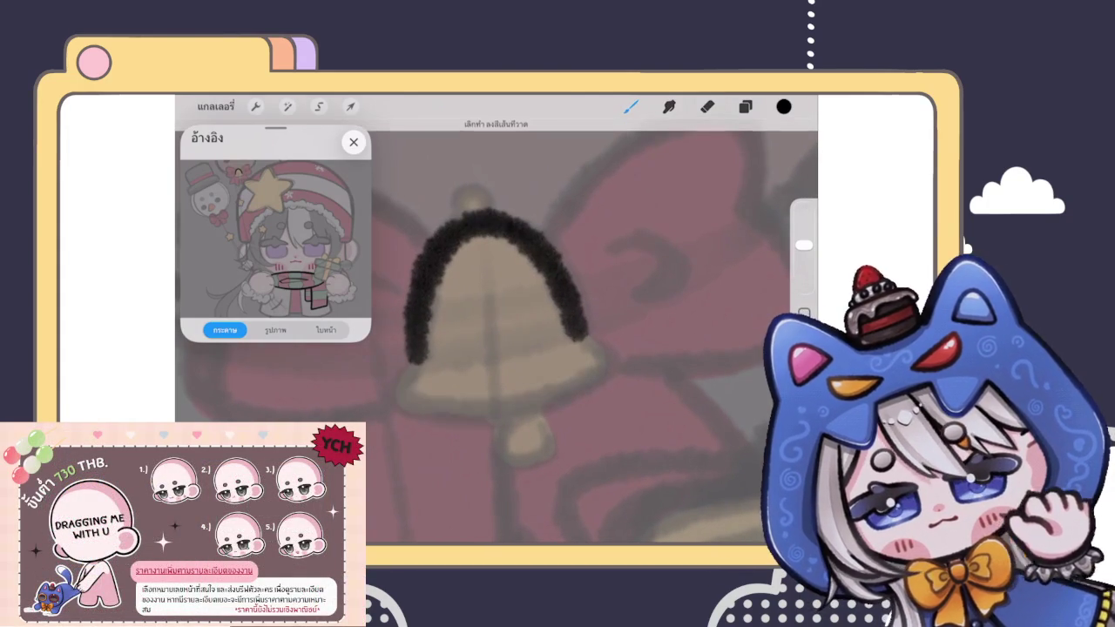
{"action": "mouse_move", "coordinate": [392, 397]}
{"action": "left_mouse_down"}
{"action": "mouse_move", "coordinate": [510, 406]}
{"action": "mouse_move", "coordinate": [606, 375]}
{"action": "left_mouse_up"}
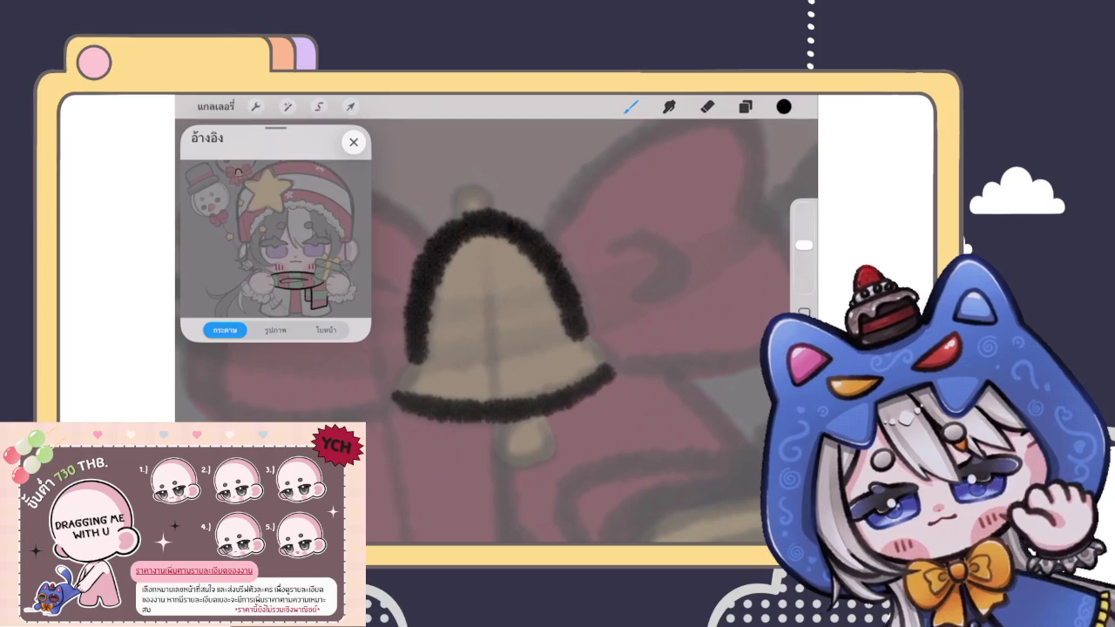
{"action": "scroll", "coordinate": [497, 348], "scroll_direction": "down", "scroll_amount": 2}
{"action": "scroll", "coordinate": [496, 349], "scroll_direction": "up", "scroll_amount": 2}
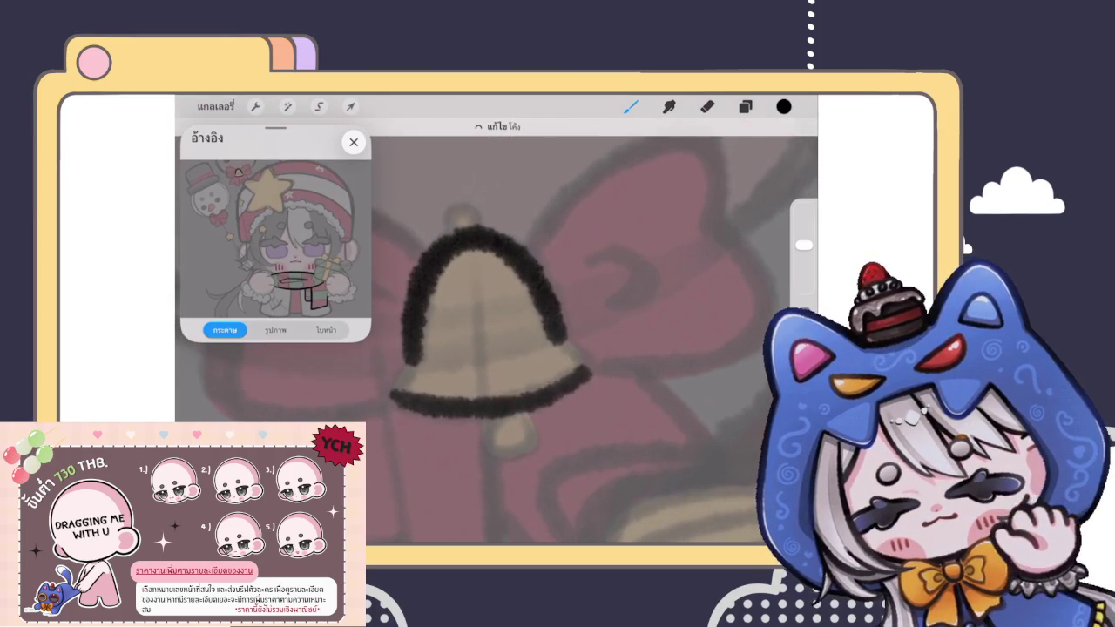
{"action": "key", "text": "ctrl+z"}
{"action": "mouse_move", "coordinate": [391, 392]}
{"action": "left_mouse_down"}
{"action": "mouse_move", "coordinate": [553, 396]}
{"action": "mouse_move", "coordinate": [593, 359]}
{"action": "left_mouse_up"}
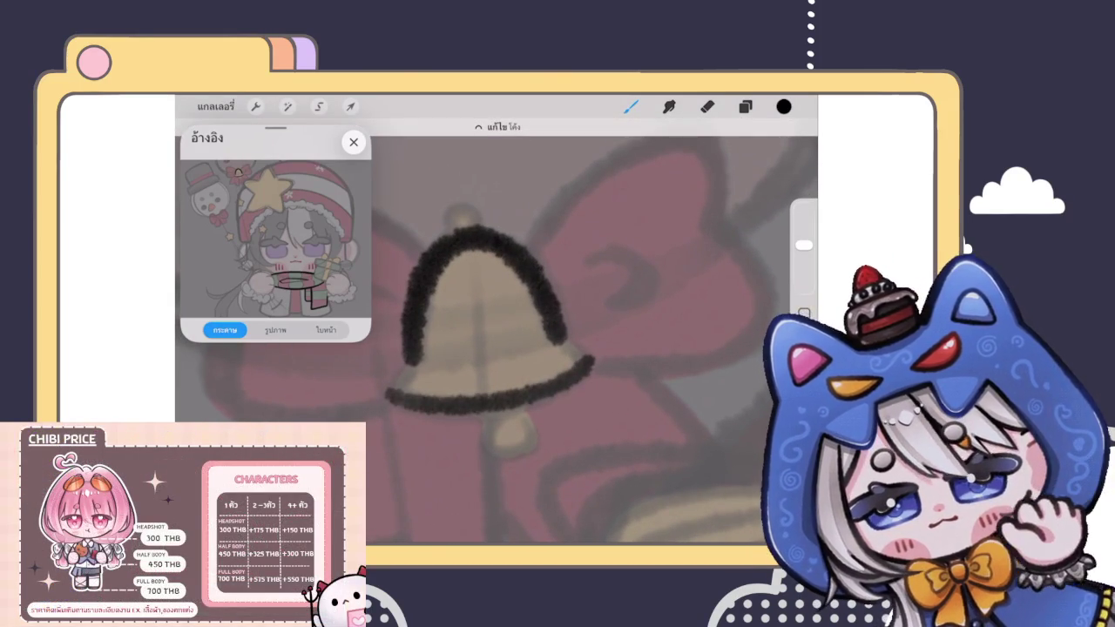
{"action": "left_click", "coordinate": [496, 126]}
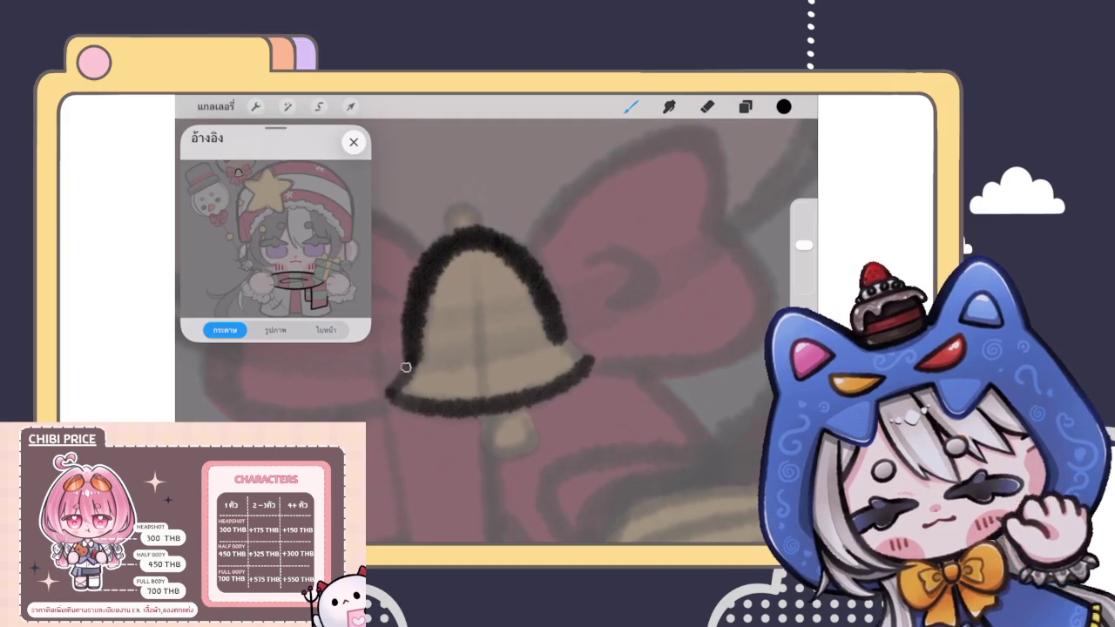
Step: Join the bell's left and right sides to the rim and add the clapper and hanging loop
{"action": "left_click_drag", "start_coordinate": [394, 394], "coordinate": [414, 360]}
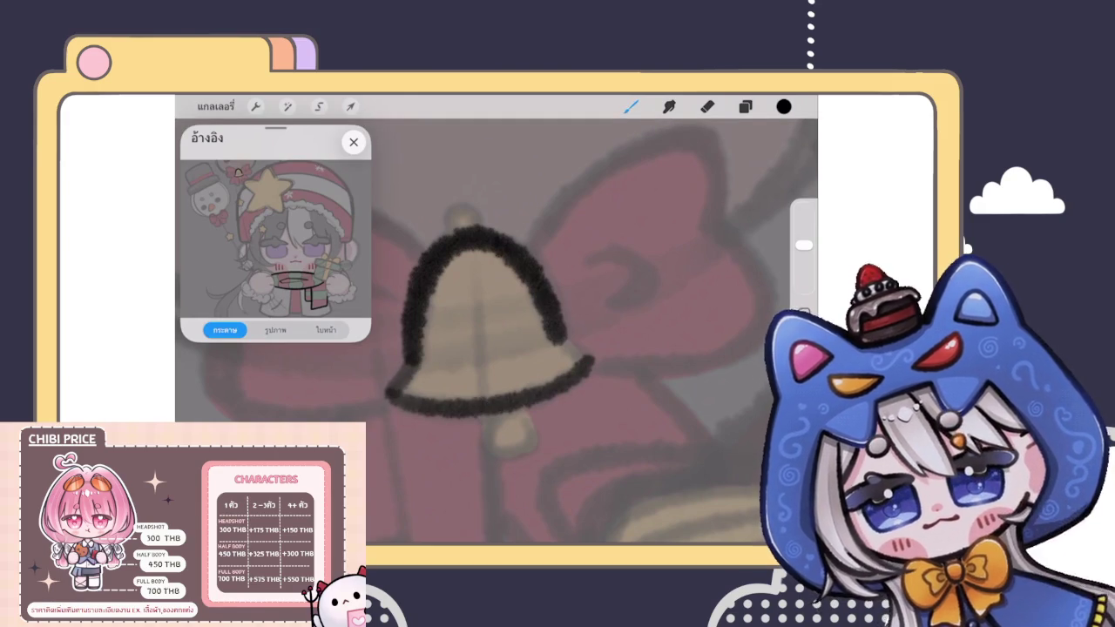
{"action": "left_click_drag", "start_coordinate": [565, 339], "coordinate": [589, 359]}
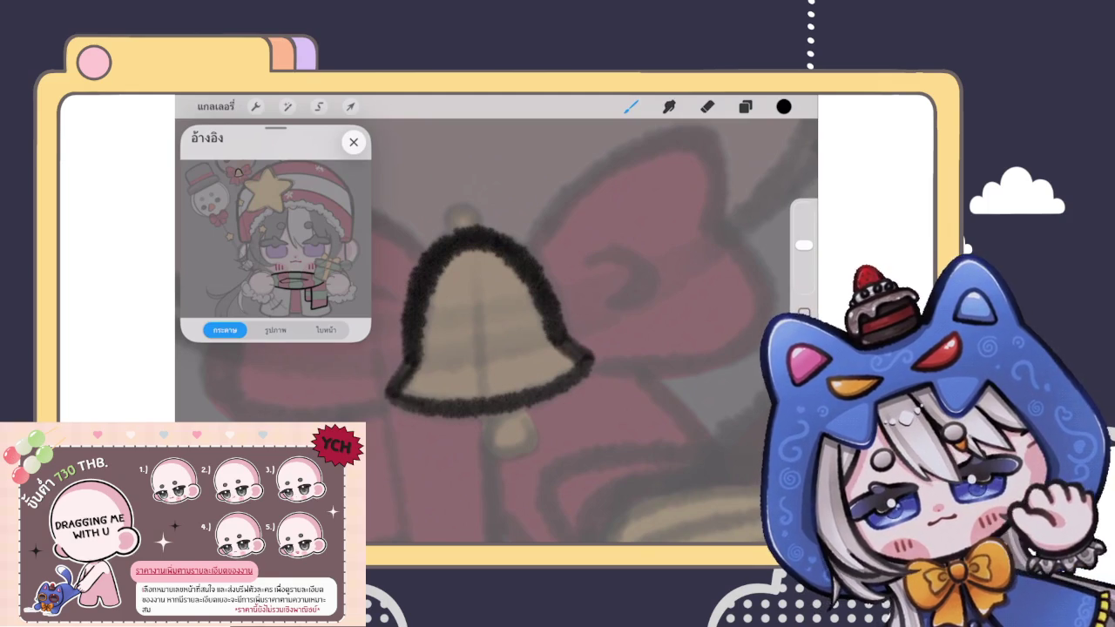
{"action": "scroll", "coordinate": [497, 331], "scroll_direction": "down", "scroll_amount": 5}
{"action": "scroll", "coordinate": [496, 331], "scroll_direction": "up", "scroll_amount": 2}
{"action": "scroll", "coordinate": [497, 339], "scroll_direction": "up", "scroll_amount": 3}
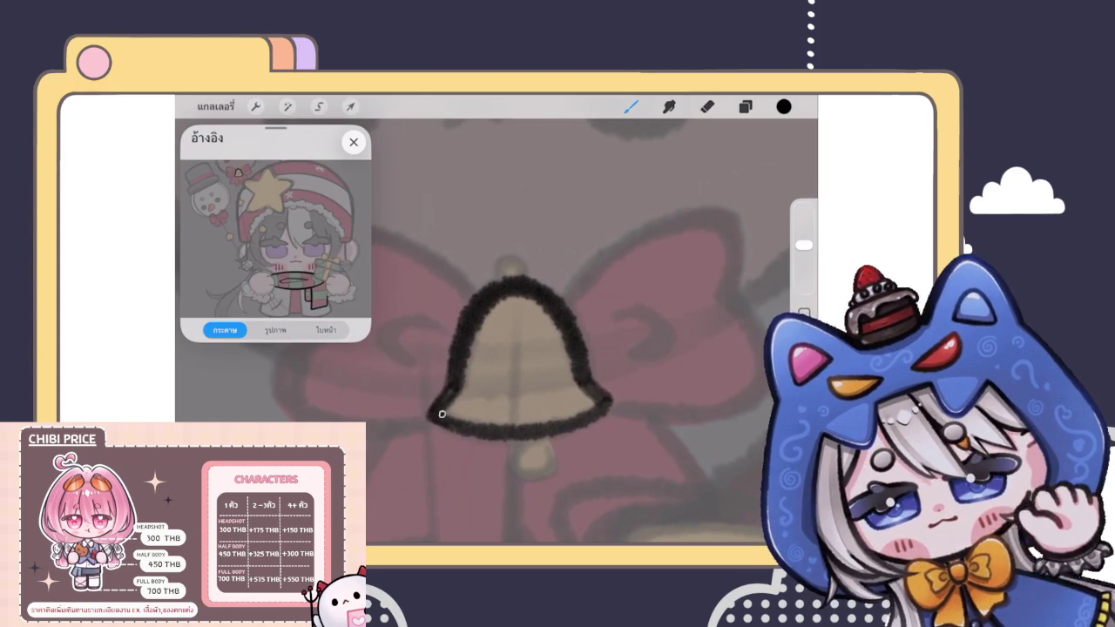
{"action": "mouse_move", "coordinate": [513, 441]}
{"action": "left_mouse_down"}
{"action": "mouse_move", "coordinate": [509, 470]}
{"action": "mouse_move", "coordinate": [549, 455]}
{"action": "mouse_move", "coordinate": [516, 441]}
{"action": "mouse_move", "coordinate": [504, 469]}
{"action": "mouse_move", "coordinate": [544, 455]}
{"action": "mouse_move", "coordinate": [539, 472]}
{"action": "mouse_move", "coordinate": [548, 453]}
{"action": "left_mouse_up"}
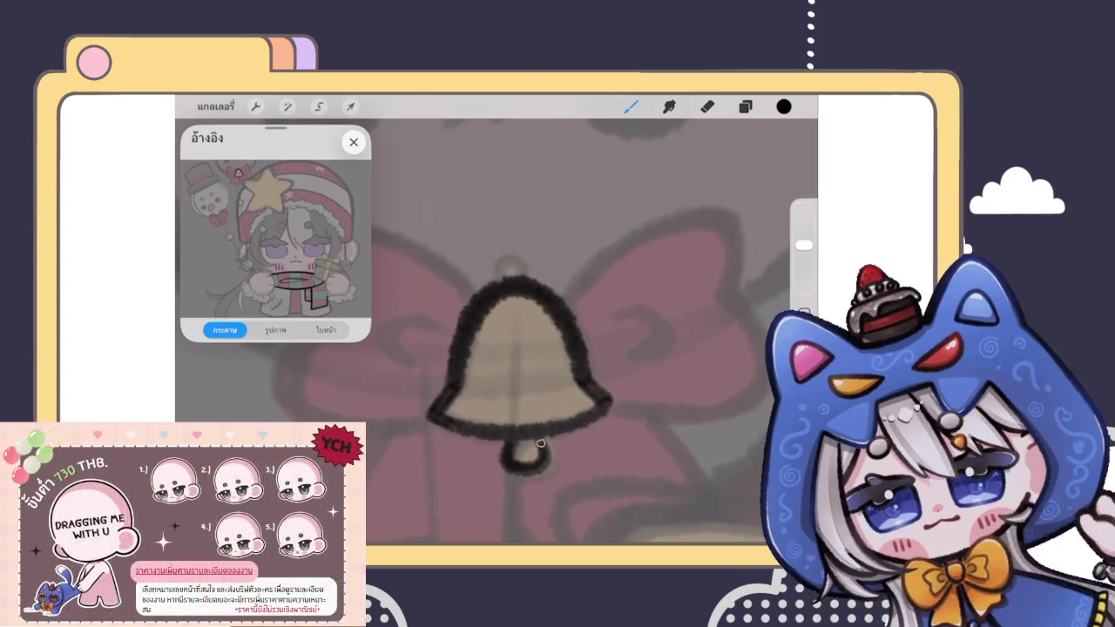
{"action": "scroll", "coordinate": [523, 393], "scroll_direction": "down", "scroll_amount": 3}
{"action": "scroll", "coordinate": [523, 392], "scroll_direction": "up", "scroll_amount": 3}
{"action": "scroll", "coordinate": [523, 409], "scroll_direction": "up", "scroll_amount": 1}
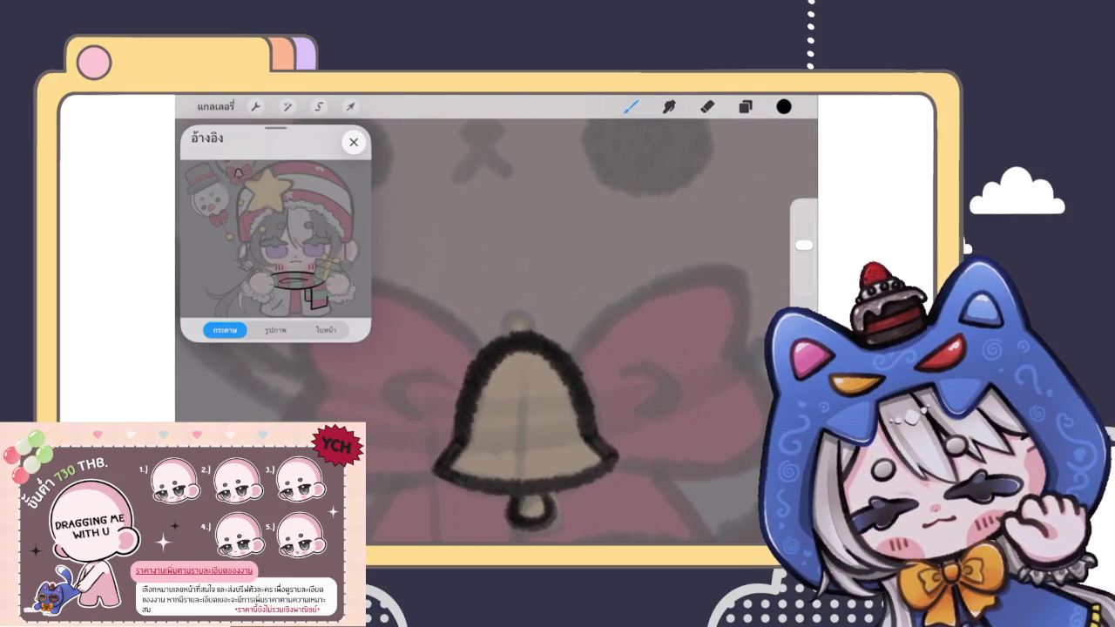
{"action": "mouse_move", "coordinate": [510, 325]}
{"action": "left_mouse_down"}
{"action": "mouse_move", "coordinate": [526, 324]}
{"action": "mouse_move", "coordinate": [518, 317]}
{"action": "left_mouse_up"}
{"action": "scroll", "coordinate": [514, 348], "scroll_direction": "down", "scroll_amount": 3}
{"action": "scroll", "coordinate": [497, 348], "scroll_direction": "down", "scroll_amount": 1}
{"action": "scroll", "coordinate": [497, 349], "scroll_direction": "down", "scroll_amount": 2}
{"action": "scroll", "coordinate": [496, 349], "scroll_direction": "down", "scroll_amount": 2}
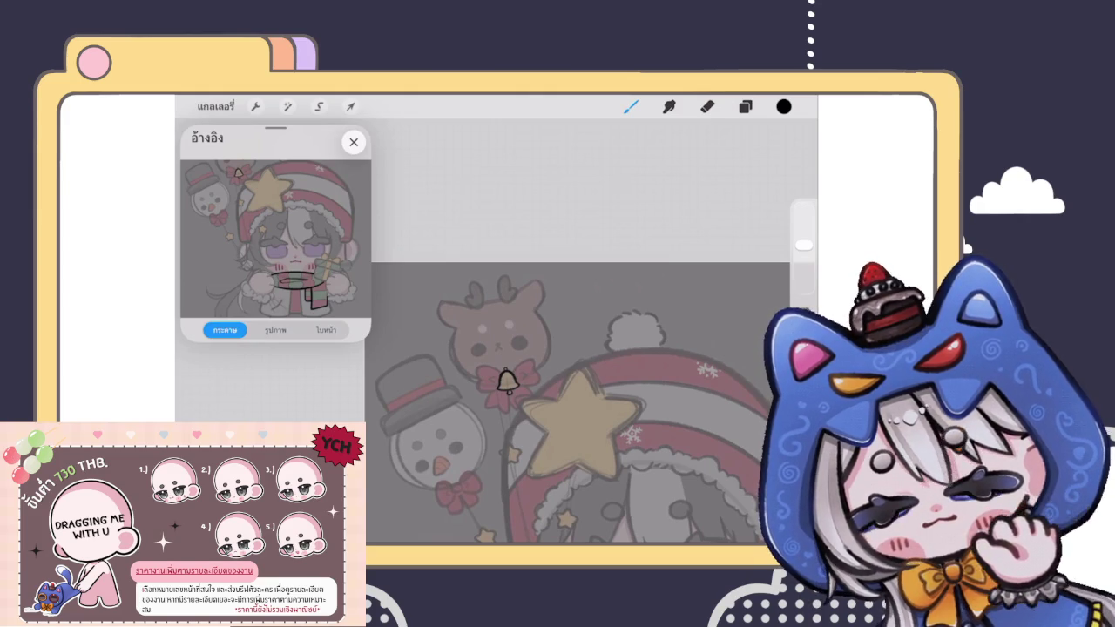
Step: Check the layer list and zoom in on the inked bell
{"action": "left_click", "coordinate": [745, 106]}
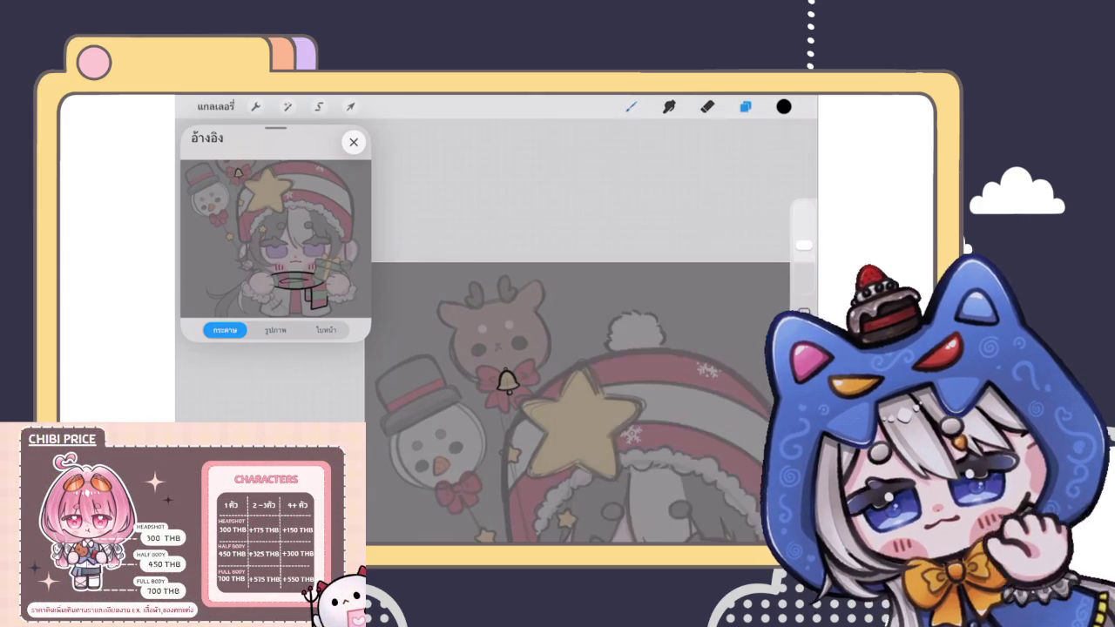
{"action": "left_click", "coordinate": [630, 106]}
{"action": "scroll", "coordinate": [523, 331], "scroll_direction": "up", "scroll_amount": 5}
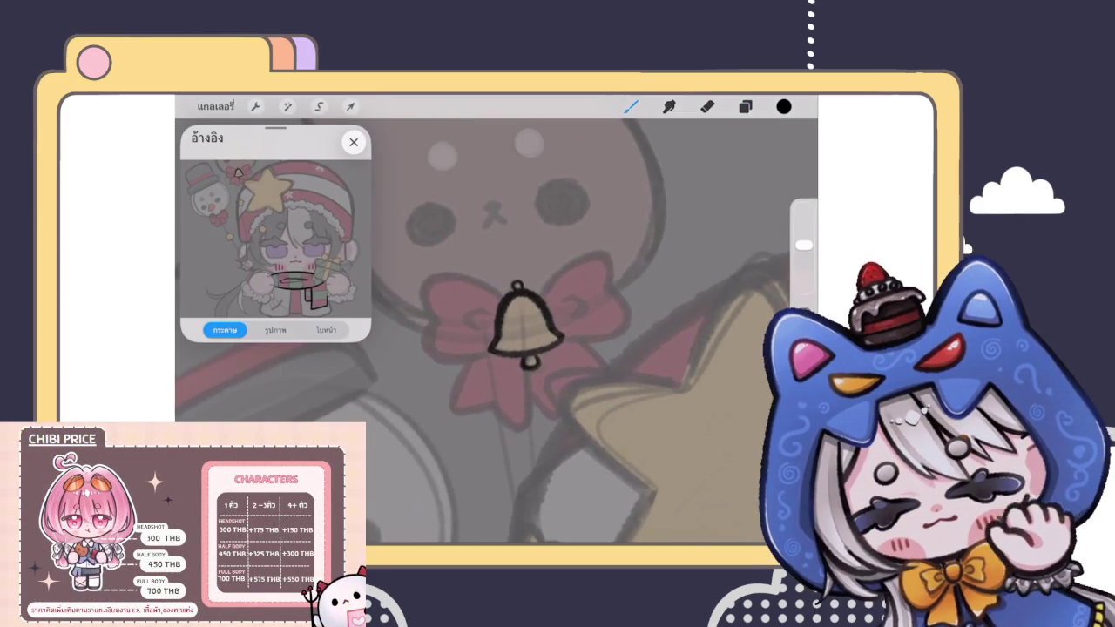
{"action": "scroll", "coordinate": [523, 326], "scroll_direction": "up", "scroll_amount": 3}
{"action": "scroll", "coordinate": [523, 326], "scroll_direction": "up", "scroll_amount": 2}
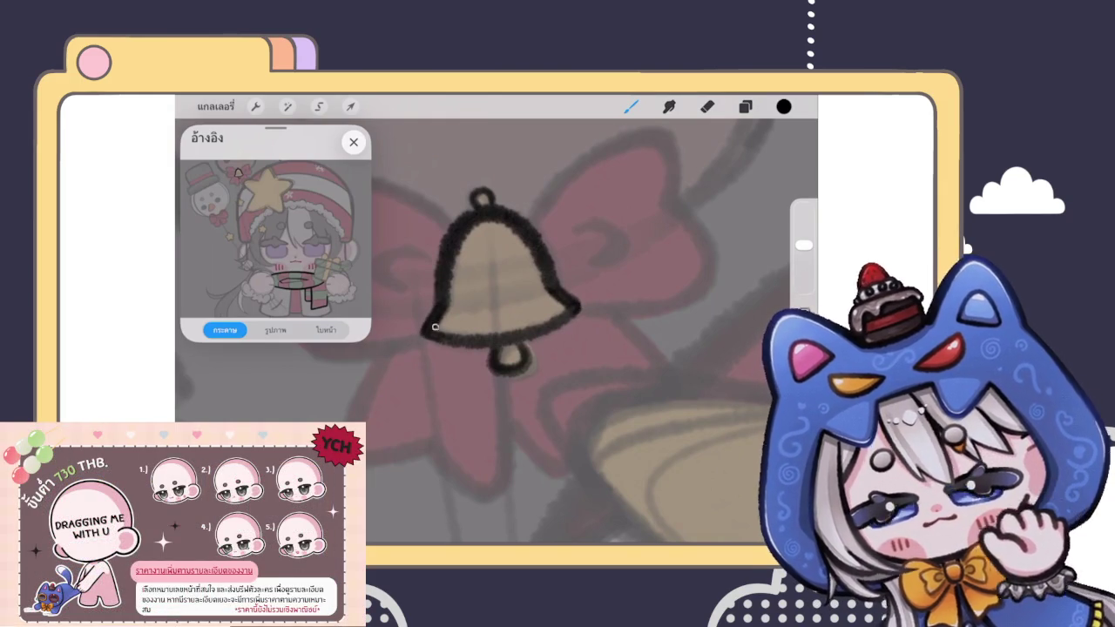
{"action": "scroll", "coordinate": [501, 287], "scroll_direction": "down", "scroll_amount": 3}
{"action": "scroll", "coordinate": [501, 287], "scroll_direction": "up", "scroll_amount": 1}
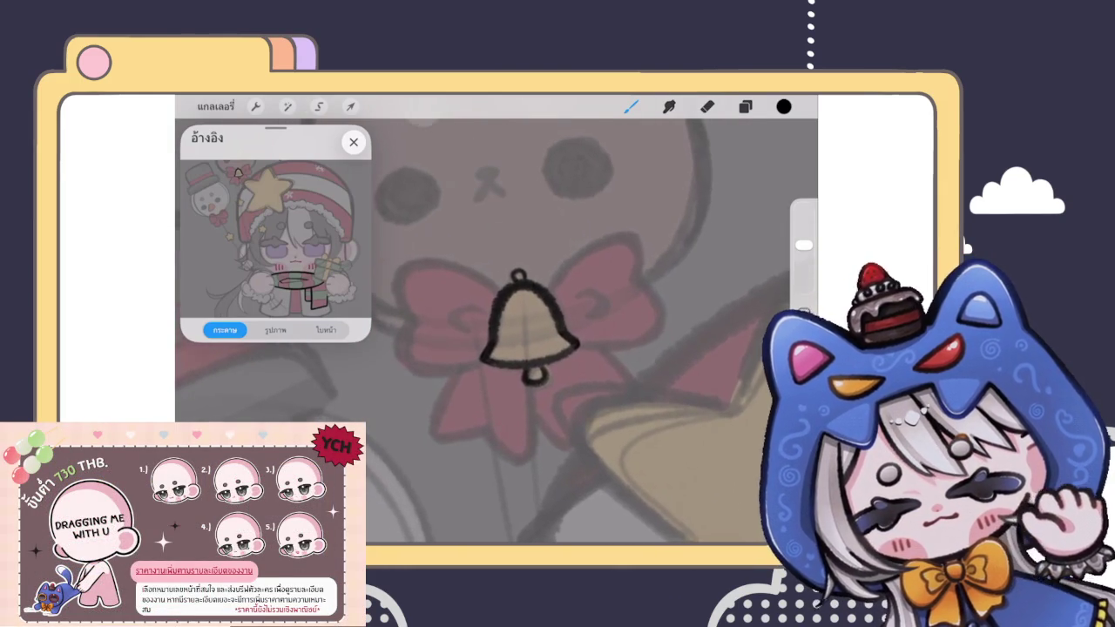
Step: Duplicate the bell's line-art layer and merge the copy back down into Layer 12
{"action": "left_click", "coordinate": [745, 107]}
{"action": "left_click_drag", "start_coordinate": [715, 351], "coordinate": [610, 351]}
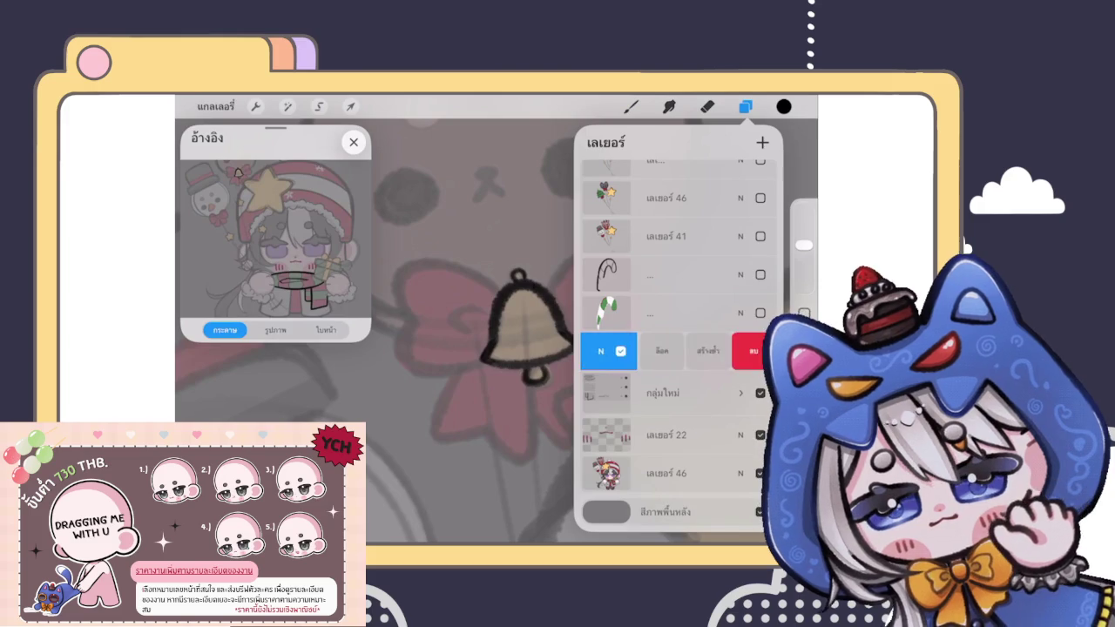
{"action": "left_click", "coordinate": [672, 351]}
{"action": "left_click", "coordinate": [741, 351]}
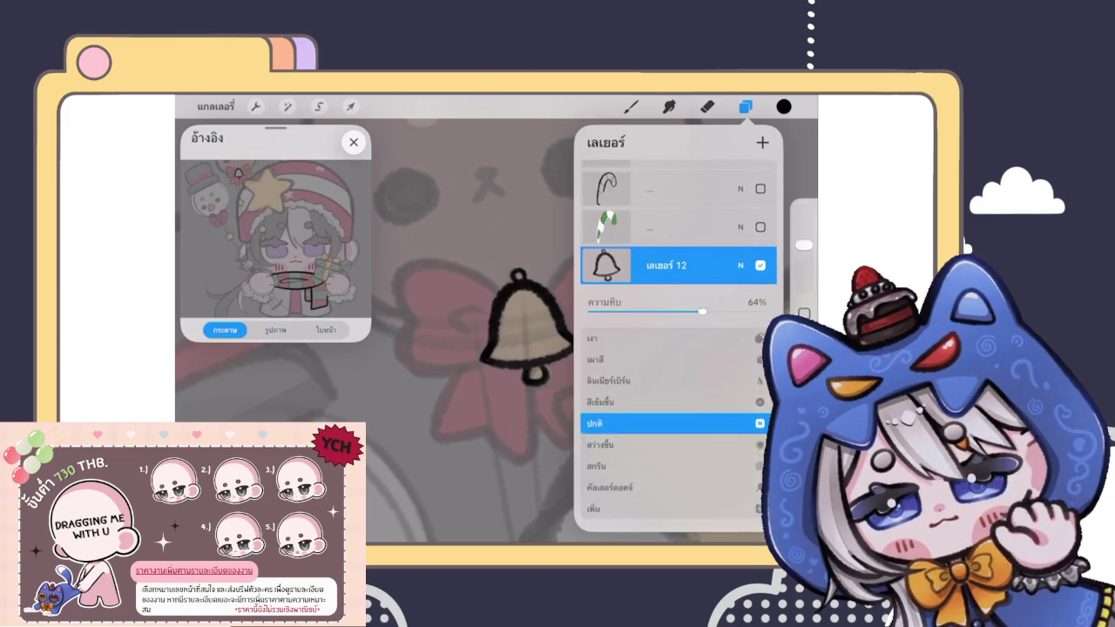
{"action": "left_click", "coordinate": [741, 262]}
{"action": "left_click", "coordinate": [606, 313]}
{"action": "left_click", "coordinate": [500, 392]}
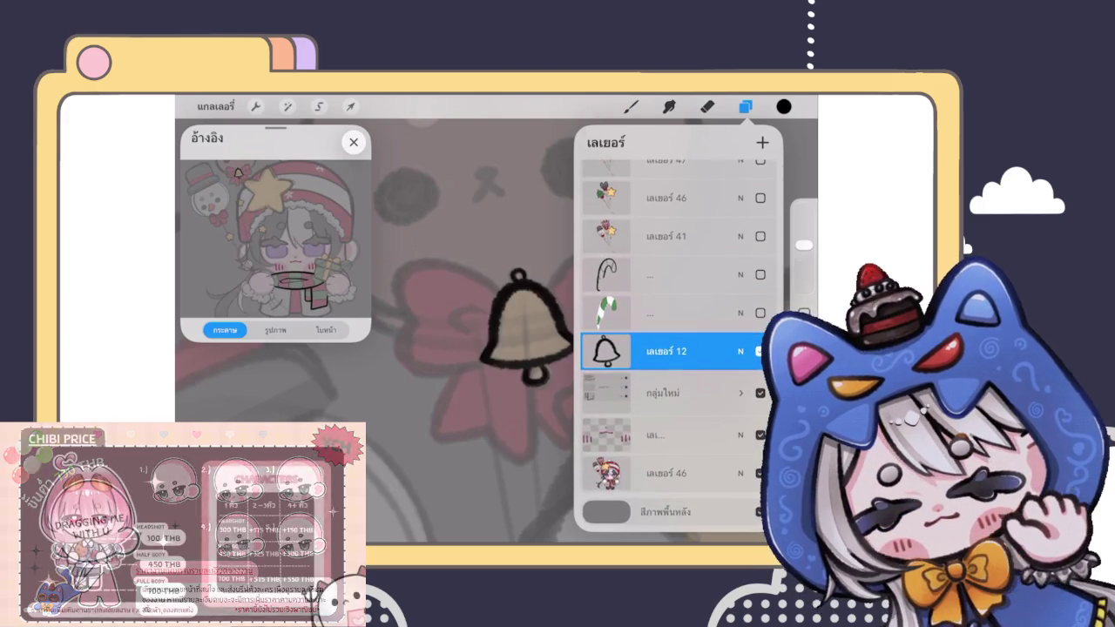
{"action": "left_click", "coordinate": [745, 107]}
{"action": "left_click", "coordinate": [630, 107]}
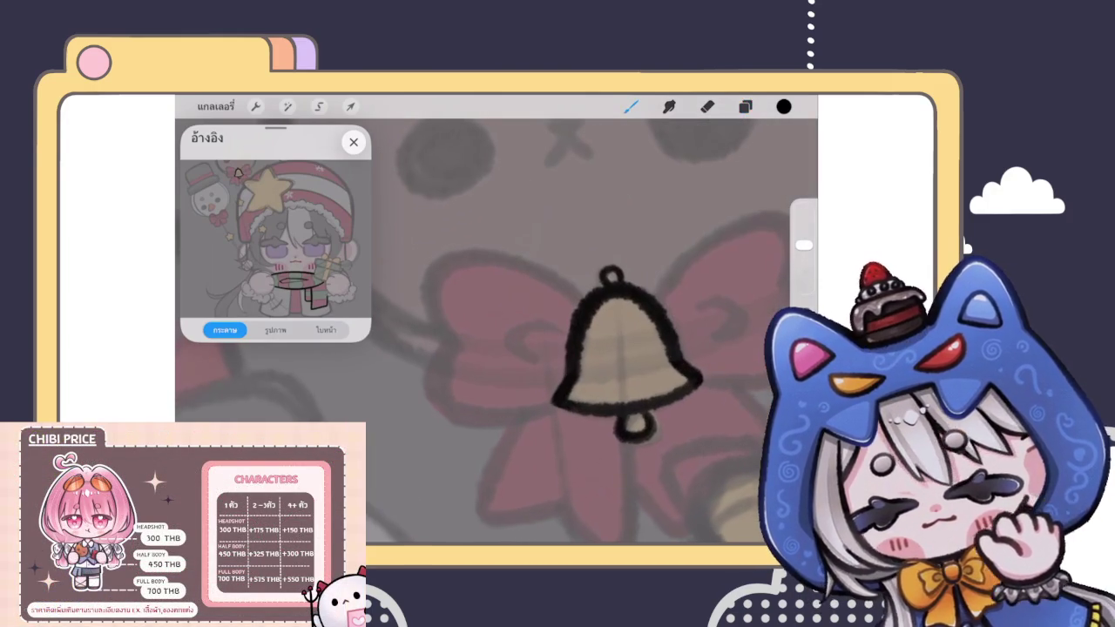
{"action": "scroll", "coordinate": [627, 348], "scroll_direction": "up", "scroll_amount": 3}
Step: Outline the left loop of the bow behind the bell
{"action": "mouse_move", "coordinate": [579, 299]}
{"action": "left_mouse_down"}
{"action": "mouse_move", "coordinate": [430, 331]}
{"action": "mouse_move", "coordinate": [565, 416]}
{"action": "left_mouse_up"}
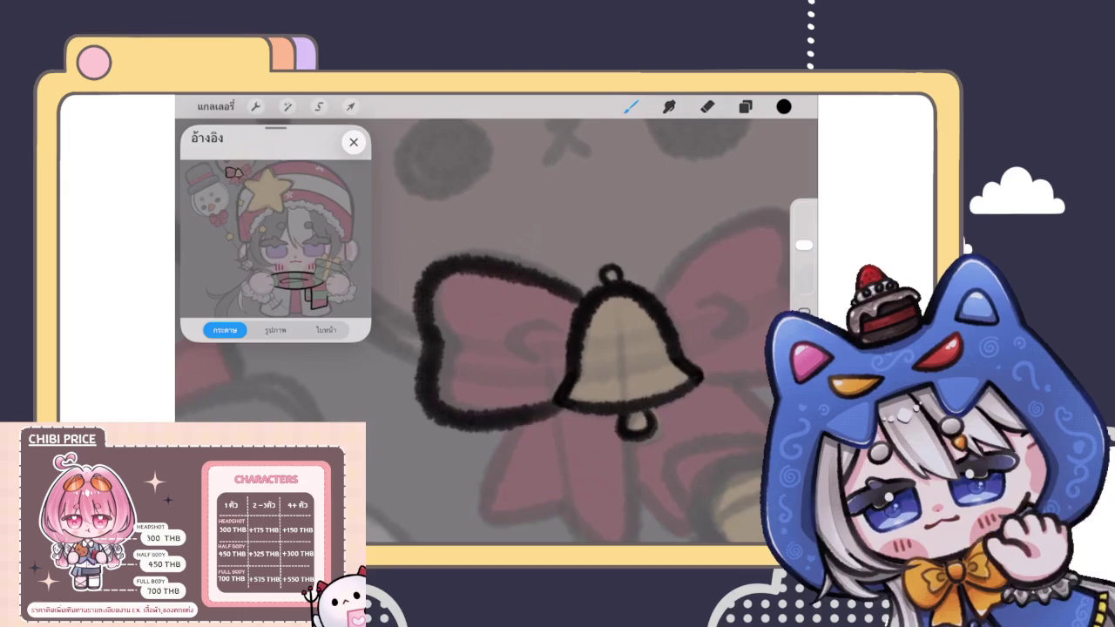
{"action": "key", "text": "ctrl+z"}
{"action": "mouse_move", "coordinate": [601, 257]}
{"action": "left_mouse_down"}
{"action": "mouse_move", "coordinate": [515, 219]}
{"action": "mouse_move", "coordinate": [458, 311]}
{"action": "mouse_move", "coordinate": [575, 373]}
{"action": "left_mouse_up"}
{"action": "scroll", "coordinate": [593, 331], "scroll_direction": "down", "scroll_amount": 2}
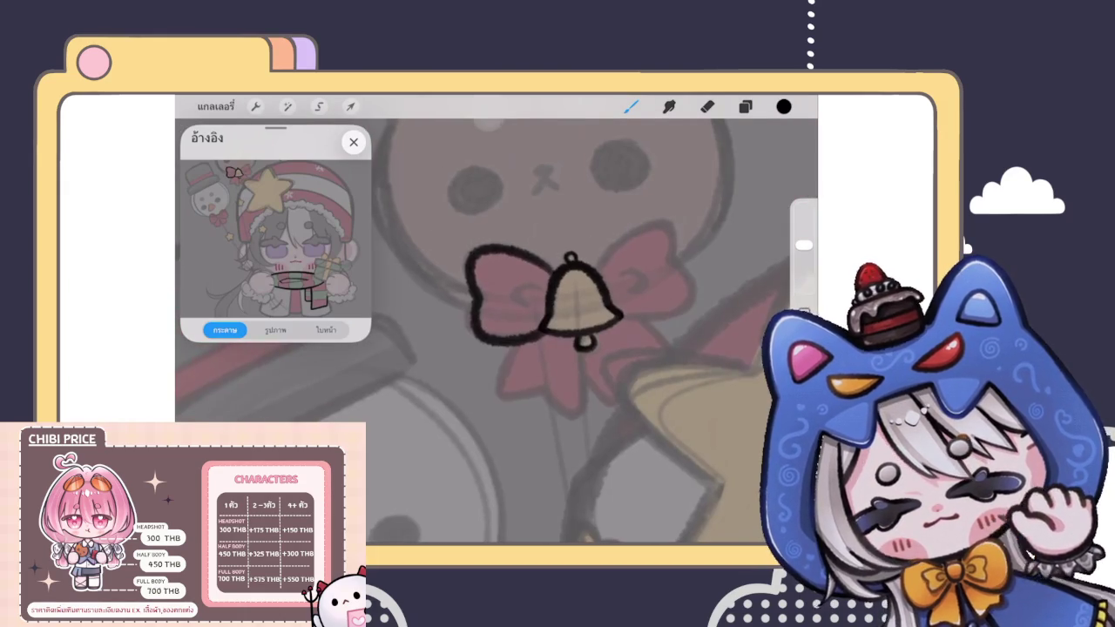
{"action": "scroll", "coordinate": [592, 331], "scroll_direction": "up", "scroll_amount": 2}
Step: Warp the bow loop's mesh corners into a rounder, more natural curve
{"action": "left_click", "coordinate": [351, 107]}
{"action": "left_click", "coordinate": [590, 481]}
{"action": "left_click_drag", "start_coordinate": [392, 403], "coordinate": [381, 401]}
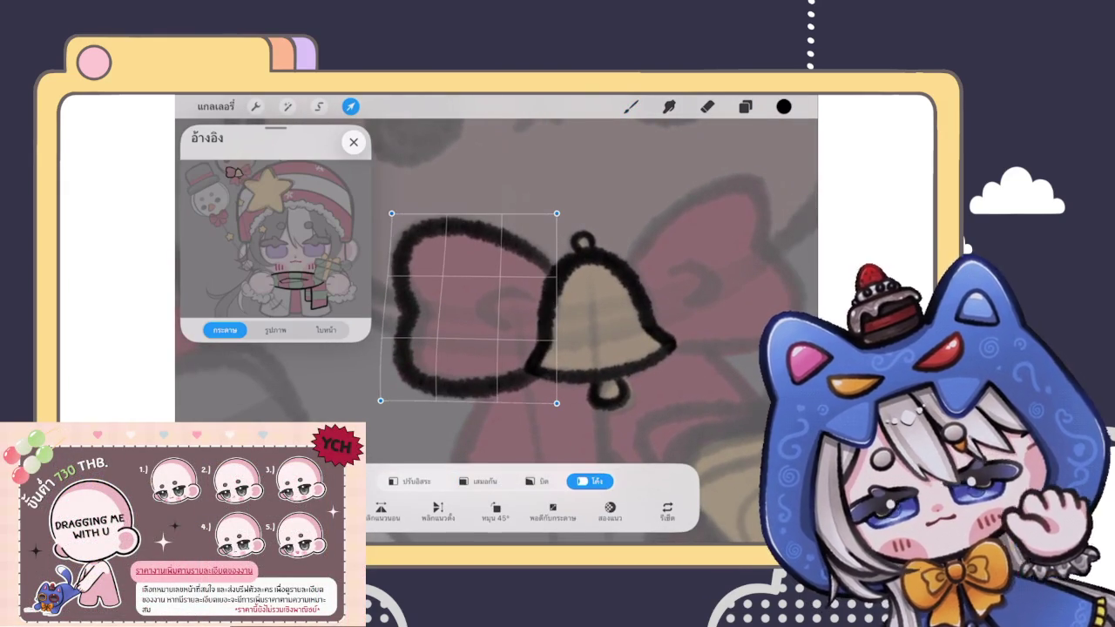
{"action": "left_click_drag", "start_coordinate": [474, 340], "coordinate": [470, 345]}
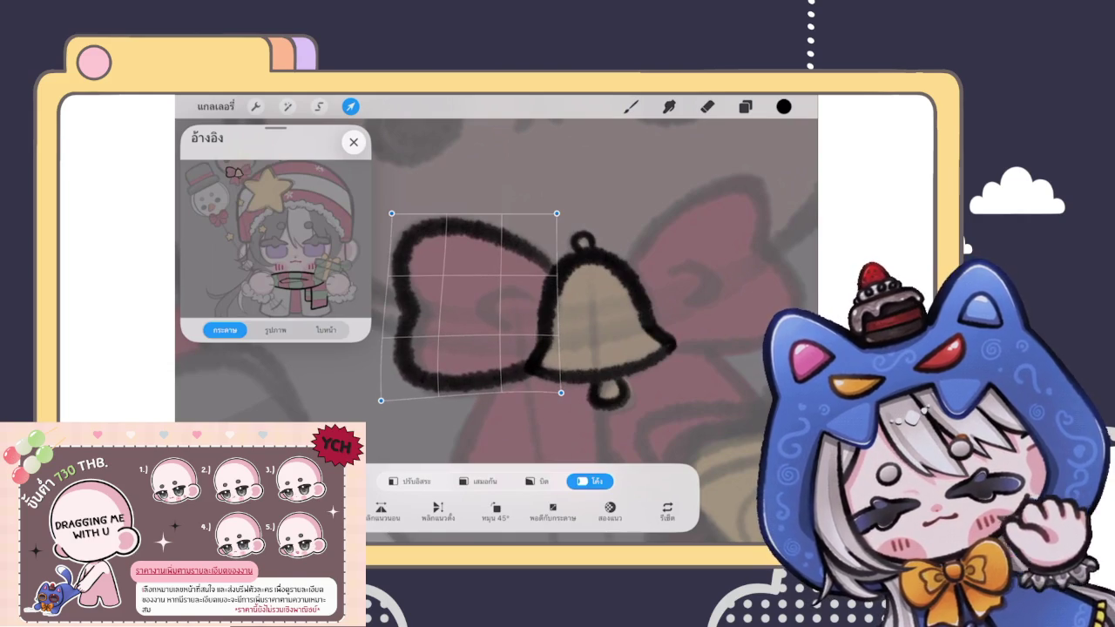
{"action": "left_click_drag", "start_coordinate": [557, 212], "coordinate": [558, 215]}
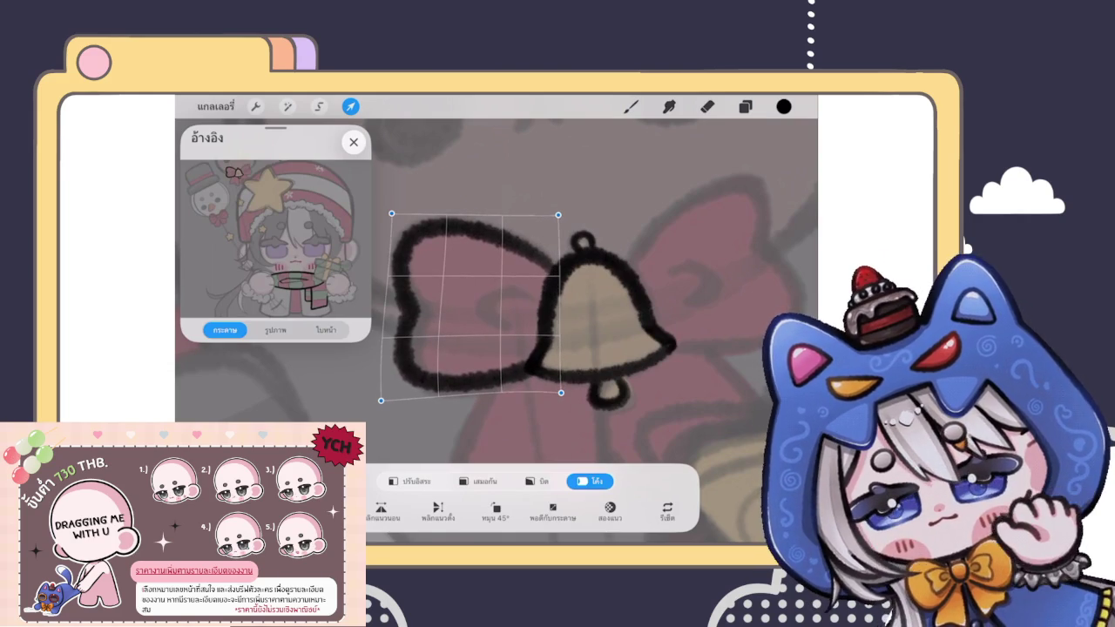
{"action": "left_click", "coordinate": [631, 106]}
{"action": "scroll", "coordinate": [523, 331], "scroll_direction": "up", "scroll_amount": 3}
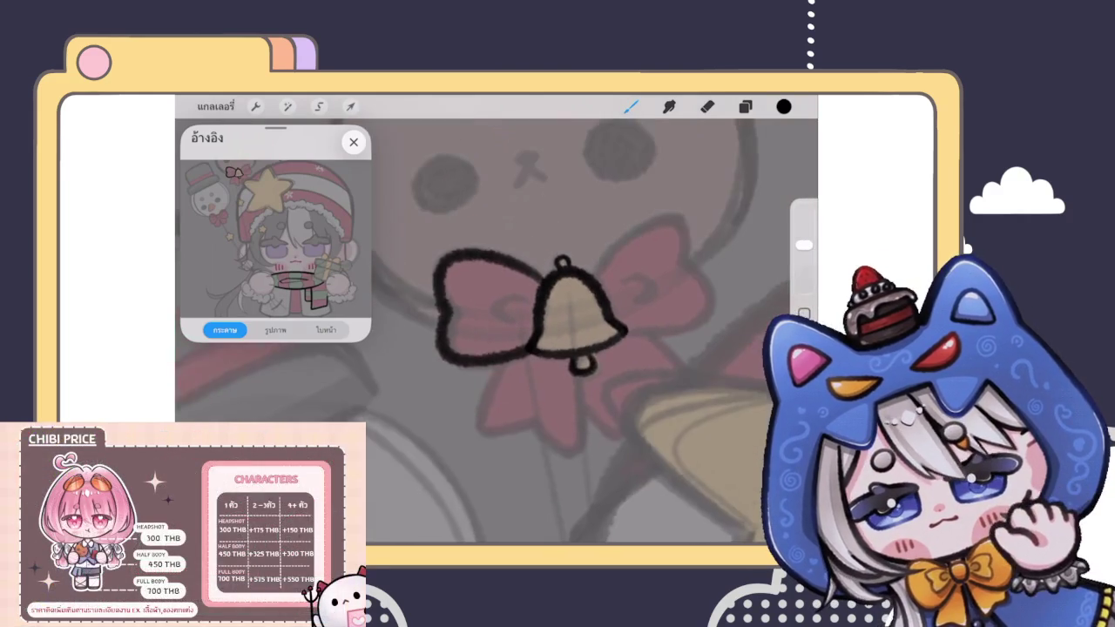
{"action": "key", "text": "e"}
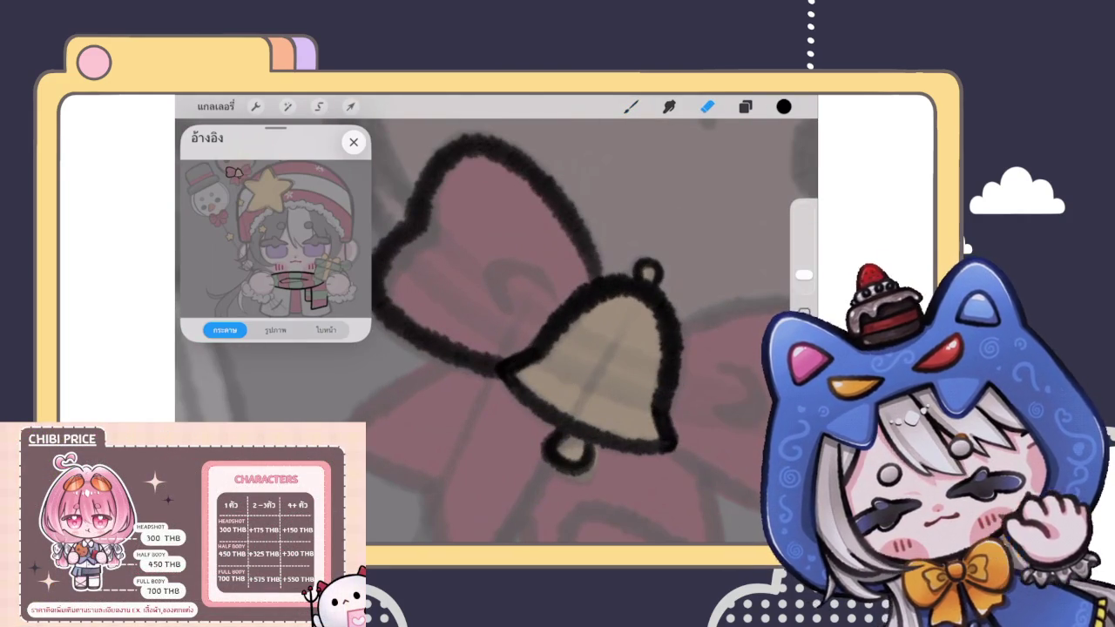
{"action": "left_click", "coordinate": [631, 106]}
{"action": "scroll", "coordinate": [558, 331], "scroll_direction": "up", "scroll_amount": 3}
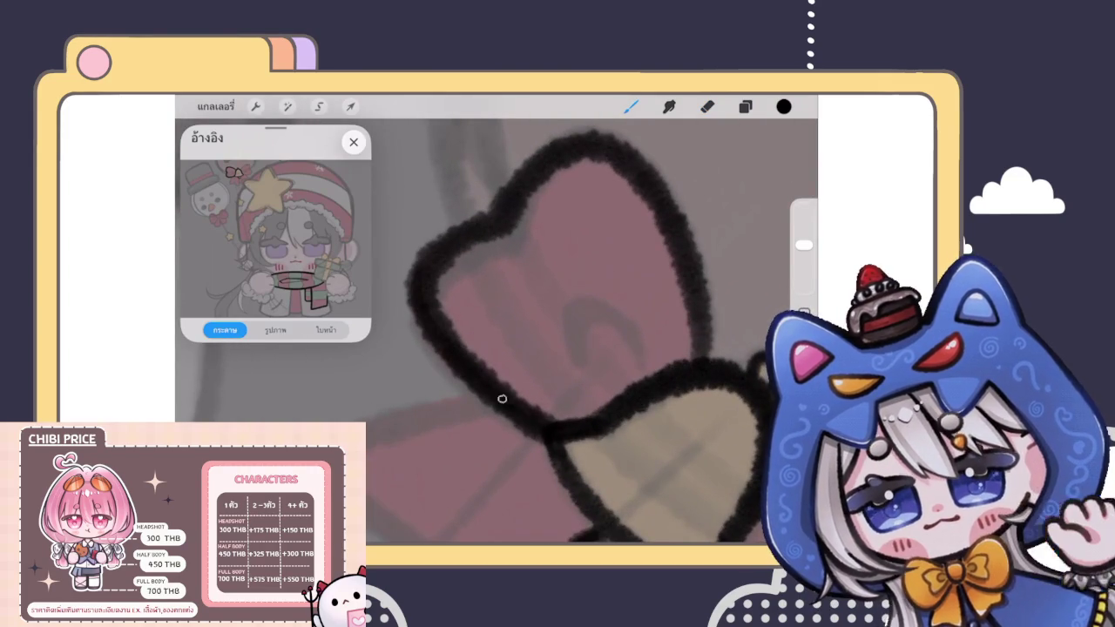
{"action": "scroll", "coordinate": [532, 431], "scroll_direction": "down", "scroll_amount": 3}
{"action": "scroll", "coordinate": [557, 331], "scroll_direction": "down", "scroll_amount": 3}
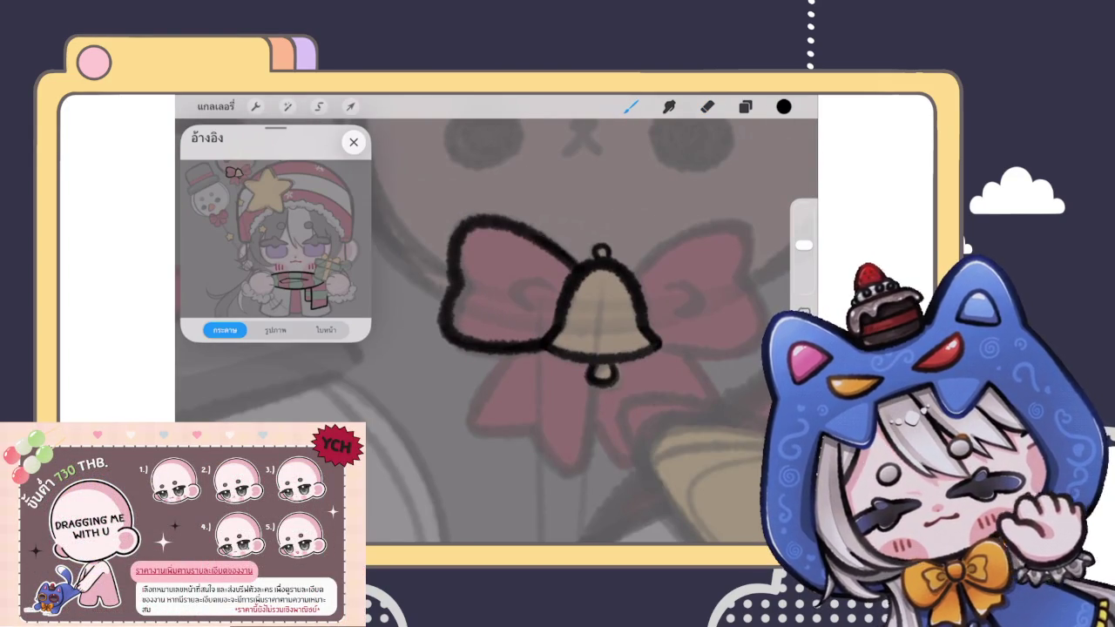
Step: Duplicate the bow loop layer
{"action": "scroll", "coordinate": [558, 331], "scroll_direction": "down", "scroll_amount": 5}
{"action": "scroll", "coordinate": [523, 296], "scroll_direction": "down", "scroll_amount": 2}
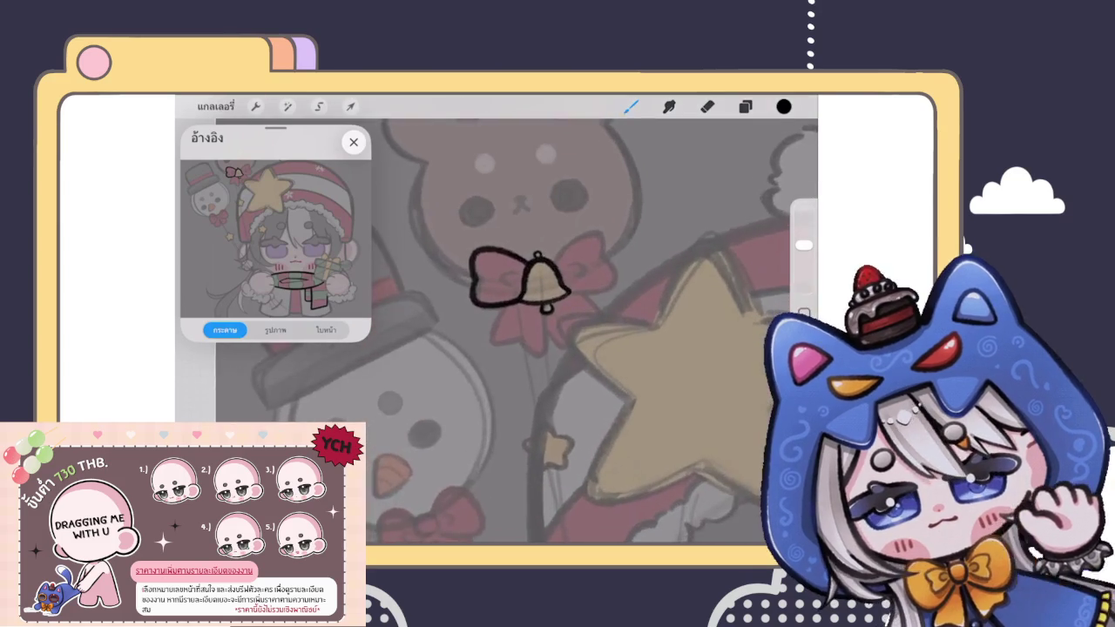
{"action": "scroll", "coordinate": [523, 305], "scroll_direction": "up", "scroll_amount": 2}
{"action": "scroll", "coordinate": [488, 331], "scroll_direction": "up", "scroll_amount": 2}
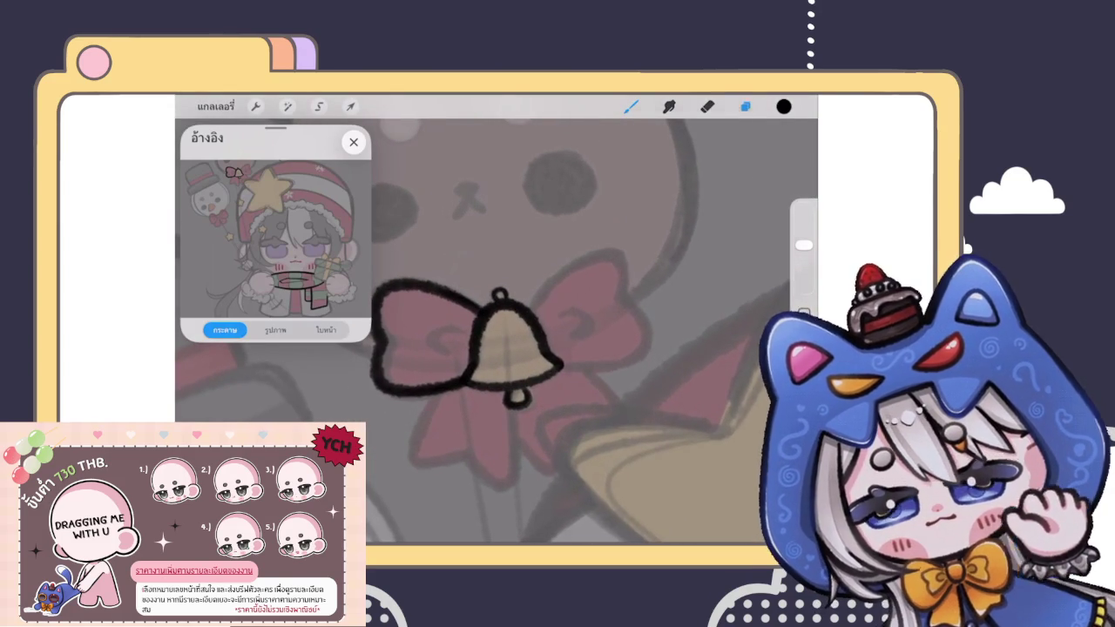
{"action": "left_click", "coordinate": [745, 107]}
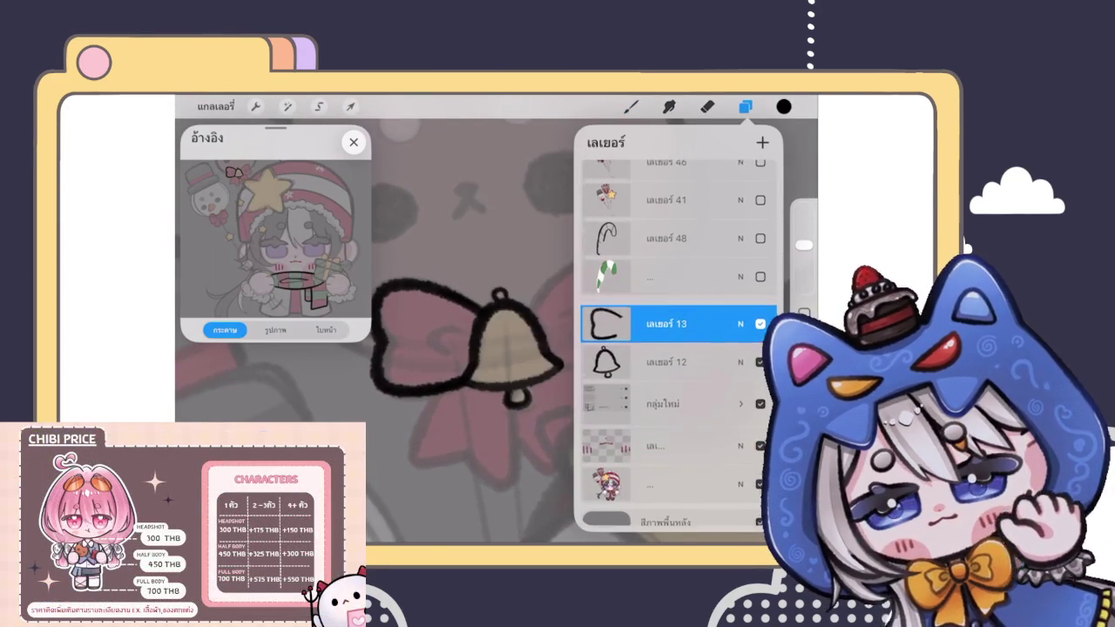
{"action": "left_click_drag", "start_coordinate": [697, 317], "coordinate": [627, 317]}
{"action": "left_click", "coordinate": [720, 317]}
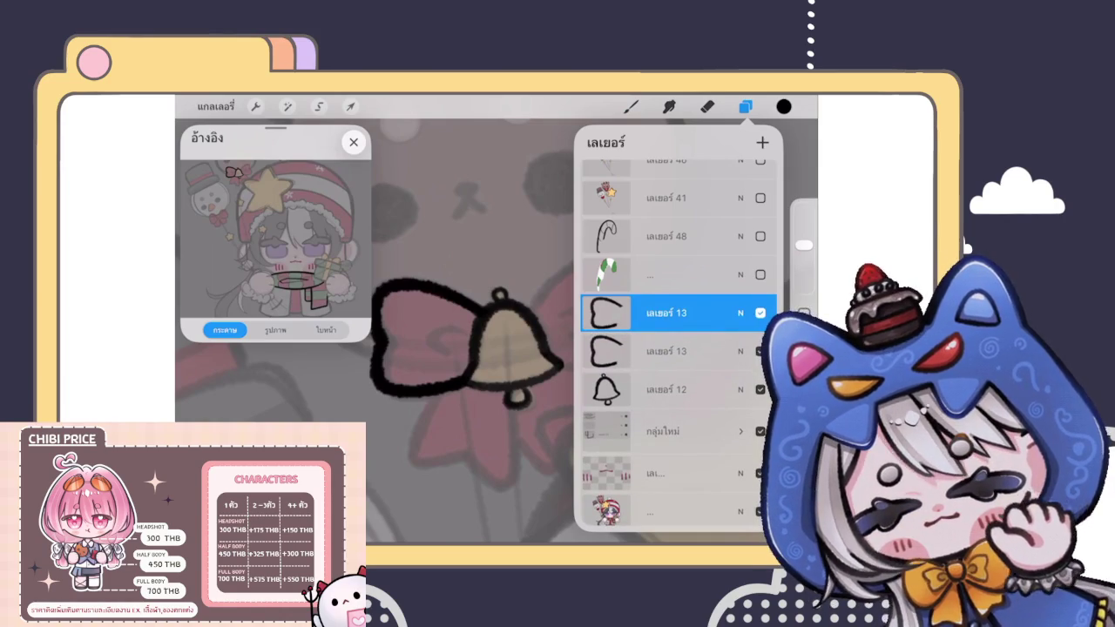
Step: Flip the copied loop horizontally, move it to the bell's right and rotate it slightly
{"action": "left_click", "coordinate": [351, 107]}
{"action": "left_click", "coordinate": [438, 512]}
{"action": "mouse_move", "coordinate": [442, 324]}
{"action": "left_mouse_down"}
{"action": "mouse_move", "coordinate": [584, 316]}
{"action": "mouse_move", "coordinate": [569, 325]}
{"action": "left_mouse_up"}
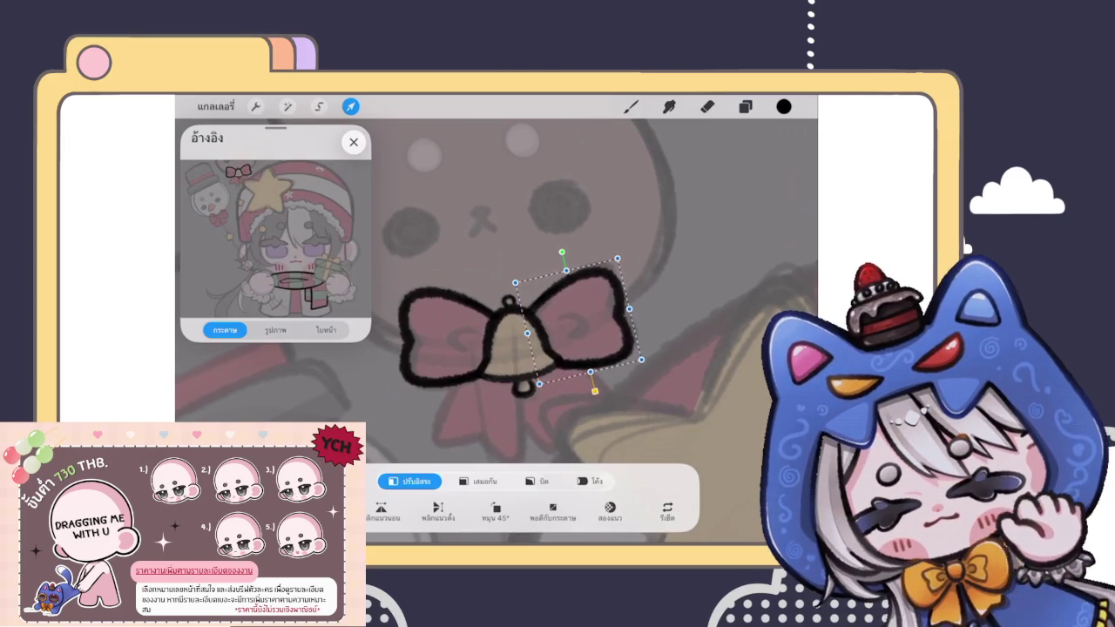
{"action": "left_click_drag", "start_coordinate": [575, 320], "coordinate": [579, 324]}
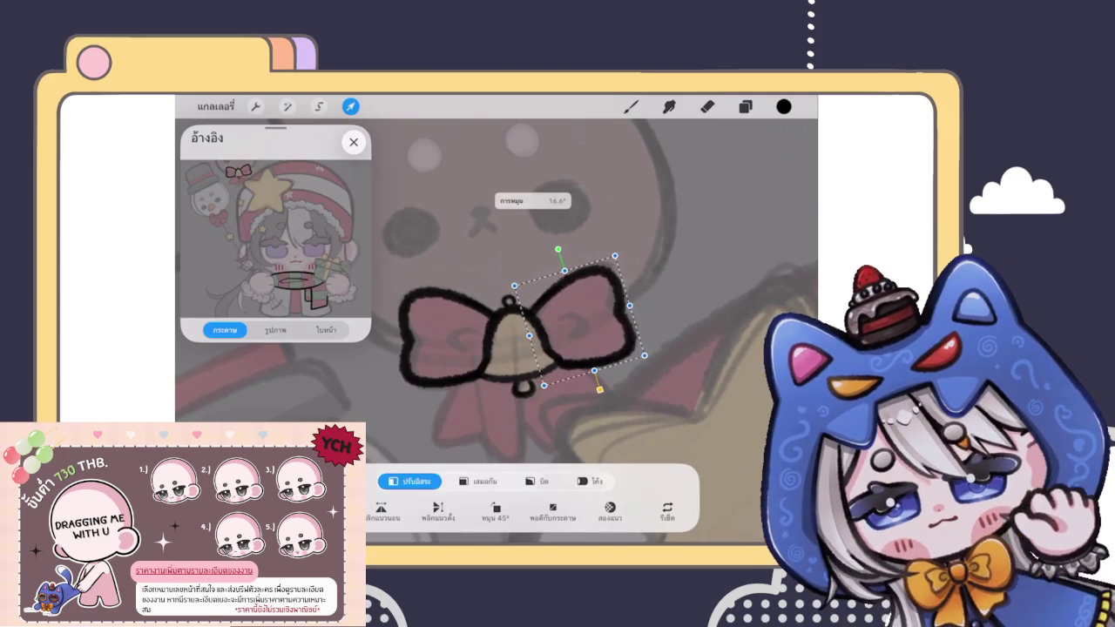
{"action": "left_click", "coordinate": [630, 106]}
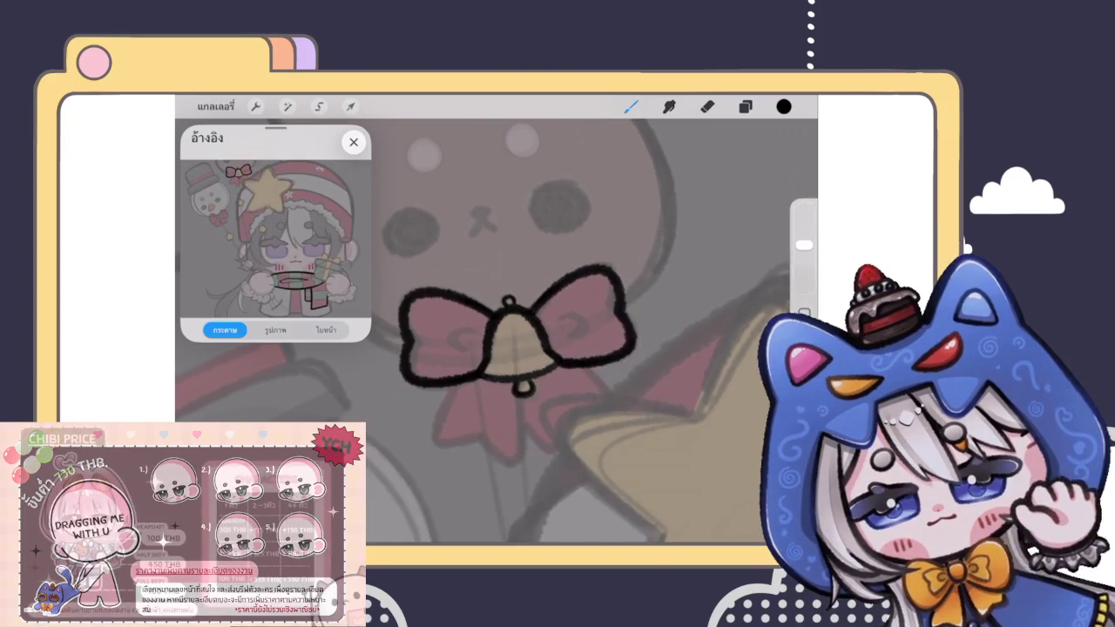
{"action": "scroll", "coordinate": [497, 331], "scroll_direction": "down", "scroll_amount": 3}
{"action": "left_click", "coordinate": [745, 107]}
Step: Merge the two bow halves into a single layer
{"action": "left_click", "coordinate": [662, 336]}
{"action": "left_click", "coordinate": [502, 457]}
{"action": "left_click", "coordinate": [744, 107]}
{"action": "scroll", "coordinate": [457, 372], "scroll_direction": "up", "scroll_amount": 5}
Step: Outline the bow's lower edge and the left and right edges of the ribbon tails
{"action": "mouse_move", "coordinate": [448, 281]}
{"action": "left_mouse_down"}
{"action": "mouse_move", "coordinate": [398, 386]}
{"action": "mouse_move", "coordinate": [496, 386]}
{"action": "mouse_move", "coordinate": [585, 306]}
{"action": "left_mouse_up"}
{"action": "key", "text": "ctrl+z"}
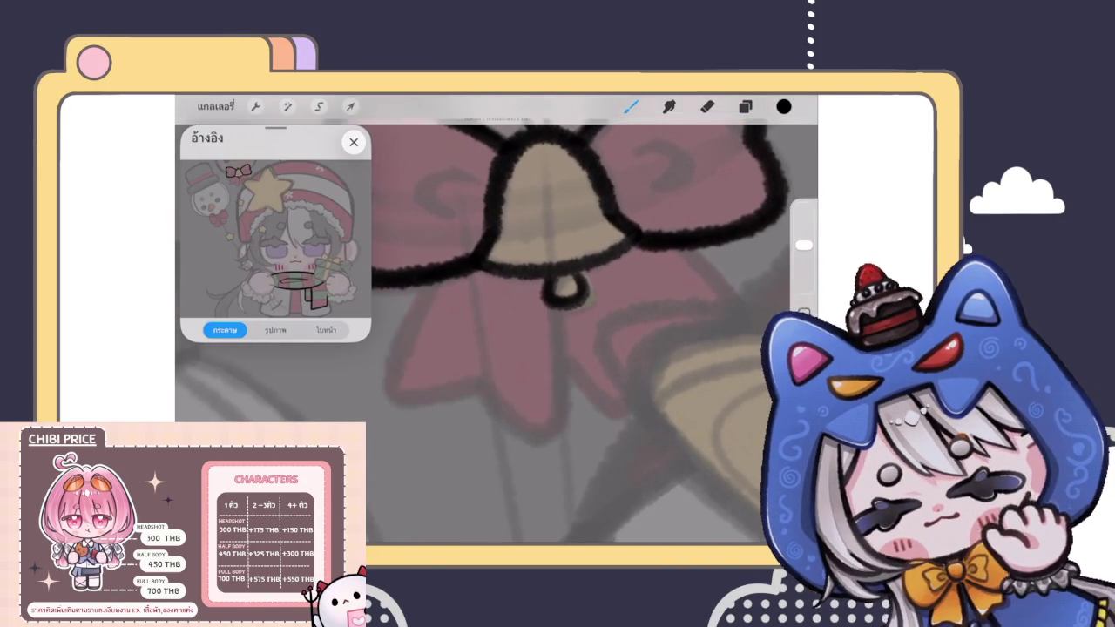
{"action": "mouse_move", "coordinate": [423, 393]}
{"action": "left_mouse_down"}
{"action": "mouse_move", "coordinate": [528, 427]}
{"action": "mouse_move", "coordinate": [562, 294]}
{"action": "left_mouse_up"}
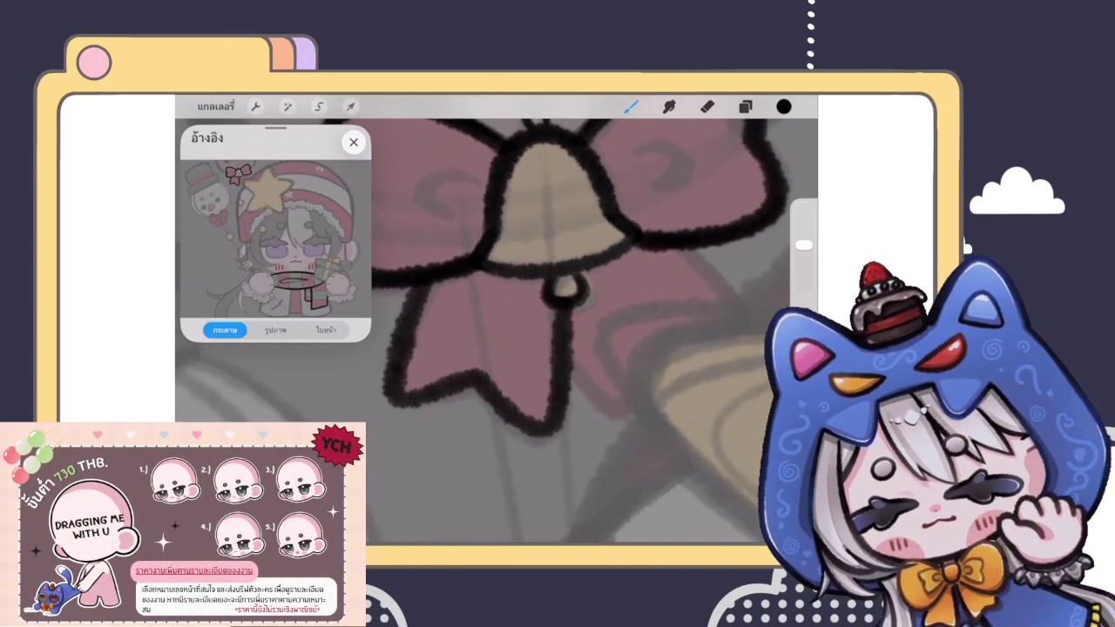
{"action": "left_click_drag", "start_coordinate": [411, 272], "coordinate": [396, 348]}
{"action": "mouse_move", "coordinate": [546, 300]}
{"action": "left_mouse_down"}
{"action": "mouse_move", "coordinate": [549, 357]}
{"action": "mouse_move", "coordinate": [563, 370]}
{"action": "mouse_move", "coordinate": [542, 400]}
{"action": "left_mouse_up"}
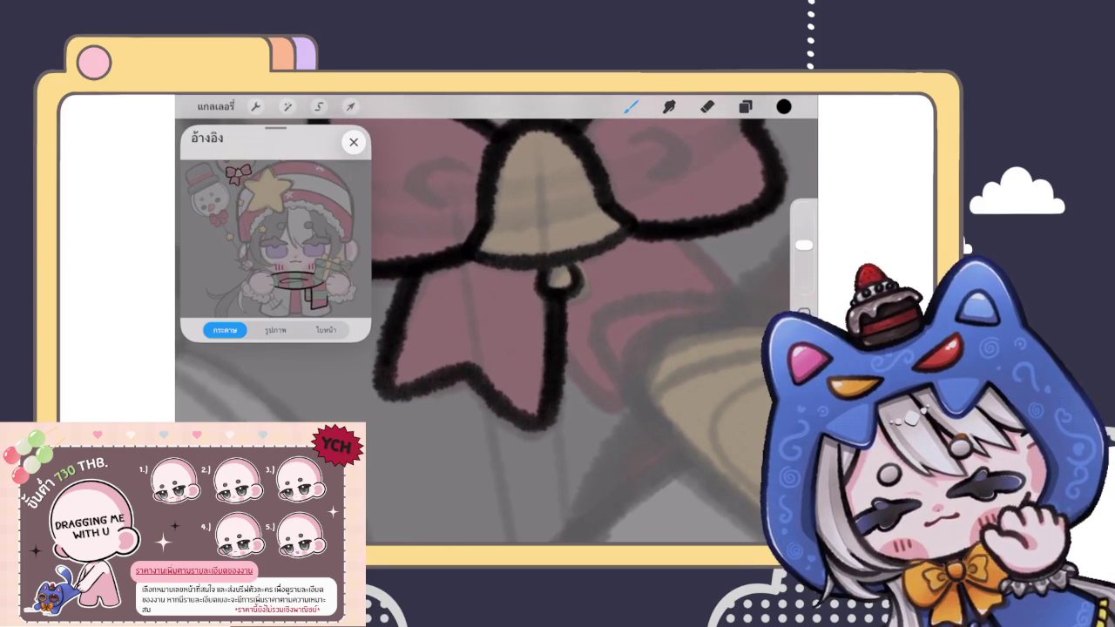
Step: Redraw the ribbon outline below the bell knot until it sits right
{"action": "scroll", "coordinate": [496, 331], "scroll_direction": "down", "scroll_amount": 3}
{"action": "scroll", "coordinate": [496, 331], "scroll_direction": "down", "scroll_amount": 3}
{"action": "scroll", "coordinate": [506, 349], "scroll_direction": "down", "scroll_amount": 2}
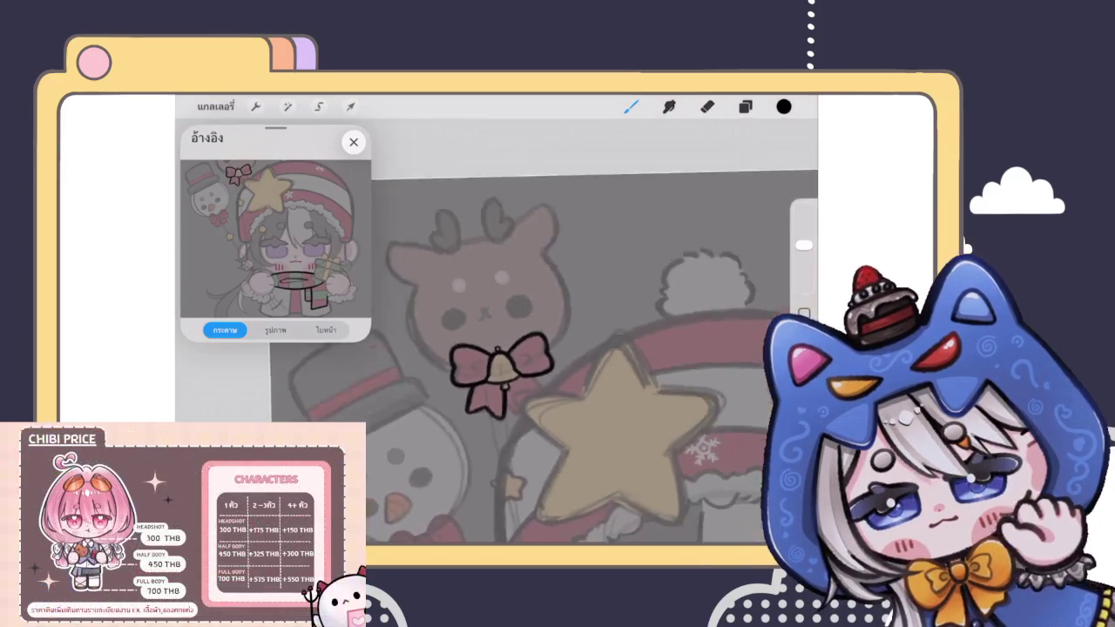
{"action": "scroll", "coordinate": [506, 349], "scroll_direction": "up", "scroll_amount": 3}
{"action": "scroll", "coordinate": [505, 331], "scroll_direction": "up", "scroll_amount": 3}
{"action": "mouse_move", "coordinate": [493, 280]}
{"action": "left_mouse_down"}
{"action": "mouse_move", "coordinate": [521, 361]}
{"action": "mouse_move", "coordinate": [569, 293]}
{"action": "left_mouse_up"}
{"action": "scroll", "coordinate": [522, 331], "scroll_direction": "up", "scroll_amount": 2}
{"action": "key", "text": "ctrl+z"}
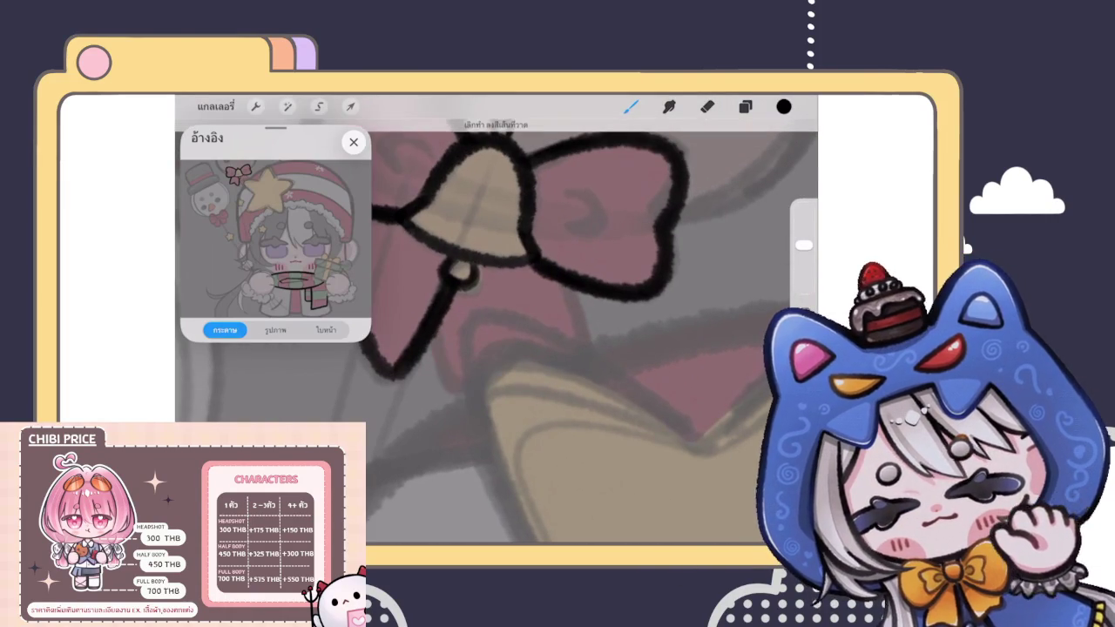
{"action": "mouse_move", "coordinate": [435, 324]}
{"action": "left_mouse_down"}
{"action": "mouse_move", "coordinate": [521, 334]}
{"action": "mouse_move", "coordinate": [584, 299]}
{"action": "mouse_move", "coordinate": [577, 292]}
{"action": "left_mouse_up"}
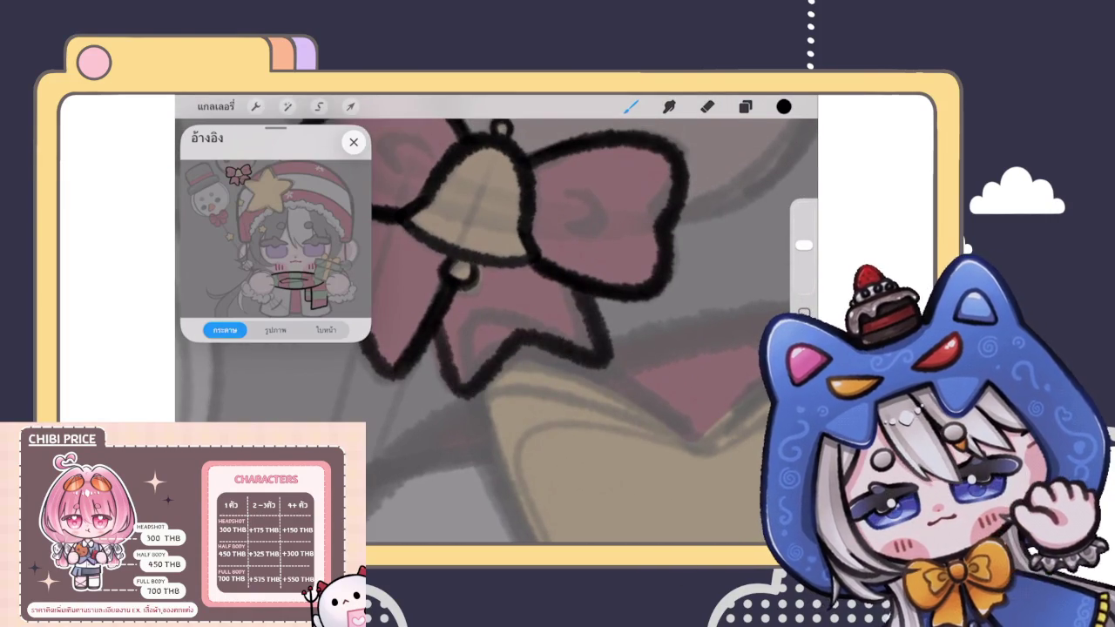
{"action": "key", "text": "ctrl+z"}
{"action": "mouse_move", "coordinate": [440, 296]}
{"action": "left_mouse_down"}
{"action": "mouse_move", "coordinate": [480, 368]}
{"action": "mouse_move", "coordinate": [581, 361]}
{"action": "mouse_move", "coordinate": [566, 283]}
{"action": "left_mouse_up"}
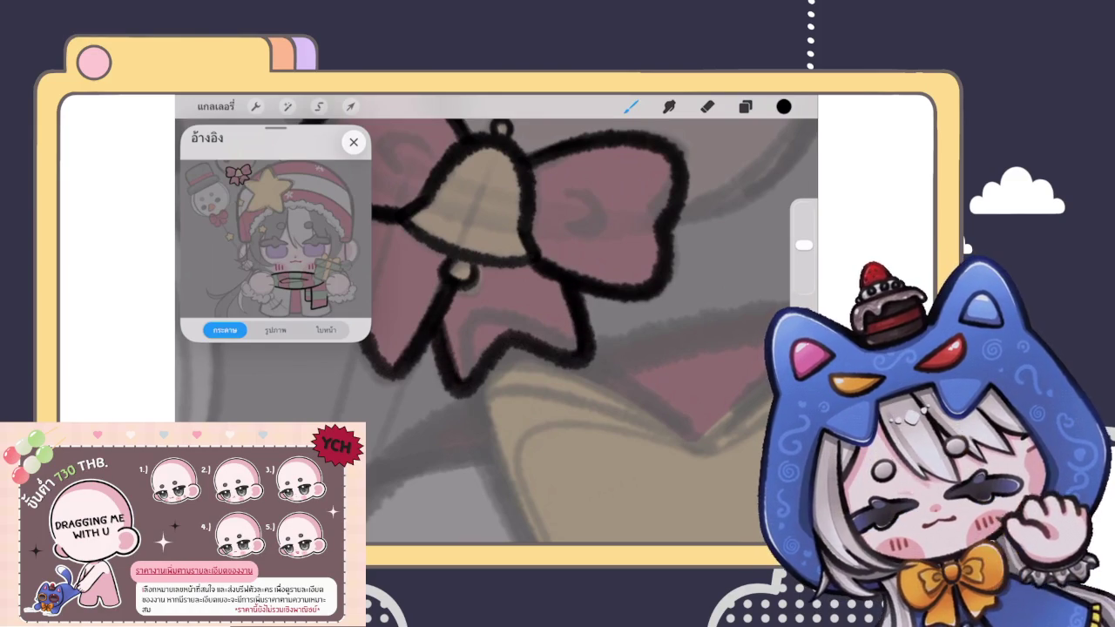
Step: Draw a C-shaped fold curl inside both the left and right bow loops
{"action": "scroll", "coordinate": [497, 331], "scroll_direction": "down", "scroll_amount": 5}
{"action": "scroll", "coordinate": [558, 349], "scroll_direction": "down", "scroll_amount": 5}
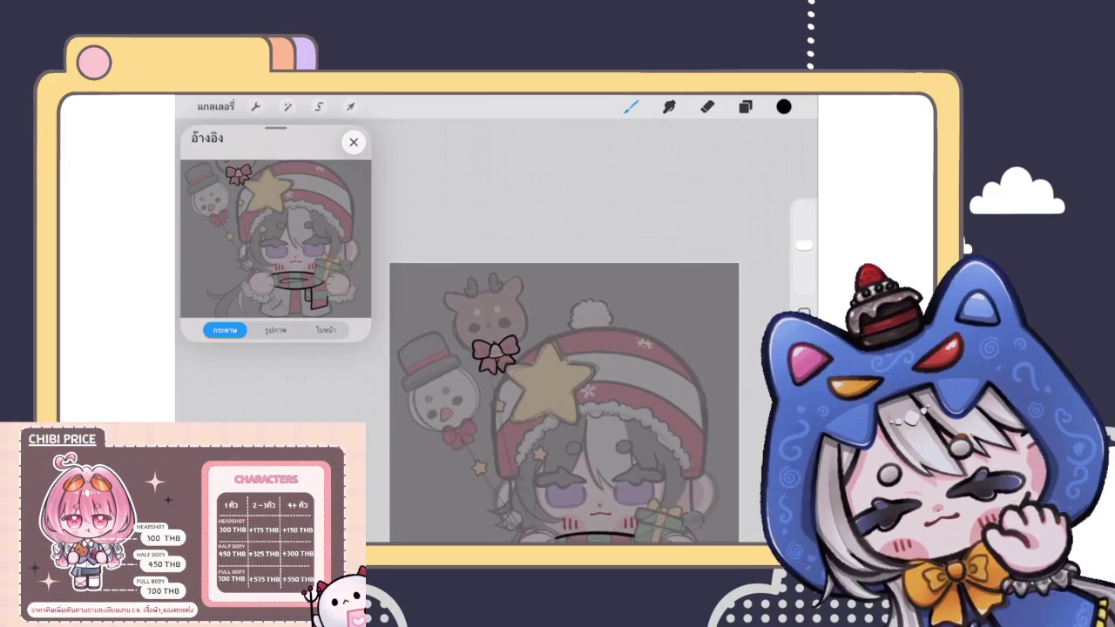
{"action": "scroll", "coordinate": [495, 353], "scroll_direction": "up", "scroll_amount": 5}
{"action": "scroll", "coordinate": [495, 353], "scroll_direction": "up", "scroll_amount": 5}
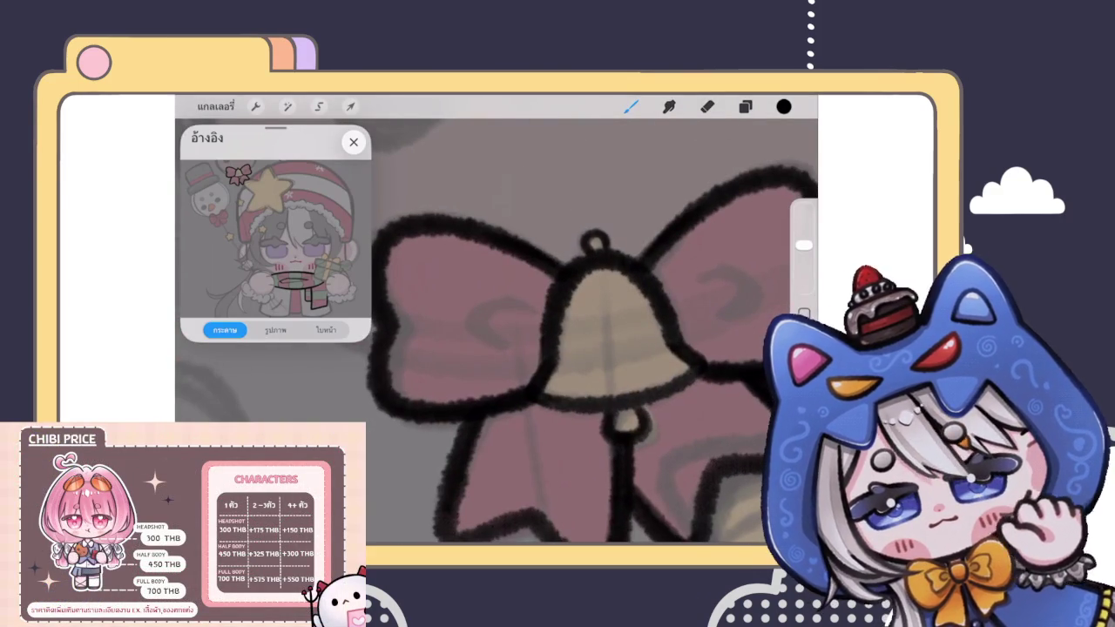
{"action": "left_click_drag", "start_coordinate": [522, 304], "coordinate": [513, 341]}
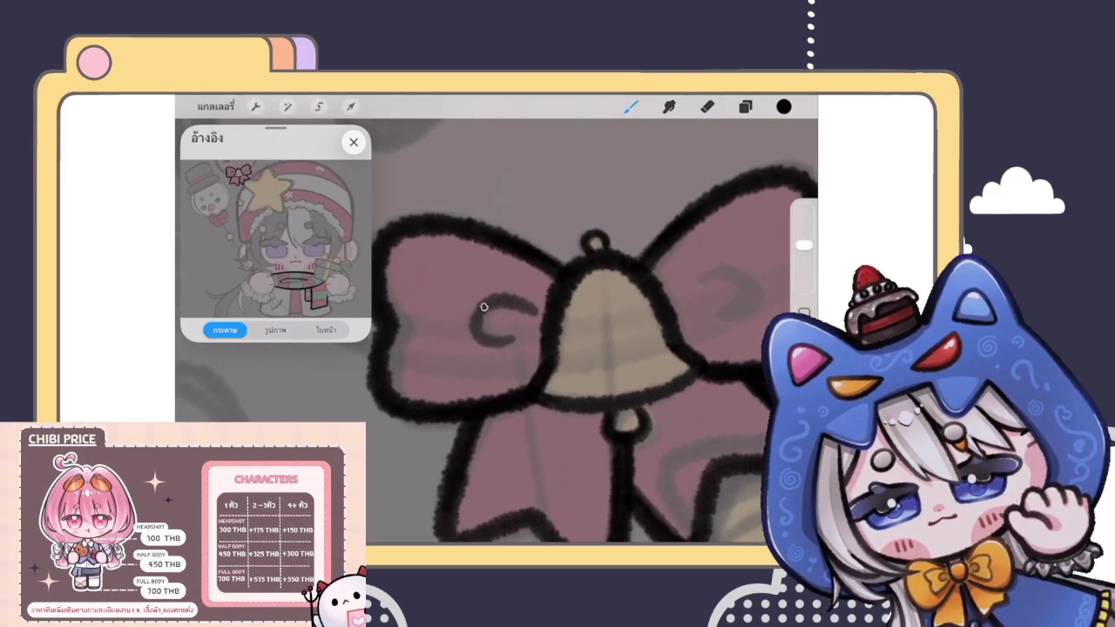
{"action": "left_click_drag", "start_coordinate": [486, 305], "coordinate": [488, 341]}
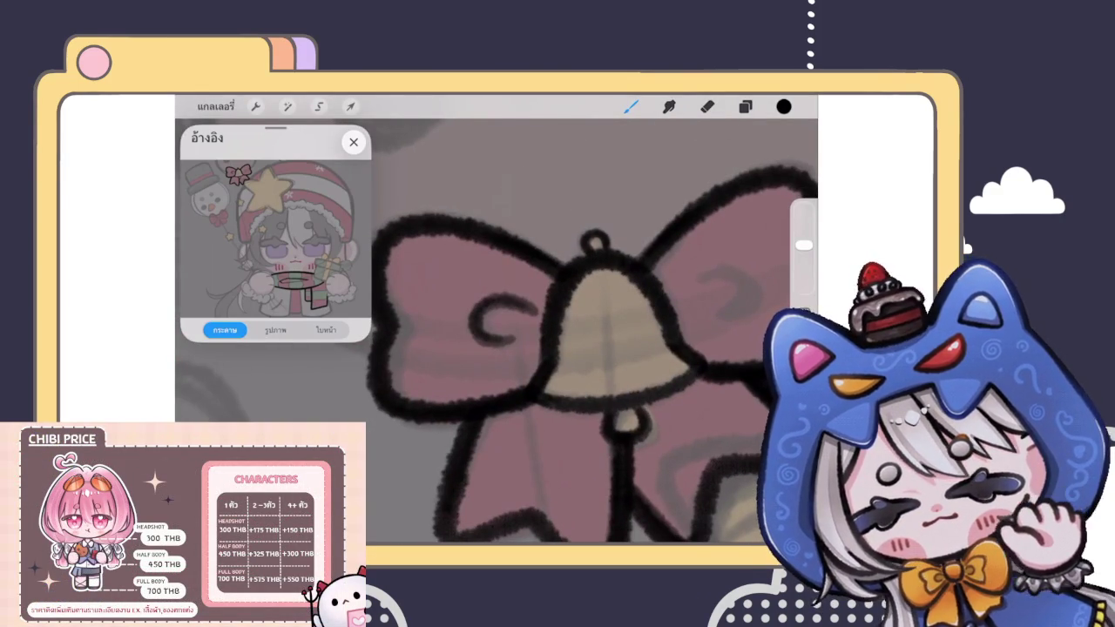
{"action": "scroll", "coordinate": [558, 349], "scroll_direction": "down", "scroll_amount": 3}
{"action": "scroll", "coordinate": [522, 348], "scroll_direction": "up", "scroll_amount": 3}
{"action": "mouse_move", "coordinate": [547, 329]}
{"action": "left_mouse_down"}
{"action": "mouse_move", "coordinate": [571, 364]}
{"action": "mouse_move", "coordinate": [596, 313]}
{"action": "left_mouse_up"}
{"action": "scroll", "coordinate": [487, 349], "scroll_direction": "down", "scroll_amount": 1}
{"action": "scroll", "coordinate": [488, 349], "scroll_direction": "down", "scroll_amount": 2}
{"action": "scroll", "coordinate": [488, 349], "scroll_direction": "down", "scroll_amount": 2}
{"action": "scroll", "coordinate": [488, 349], "scroll_direction": "down", "scroll_amount": 2}
{"action": "scroll", "coordinate": [488, 348], "scroll_direction": "down", "scroll_amount": 2}
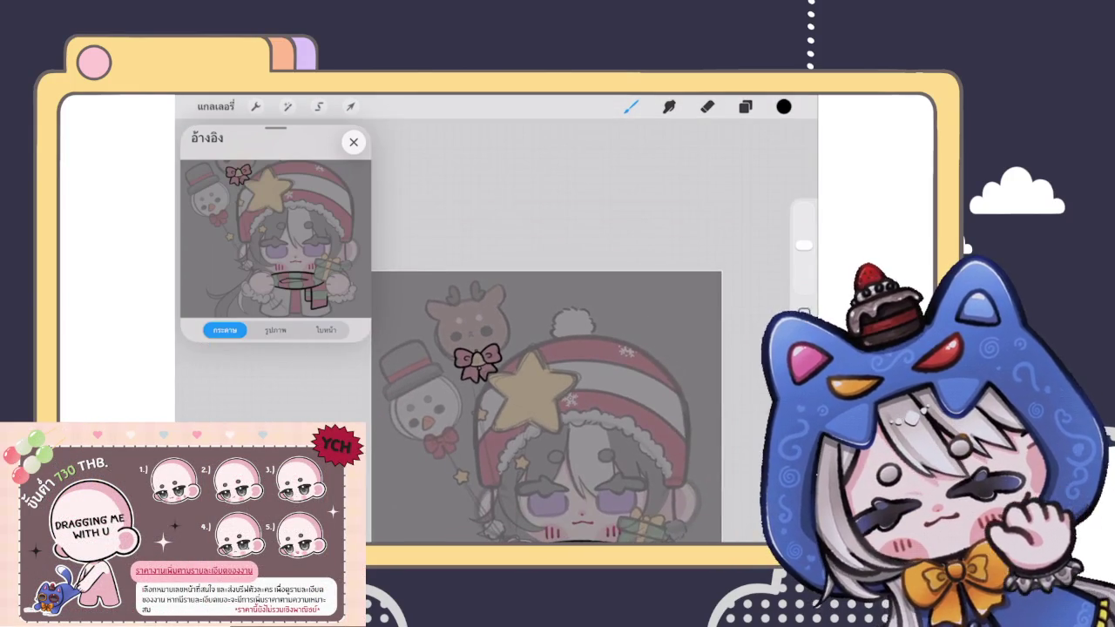
{"action": "scroll", "coordinate": [522, 366], "scroll_direction": "up", "scroll_amount": 1}
Step: Move the bow layer below the bell layer and add a new layer above it
{"action": "left_click", "coordinate": [745, 106]}
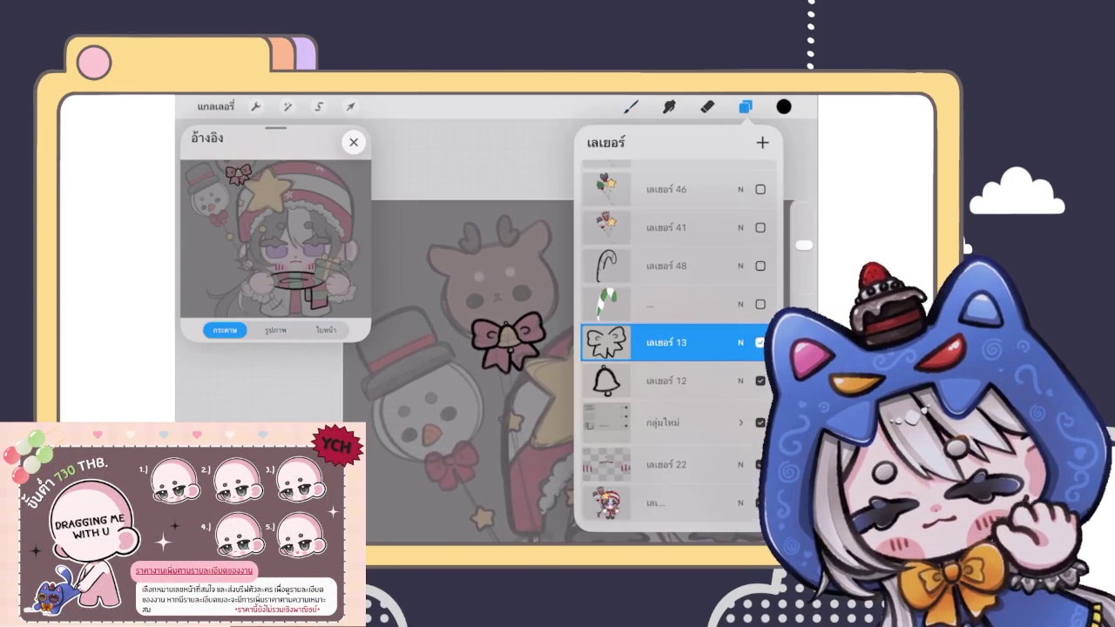
{"action": "left_click_drag", "start_coordinate": [666, 343], "coordinate": [666, 389]}
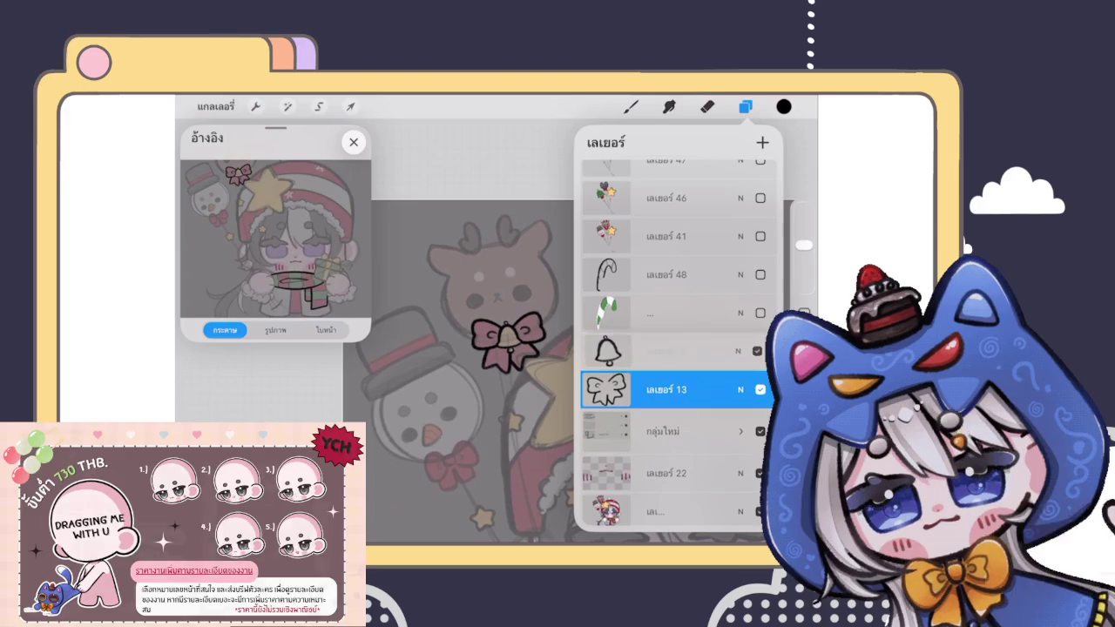
{"action": "left_click", "coordinate": [666, 351]}
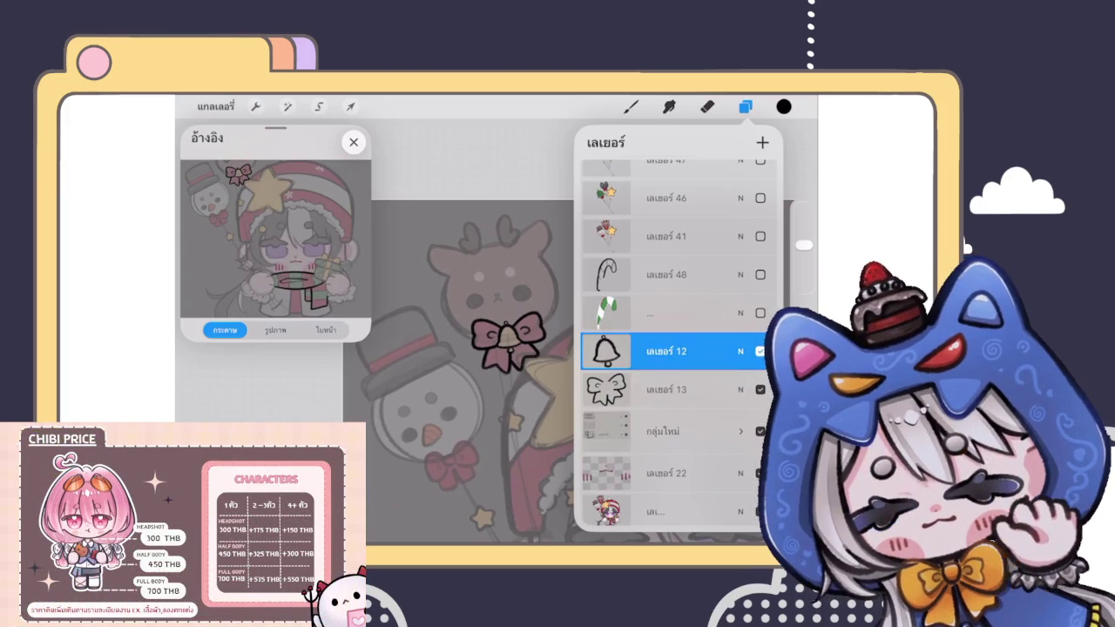
{"action": "left_click", "coordinate": [763, 142]}
{"action": "left_click", "coordinate": [631, 107]}
Step: Draw the curved balloon string from the reindeer down to the bow
{"action": "scroll", "coordinate": [575, 409], "scroll_direction": "up", "scroll_amount": 5}
{"action": "left_click_drag", "start_coordinate": [441, 237], "coordinate": [485, 398]}
{"action": "key", "text": "ctrl+z"}
{"action": "mouse_move", "coordinate": [442, 237]}
{"action": "left_mouse_down"}
{"action": "mouse_move", "coordinate": [449, 367]}
{"action": "mouse_move", "coordinate": [485, 398]}
{"action": "left_mouse_up"}
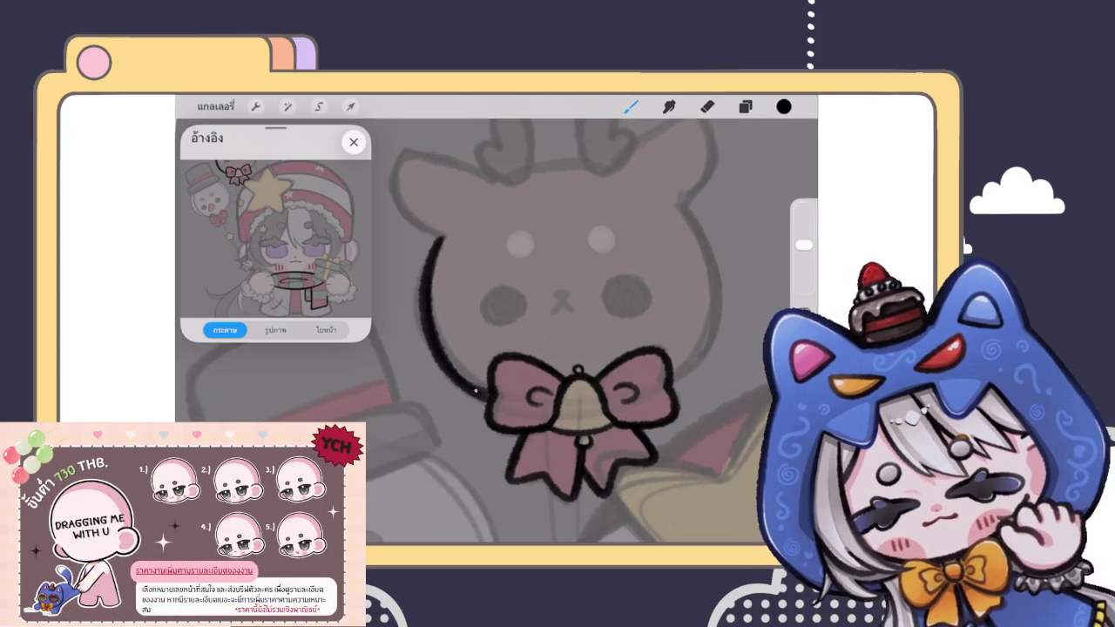
Step: Zoom the canvas and check the layer list before inking the reindeer balloon's bow
{"action": "scroll", "coordinate": [418, 357], "scroll_direction": "down", "scroll_amount": 5}
{"action": "scroll", "coordinate": [558, 401], "scroll_direction": "down", "scroll_amount": 3}
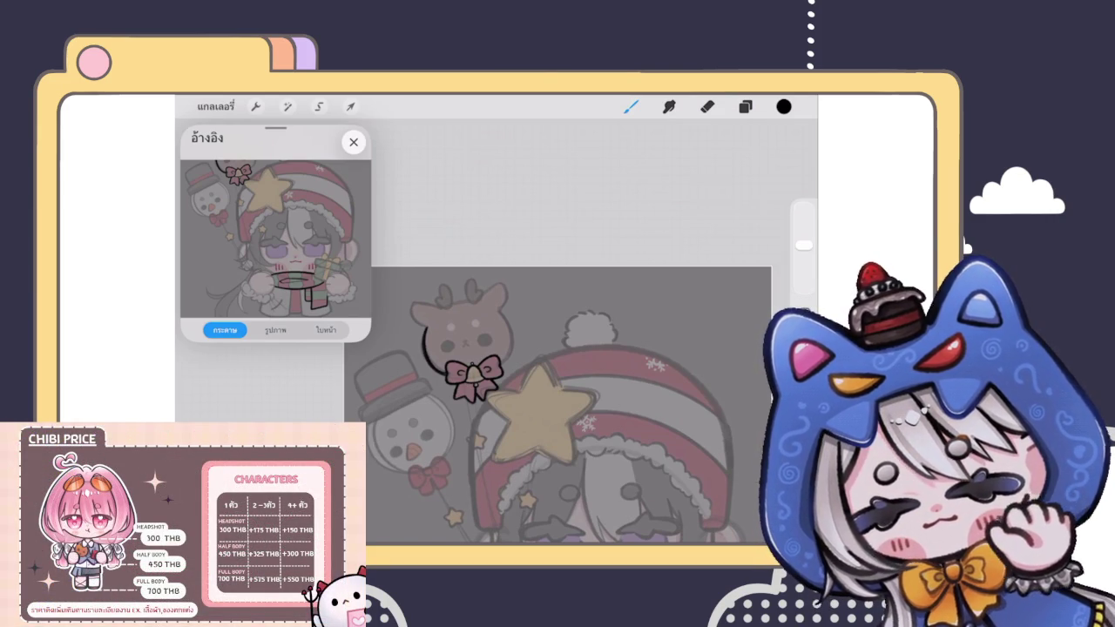
{"action": "left_click", "coordinate": [745, 107]}
Step: Retrace the left side of the reindeer's head with a thicker black line
{"action": "scroll", "coordinate": [523, 366], "scroll_direction": "up", "scroll_amount": 3}
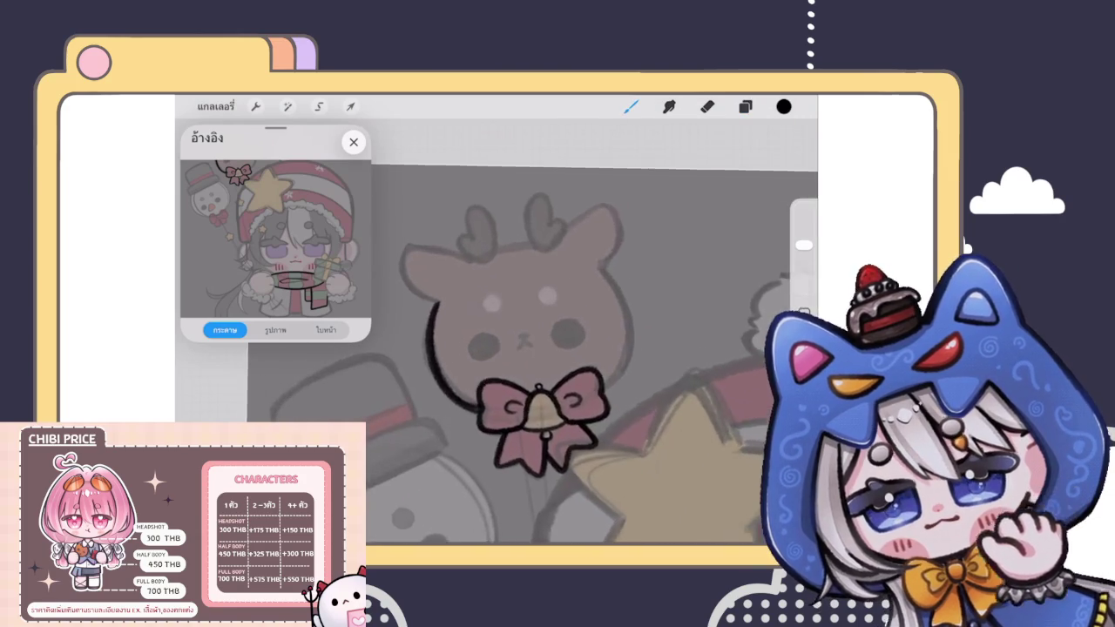
{"action": "scroll", "coordinate": [522, 366], "scroll_direction": "up", "scroll_amount": 2}
{"action": "scroll", "coordinate": [567, 366], "scroll_direction": "up", "scroll_amount": 2}
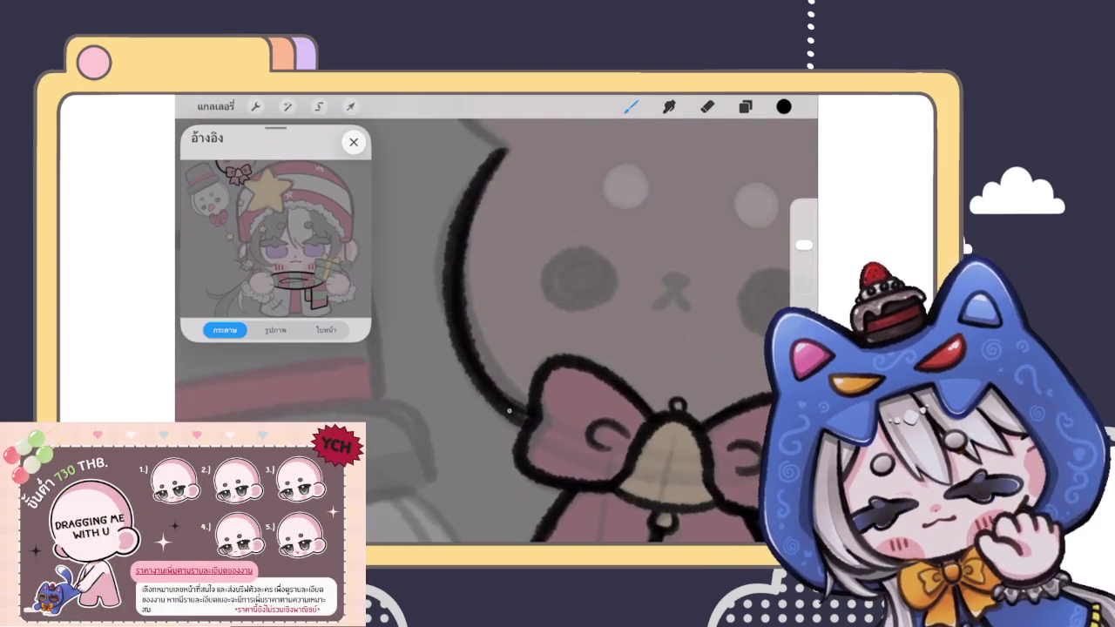
{"action": "scroll", "coordinate": [593, 331], "scroll_direction": "down", "scroll_amount": 2}
{"action": "mouse_move", "coordinate": [459, 221]}
{"action": "left_mouse_down"}
{"action": "mouse_move", "coordinate": [443, 281]}
{"action": "mouse_move", "coordinate": [463, 373]}
{"action": "mouse_move", "coordinate": [501, 403]}
{"action": "left_mouse_up"}
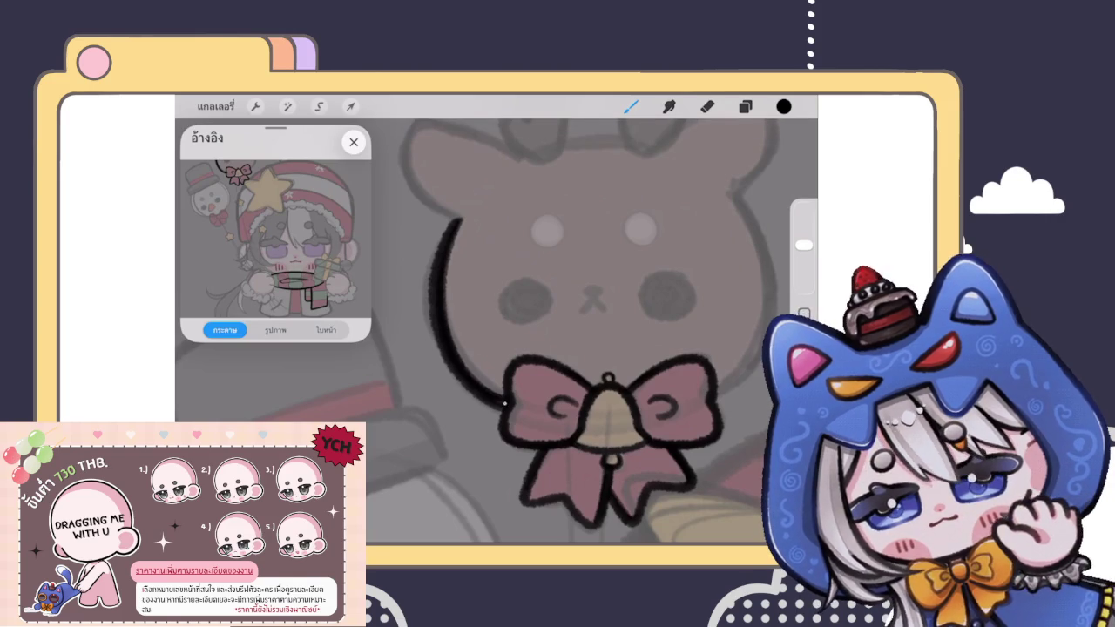
{"action": "scroll", "coordinate": [575, 348], "scroll_direction": "down", "scroll_amount": 3}
{"action": "scroll", "coordinate": [575, 349], "scroll_direction": "down", "scroll_amount": 2}
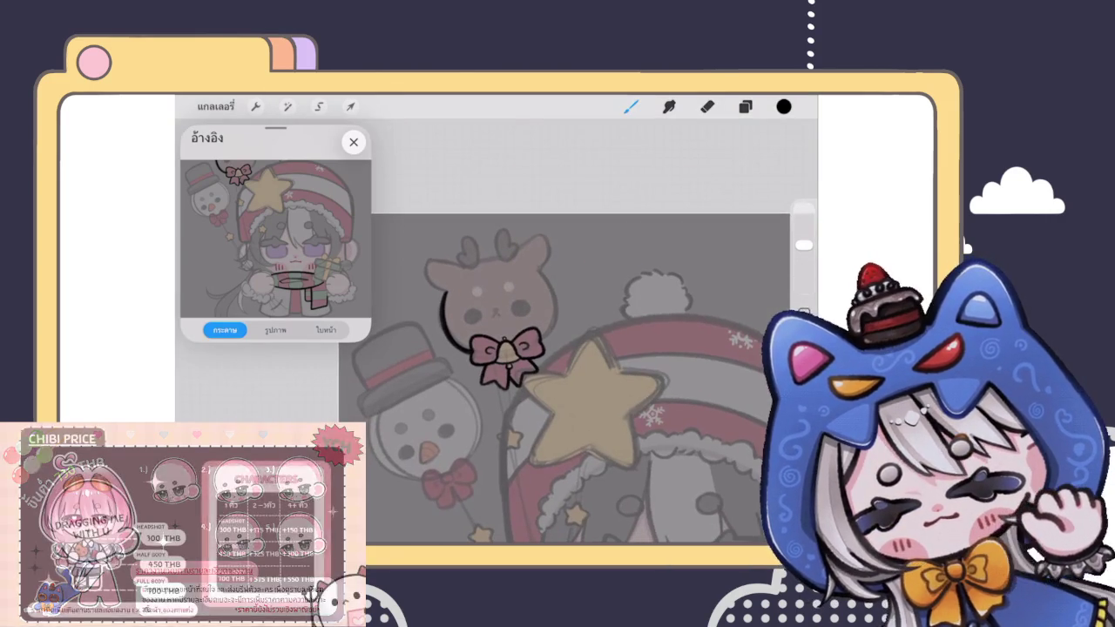
{"action": "scroll", "coordinate": [505, 366], "scroll_direction": "up", "scroll_amount": 2}
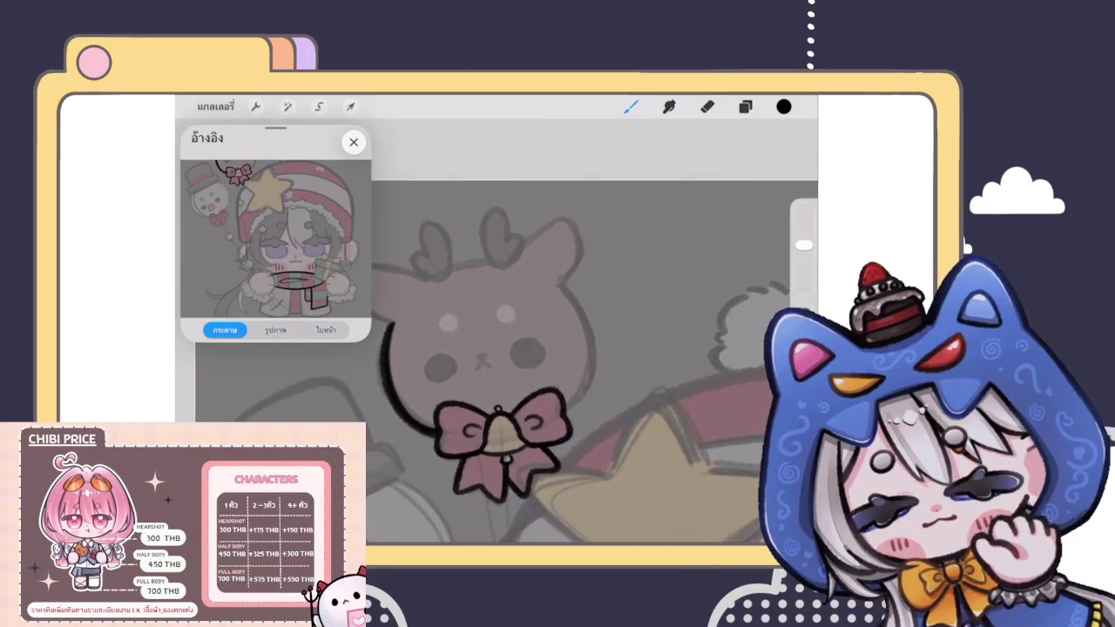
{"action": "left_click", "coordinate": [744, 107]}
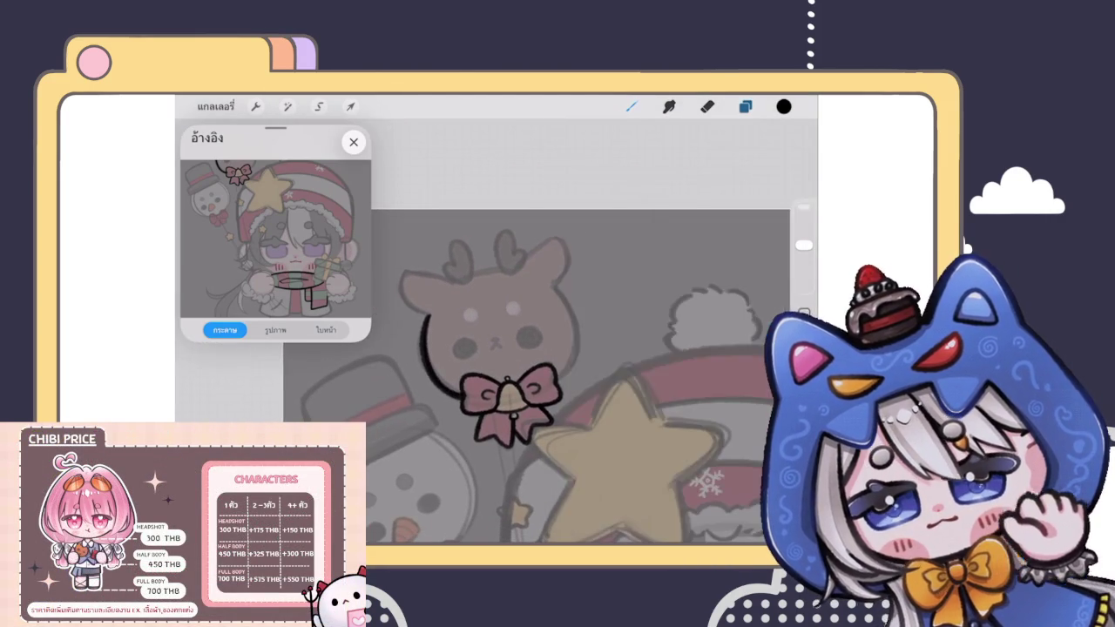
Step: Draw and thicken the right side of the head outline down to the bow
{"action": "scroll", "coordinate": [506, 366], "scroll_direction": "up", "scroll_amount": 2}
{"action": "mouse_move", "coordinate": [571, 274]}
{"action": "left_mouse_down"}
{"action": "mouse_move", "coordinate": [601, 324]}
{"action": "mouse_move", "coordinate": [584, 408]}
{"action": "left_mouse_up"}
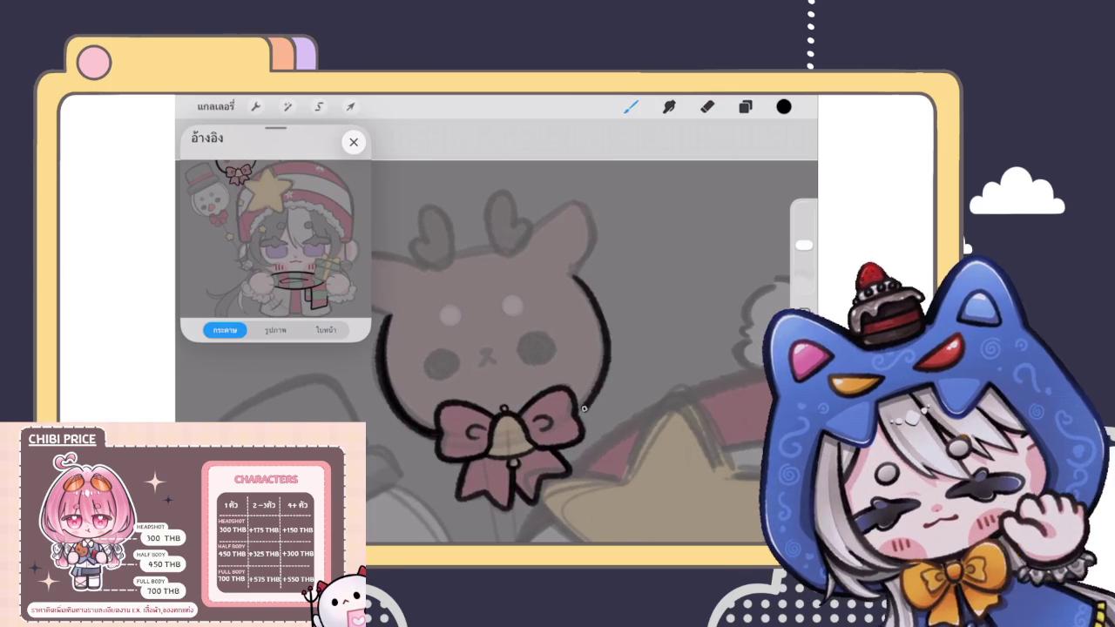
{"action": "key", "text": "ctrl+z"}
{"action": "left_click_drag", "start_coordinate": [571, 274], "coordinate": [583, 407]}
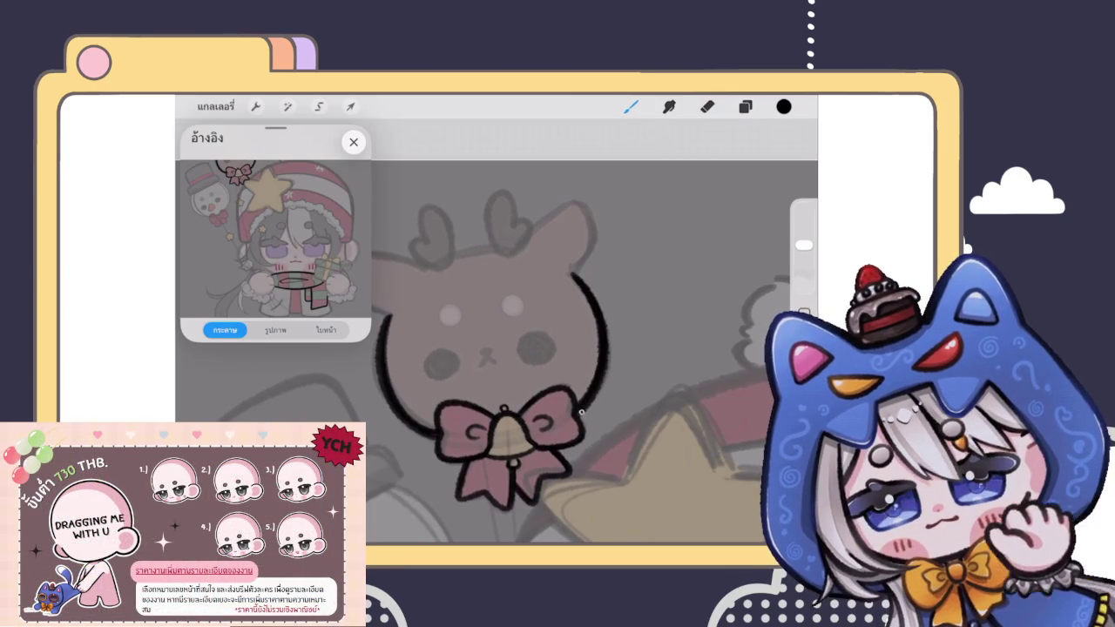
{"action": "mouse_move", "coordinate": [570, 275]}
{"action": "left_mouse_down"}
{"action": "mouse_move", "coordinate": [596, 331]}
{"action": "mouse_move", "coordinate": [599, 376]}
{"action": "left_mouse_up"}
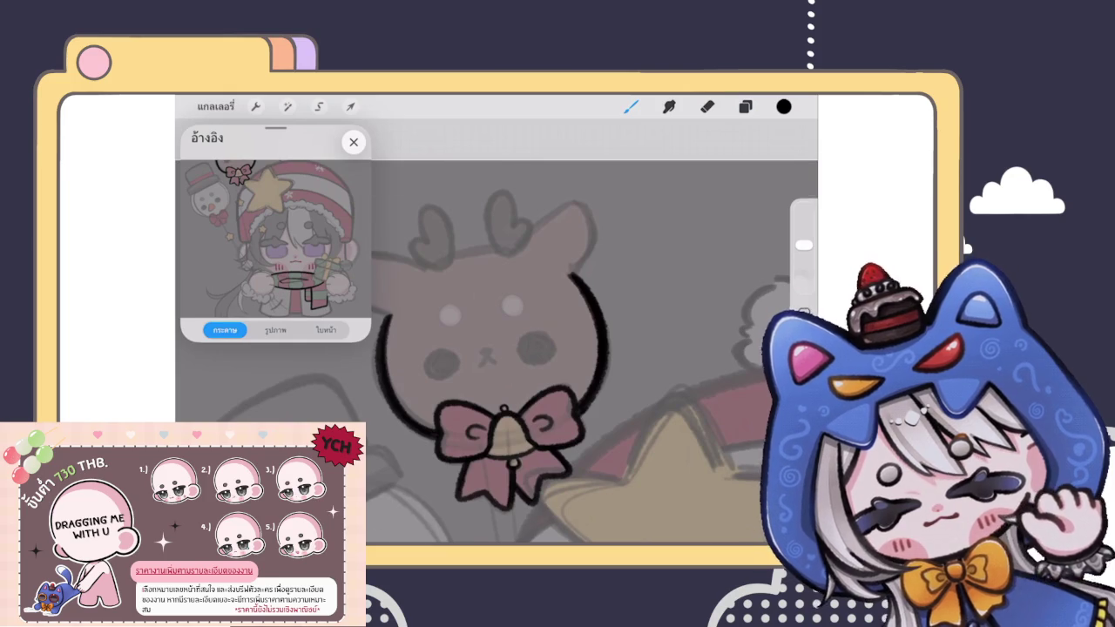
{"action": "scroll", "coordinate": [496, 348], "scroll_direction": "down", "scroll_amount": 3}
{"action": "scroll", "coordinate": [557, 375], "scroll_direction": "up", "scroll_amount": 2}
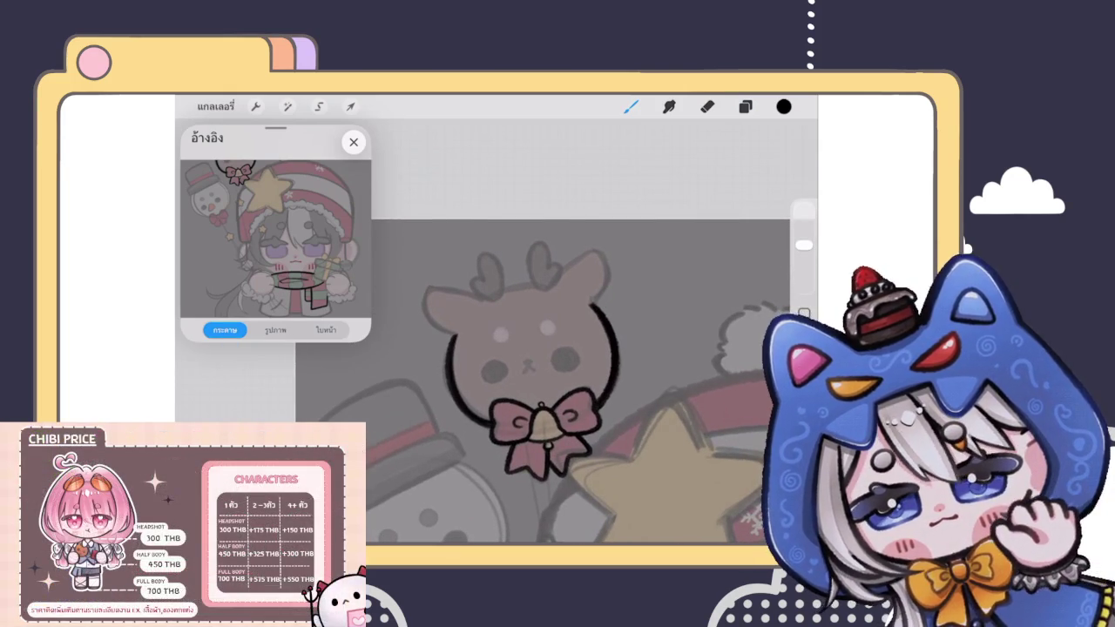
{"action": "scroll", "coordinate": [540, 366], "scroll_direction": "up", "scroll_amount": 3}
{"action": "mouse_move", "coordinate": [582, 300]}
{"action": "left_mouse_down"}
{"action": "mouse_move", "coordinate": [593, 383]}
{"action": "mouse_move", "coordinate": [569, 427]}
{"action": "left_mouse_up"}
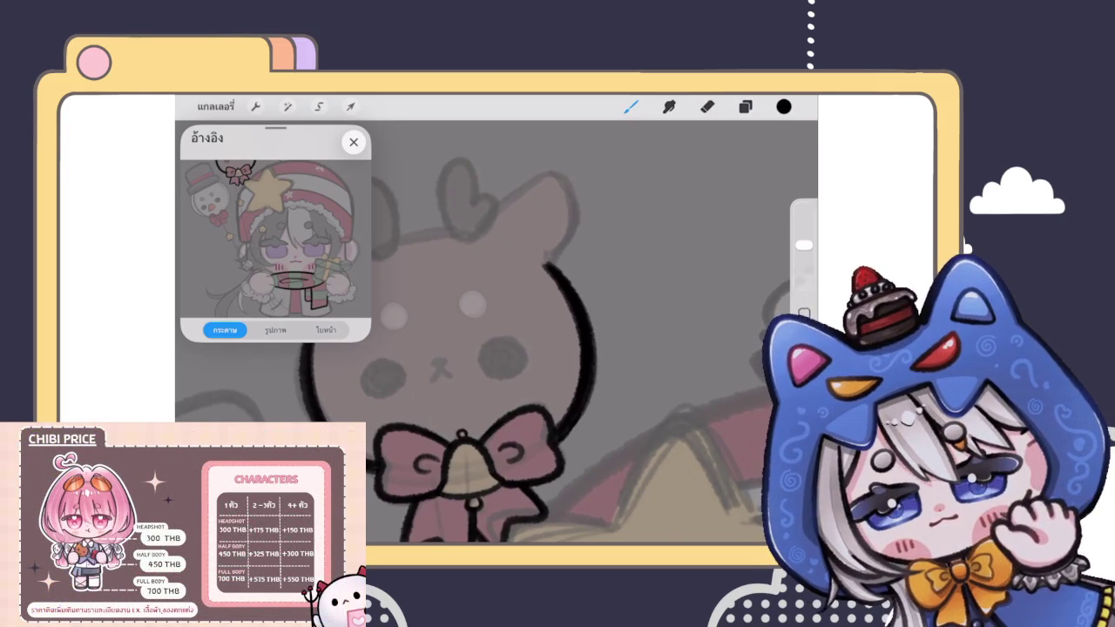
{"action": "key", "text": "e"}
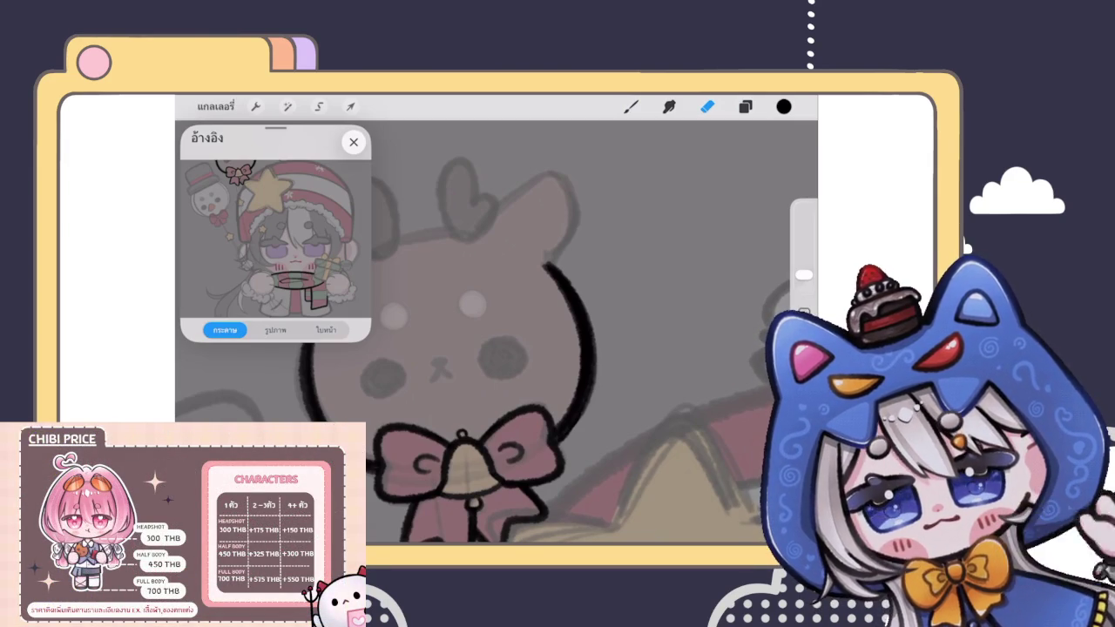
Step: Start inking the left head outline with the brush, rotating the canvas and undoing a stray stroke
{"action": "left_click", "coordinate": [631, 106]}
{"action": "left_click_drag", "start_coordinate": [474, 409], "coordinate": [439, 539]}
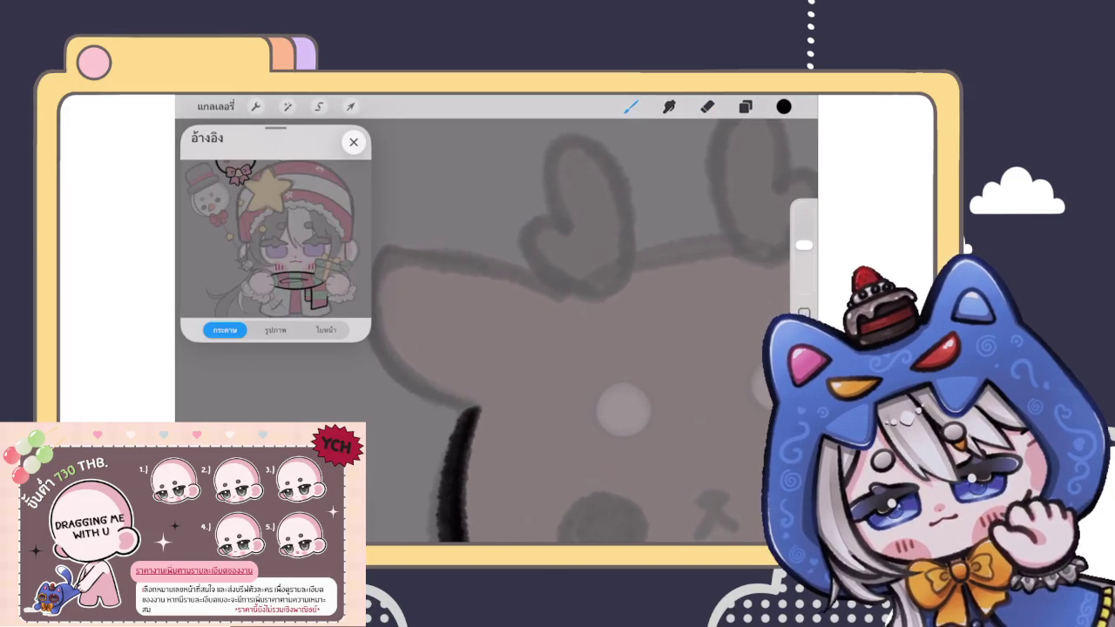
{"action": "left_click_drag", "start_coordinate": [609, 392], "coordinate": [623, 394]}
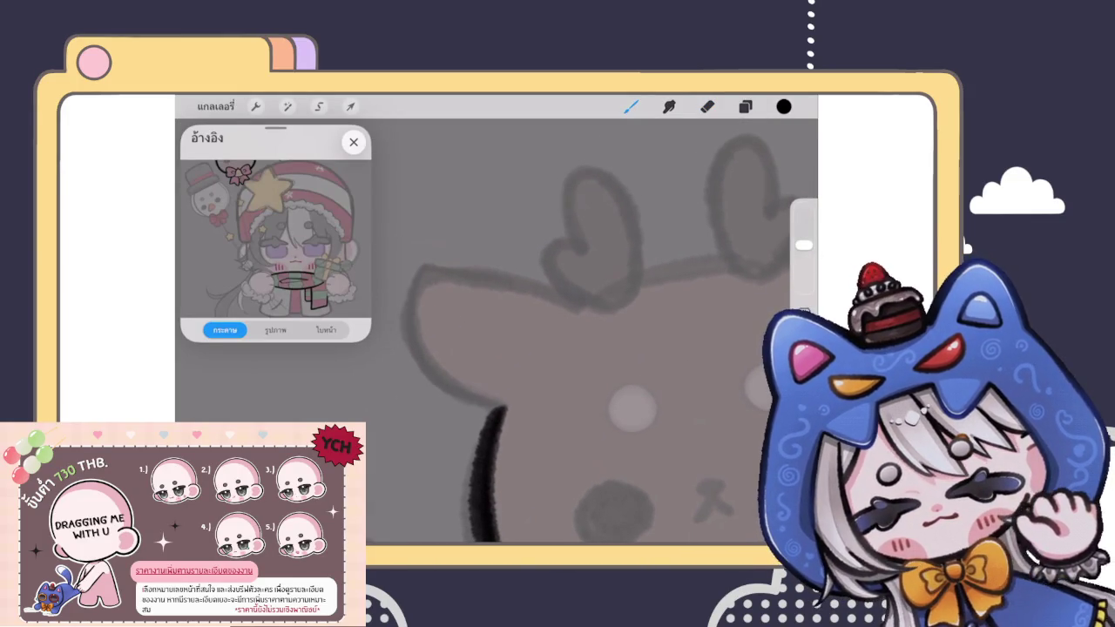
{"action": "mouse_move", "coordinate": [501, 410]}
{"action": "left_mouse_down"}
{"action": "mouse_move", "coordinate": [419, 261]}
{"action": "mouse_move", "coordinate": [453, 396]}
{"action": "mouse_move", "coordinate": [500, 407]}
{"action": "left_mouse_up"}
{"action": "key", "text": "ctrl+z"}
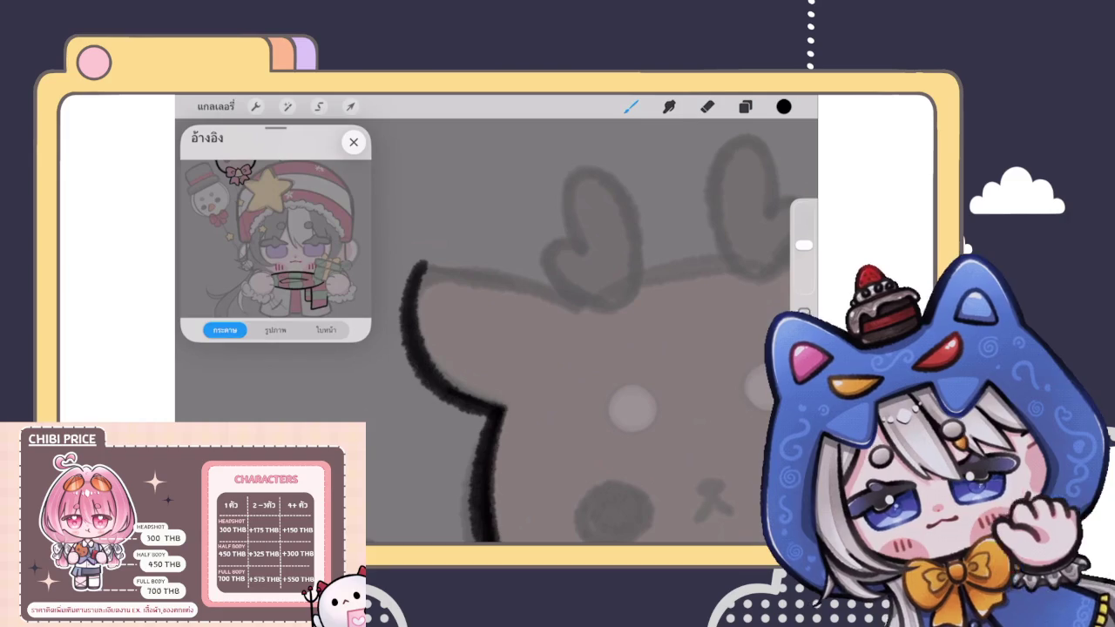
{"action": "scroll", "coordinate": [496, 348], "scroll_direction": "down", "scroll_amount": 5}
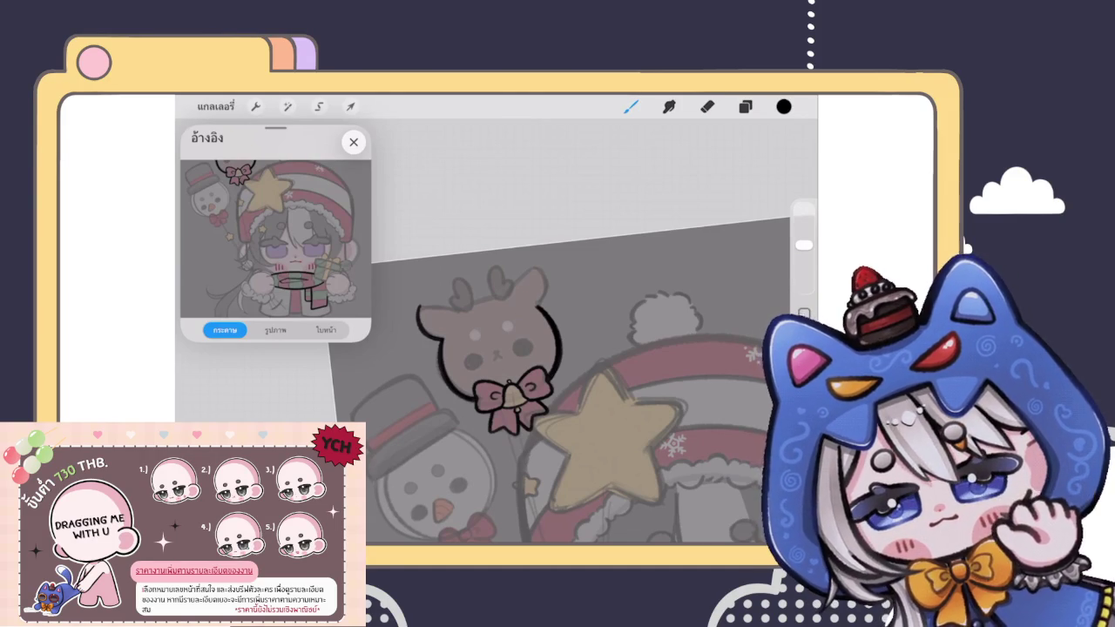
{"action": "scroll", "coordinate": [471, 349], "scroll_direction": "up", "scroll_amount": 3}
{"action": "scroll", "coordinate": [471, 349], "scroll_direction": "up", "scroll_amount": 3}
Step: Ink a long head outline stroke from the ear toward the antlers, redoing it until clean
{"action": "left_click_drag", "start_coordinate": [460, 301], "coordinate": [589, 361]}
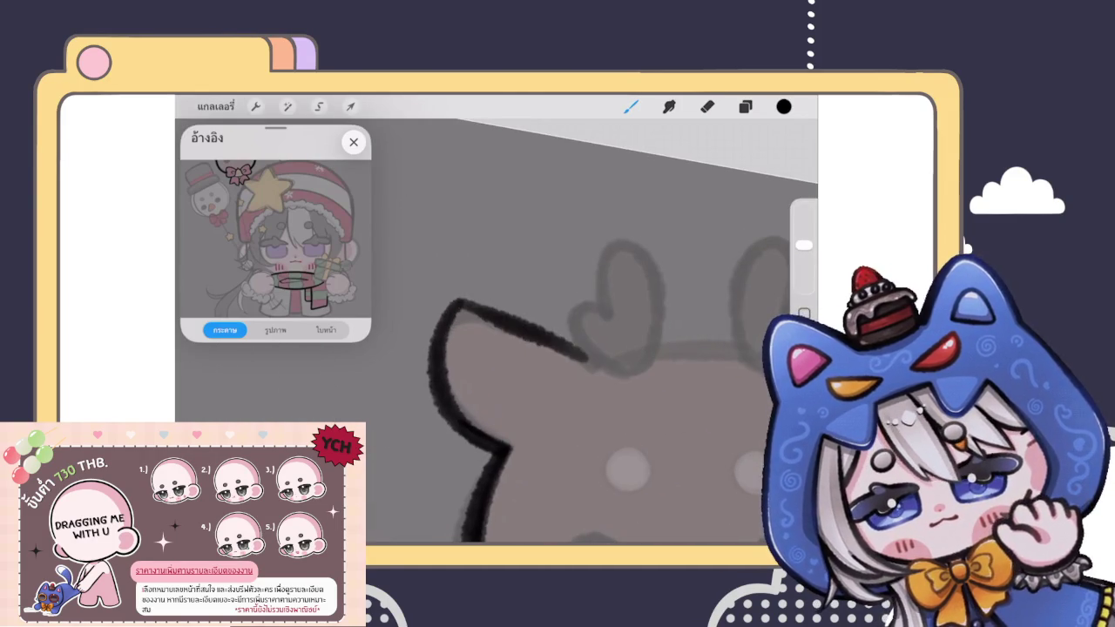
{"action": "scroll", "coordinate": [497, 331], "scroll_direction": "down", "scroll_amount": 3}
{"action": "scroll", "coordinate": [496, 331], "scroll_direction": "up", "scroll_amount": 3}
{"action": "key", "text": "ctrl+z"}
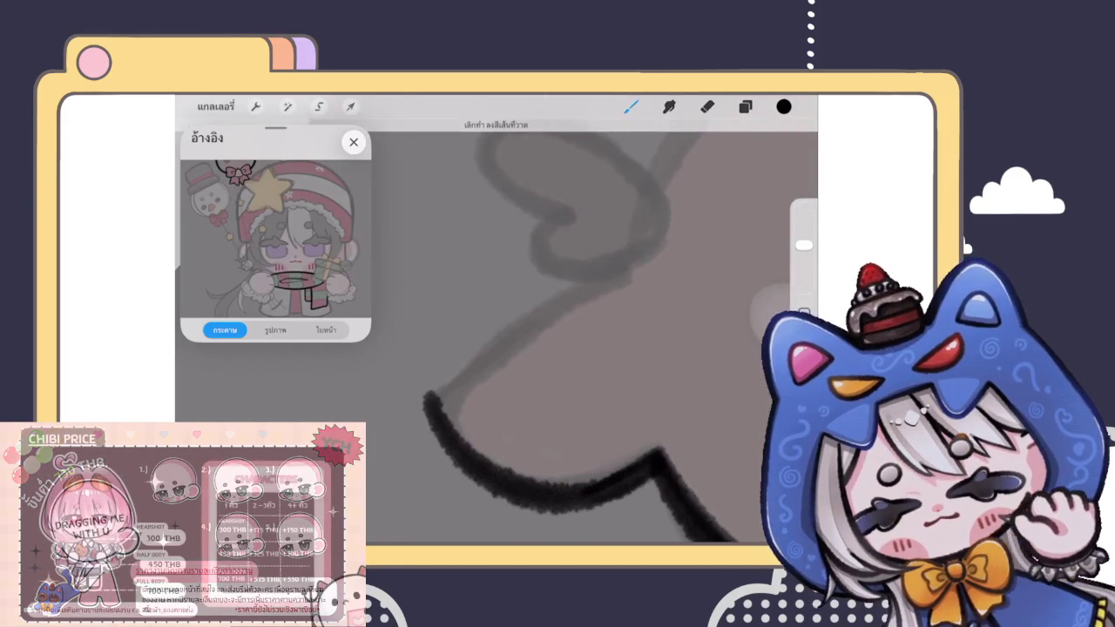
{"action": "left_click_drag", "start_coordinate": [425, 397], "coordinate": [622, 257]}
{"action": "key", "text": "ctrl+z"}
{"action": "left_click_drag", "start_coordinate": [425, 397], "coordinate": [622, 258]}
{"action": "key", "text": "ctrl+z"}
{"action": "left_click_drag", "start_coordinate": [427, 397], "coordinate": [628, 259]}
Step: Outline the reindeer's left ear in bold black
{"action": "scroll", "coordinate": [496, 331], "scroll_direction": "down", "scroll_amount": 3}
{"action": "scroll", "coordinate": [593, 331], "scroll_direction": "down", "scroll_amount": 2}
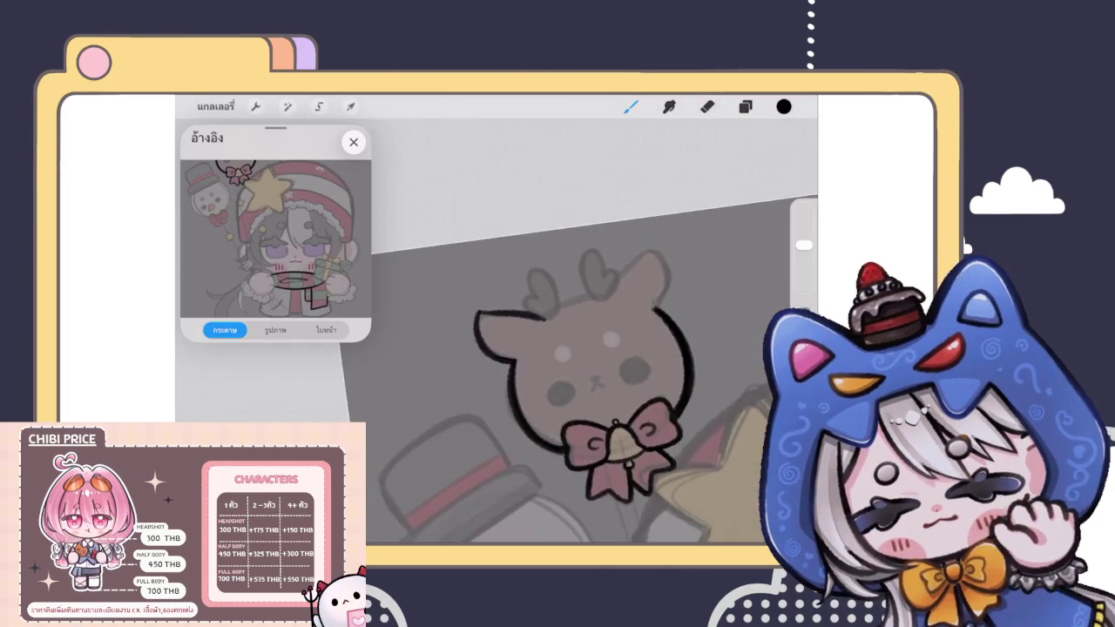
{"action": "scroll", "coordinate": [592, 331], "scroll_direction": "down", "scroll_amount": 2}
{"action": "scroll", "coordinate": [593, 331], "scroll_direction": "down", "scroll_amount": 2}
{"action": "scroll", "coordinate": [558, 366], "scroll_direction": "up", "scroll_amount": 3}
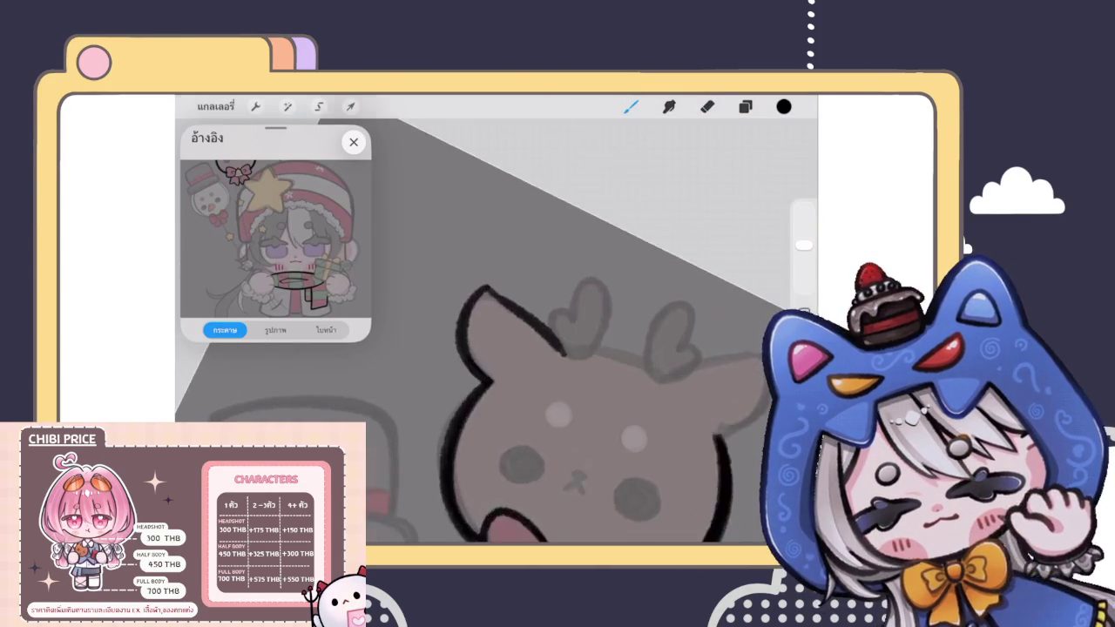
{"action": "scroll", "coordinate": [558, 366], "scroll_direction": "up", "scroll_amount": 3}
{"action": "left_click_drag", "start_coordinate": [453, 214], "coordinate": [553, 392]}
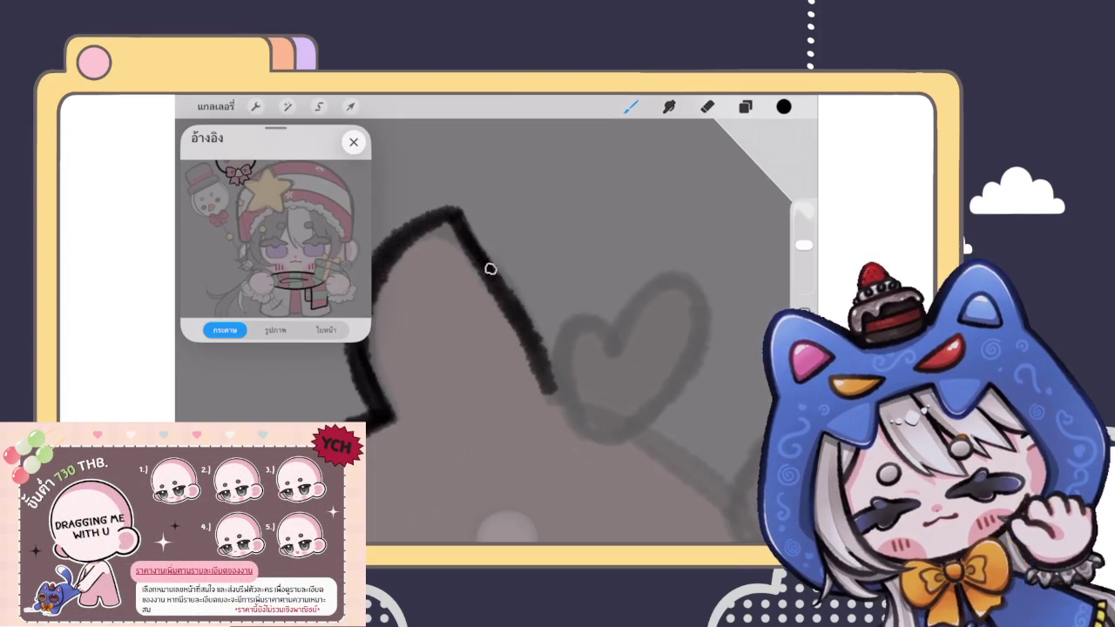
Step: Outline the top of the reindeer's head between the ears
{"action": "scroll", "coordinate": [522, 348], "scroll_direction": "down", "scroll_amount": 5}
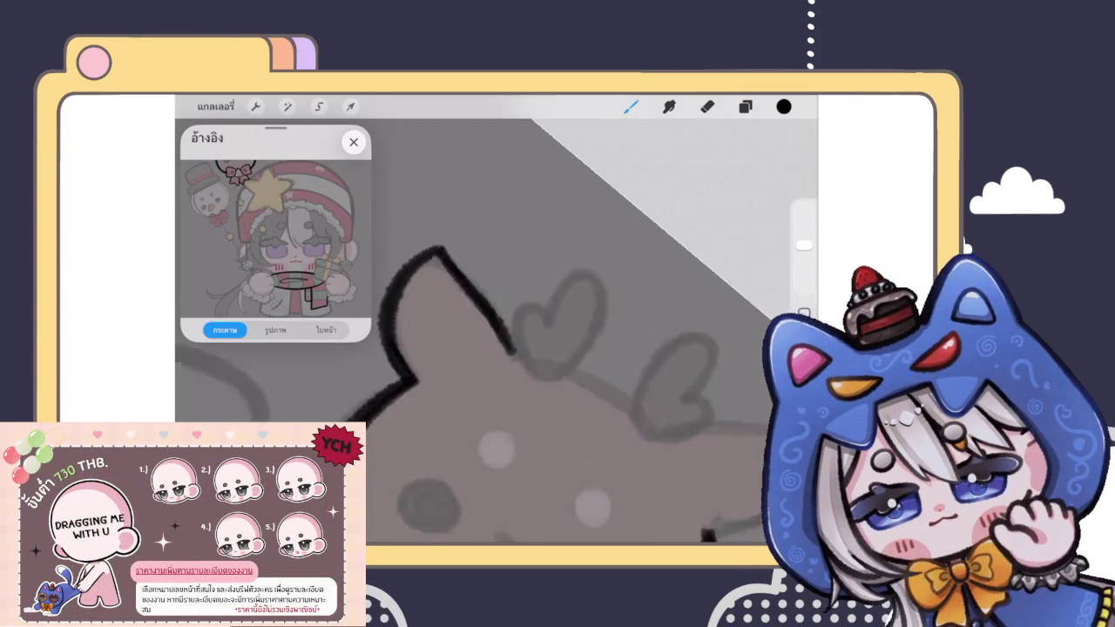
{"action": "scroll", "coordinate": [523, 349], "scroll_direction": "down", "scroll_amount": 5}
{"action": "scroll", "coordinate": [567, 392], "scroll_direction": "down", "scroll_amount": 1}
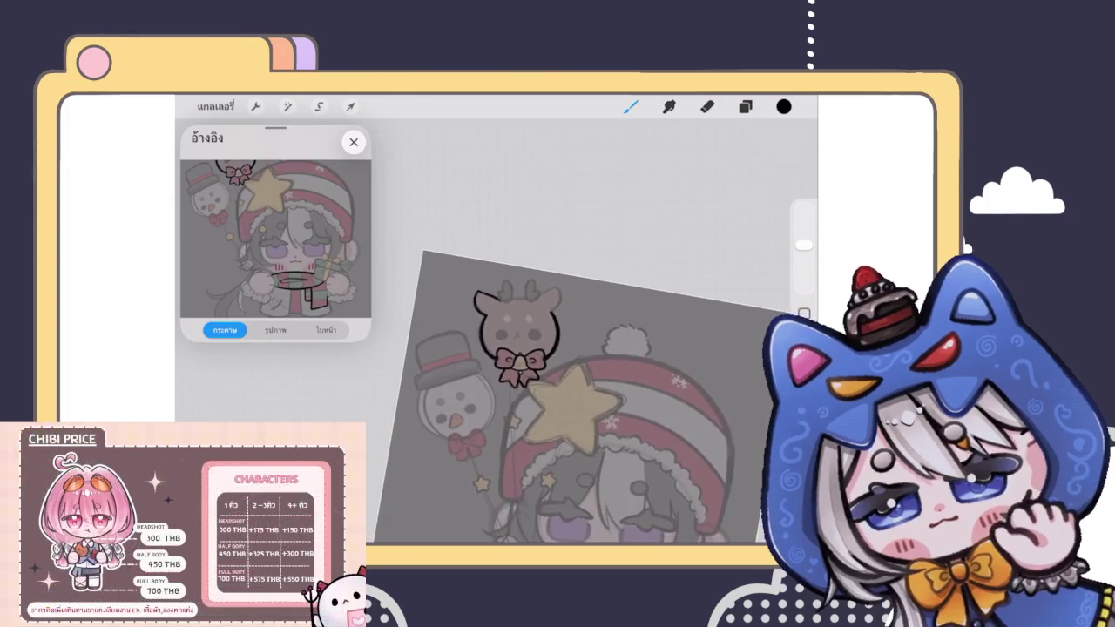
{"action": "scroll", "coordinate": [514, 332], "scroll_direction": "up", "scroll_amount": 5}
{"action": "scroll", "coordinate": [514, 331], "scroll_direction": "up", "scroll_amount": 3}
{"action": "scroll", "coordinate": [523, 392], "scroll_direction": "up", "scroll_amount": 1}
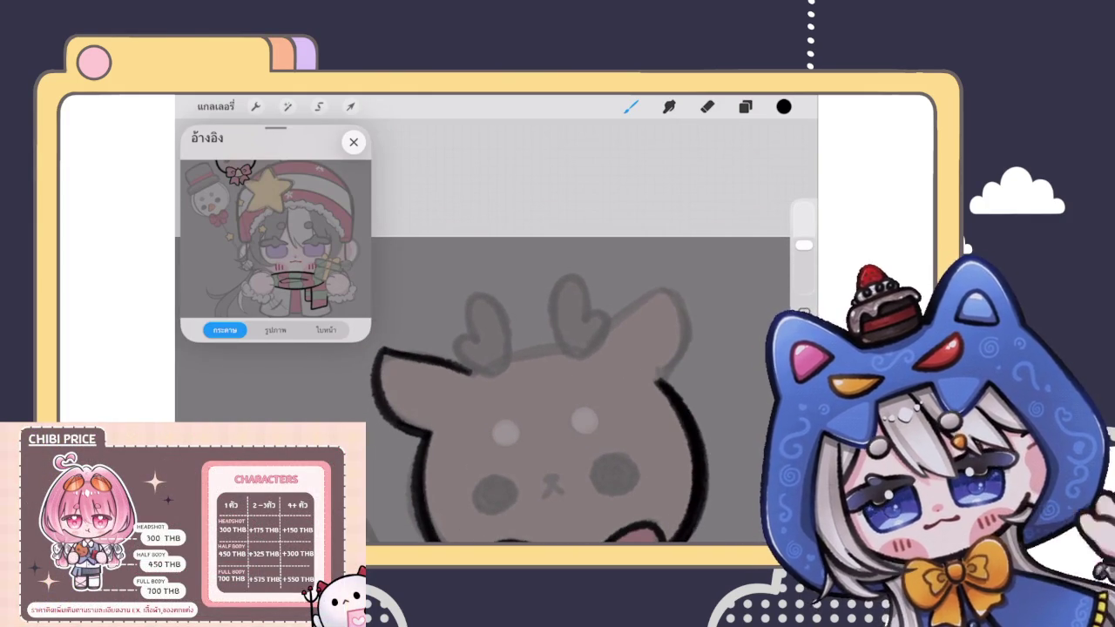
{"action": "scroll", "coordinate": [566, 392], "scroll_direction": "up", "scroll_amount": 2}
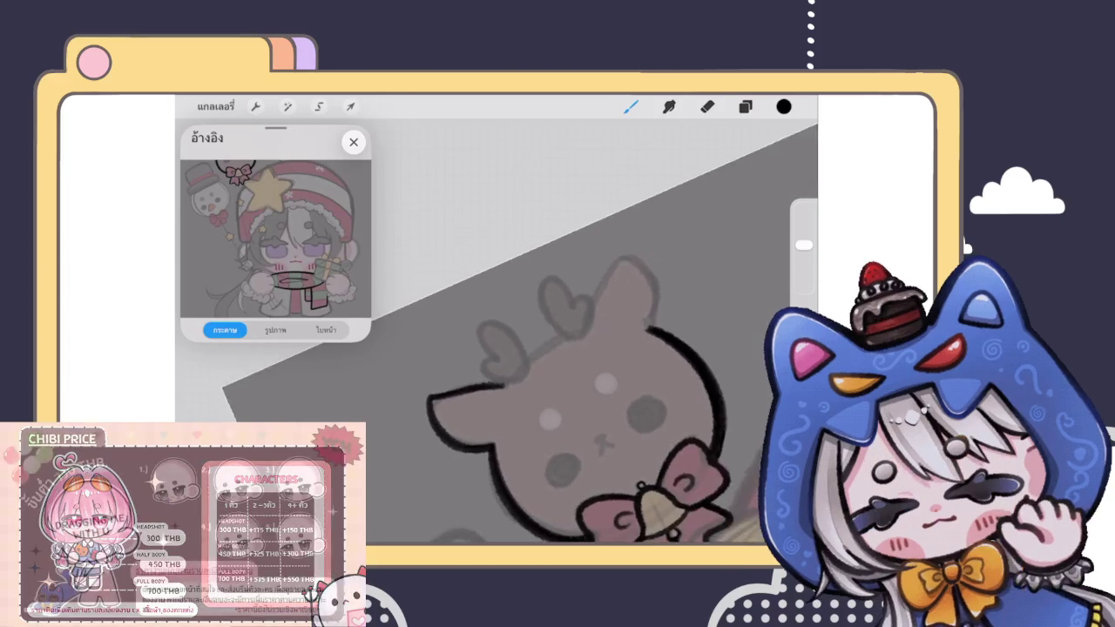
{"action": "scroll", "coordinate": [567, 392], "scroll_direction": "up", "scroll_amount": 3}
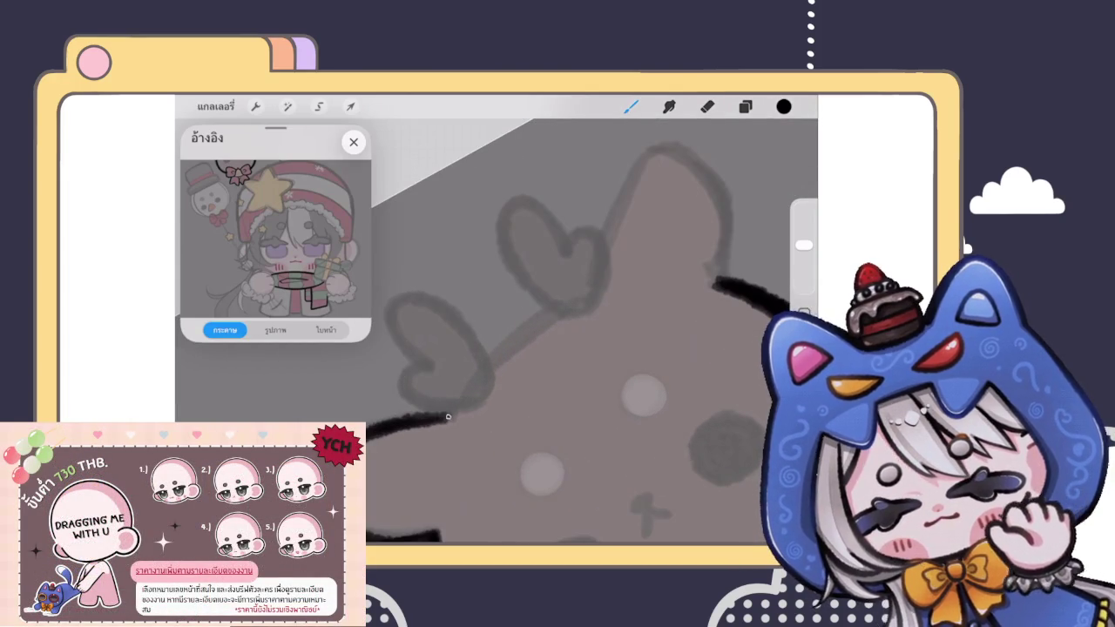
{"action": "left_click_drag", "start_coordinate": [446, 416], "coordinate": [580, 296]}
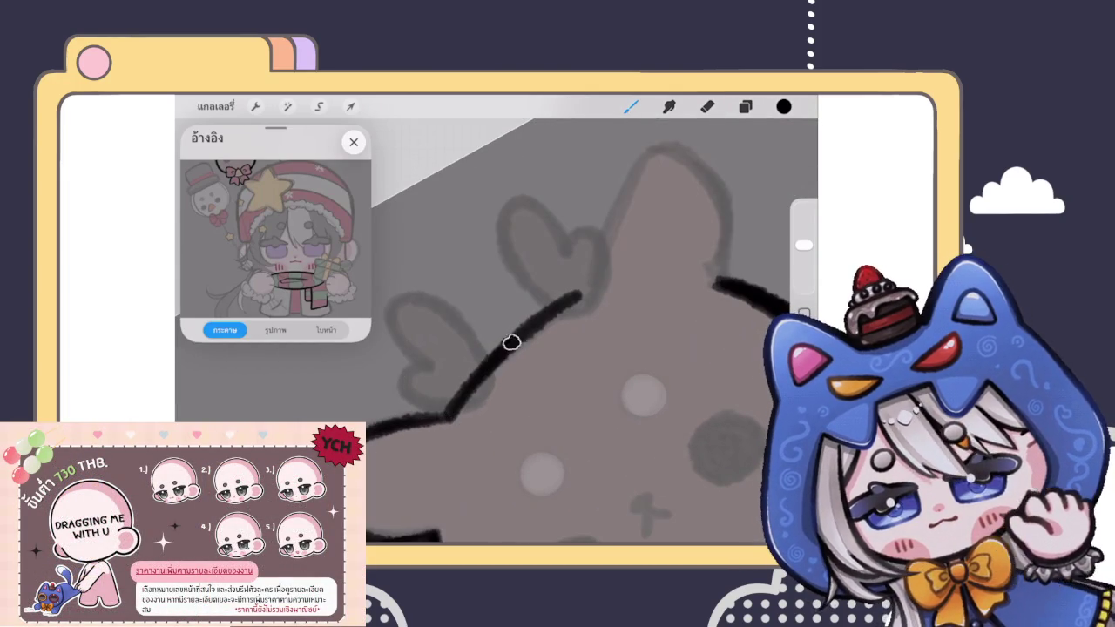
{"action": "scroll", "coordinate": [567, 392], "scroll_direction": "down", "scroll_amount": 3}
{"action": "scroll", "coordinate": [566, 393], "scroll_direction": "down", "scroll_amount": 2}
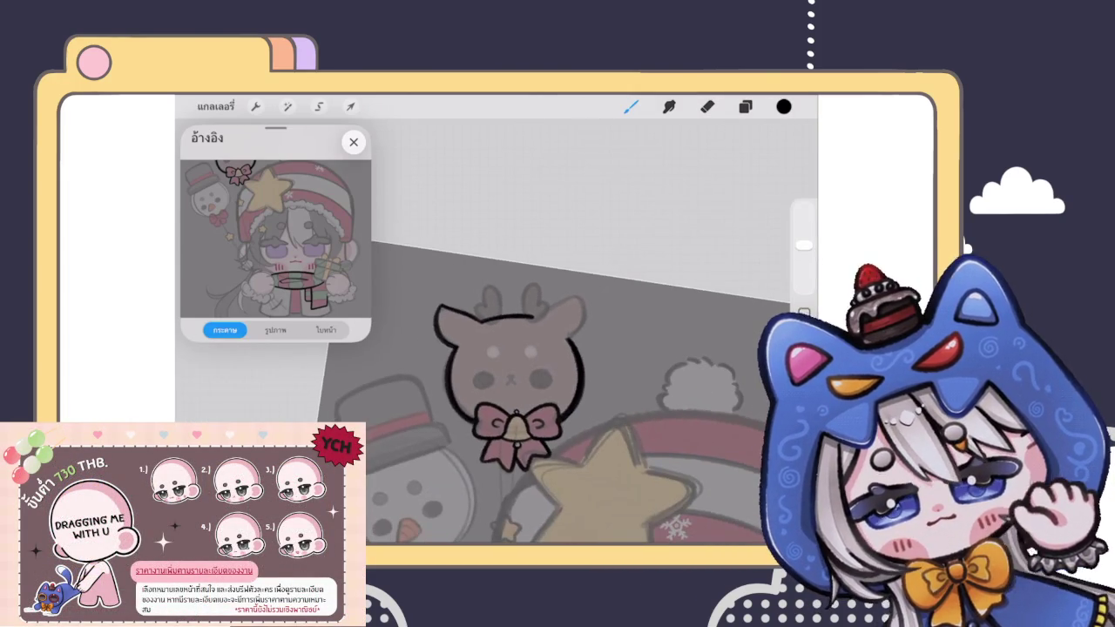
{"action": "scroll", "coordinate": [523, 365], "scroll_direction": "up", "scroll_amount": 2}
{"action": "scroll", "coordinate": [523, 366], "scroll_direction": "up", "scroll_amount": 2}
{"action": "scroll", "coordinate": [522, 365], "scroll_direction": "up", "scroll_amount": 2}
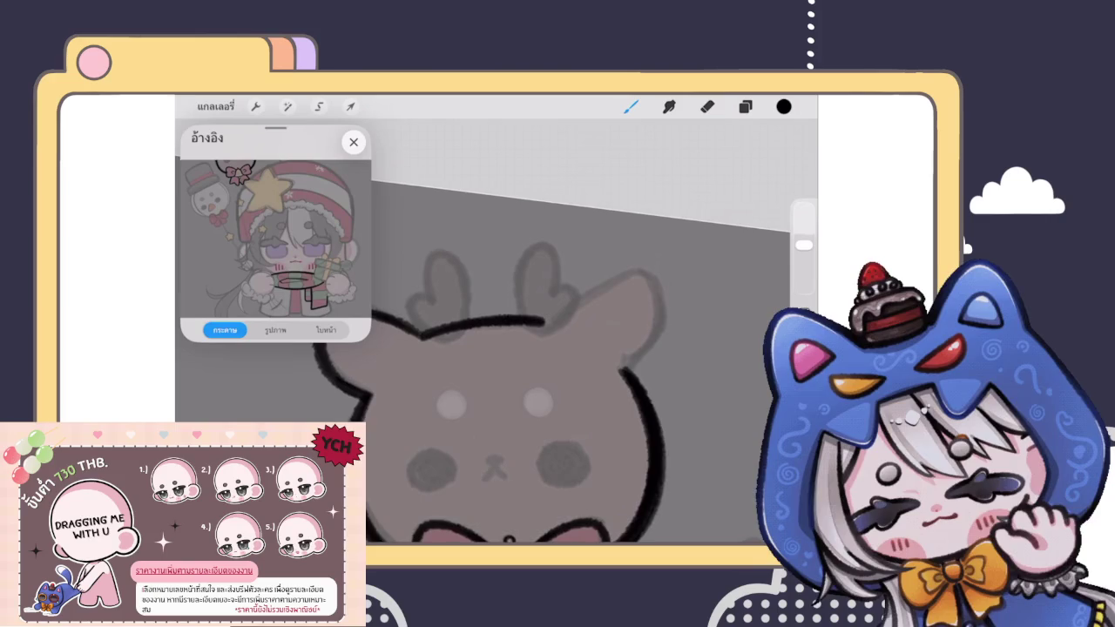
{"action": "left_click", "coordinate": [288, 106]}
Step: Draw a small black loop joining the left heart antler's base to the head outline
{"action": "left_click", "coordinate": [235, 373]}
{"action": "left_click_drag", "start_coordinate": [488, 317], "coordinate": [541, 319]}
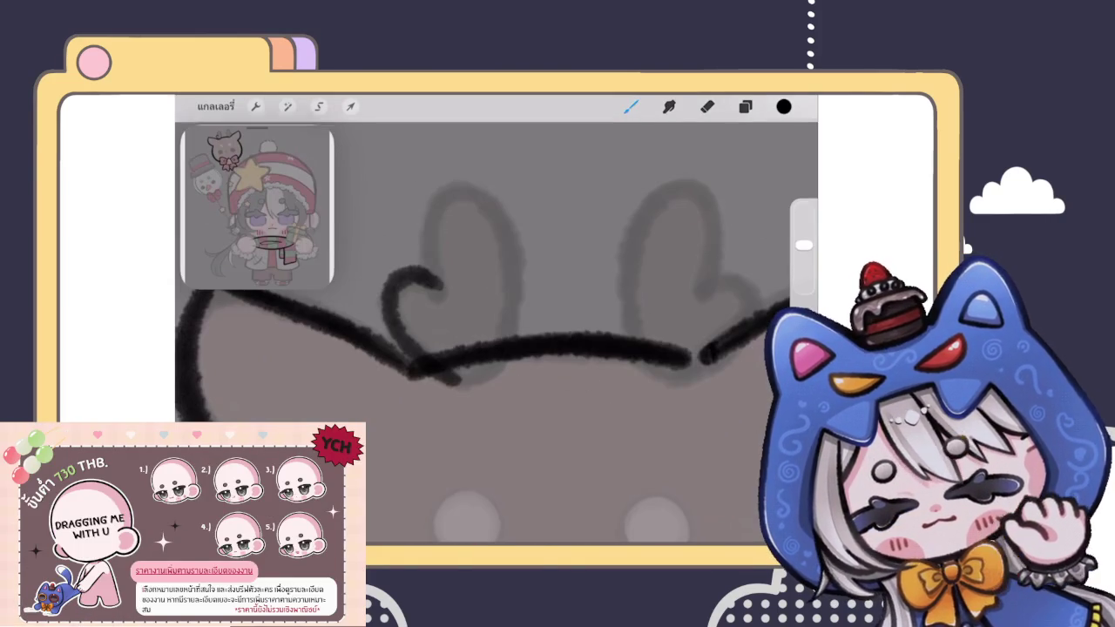
{"action": "mouse_move", "coordinate": [441, 370]}
{"action": "left_mouse_down"}
{"action": "mouse_move", "coordinate": [495, 383]}
{"action": "mouse_move", "coordinate": [472, 387]}
{"action": "mouse_move", "coordinate": [489, 392]}
{"action": "mouse_move", "coordinate": [492, 366]}
{"action": "left_mouse_up"}
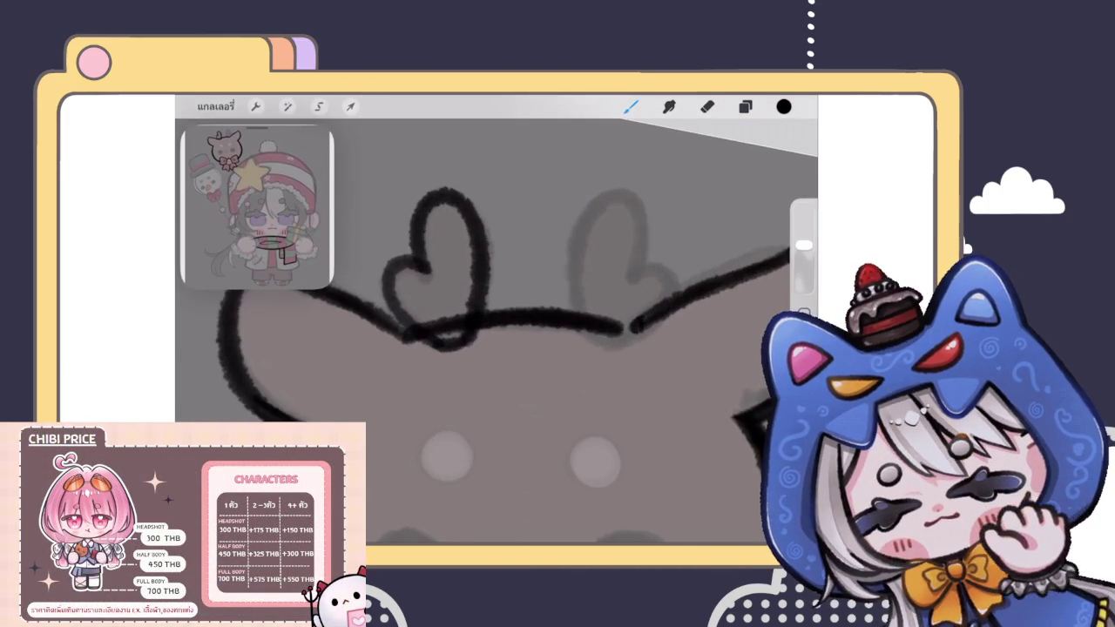
{"action": "left_click", "coordinate": [287, 106]}
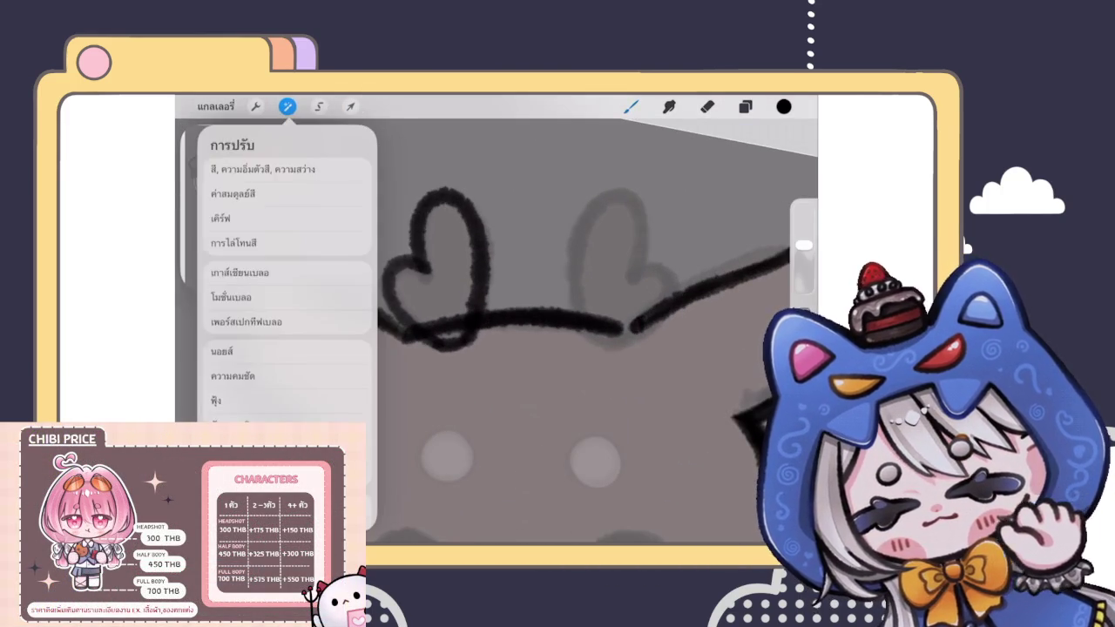
Step: Liquify the left heart antler's stroke into a slightly smoother shape, then view the drawing
{"action": "left_click", "coordinate": [218, 374]}
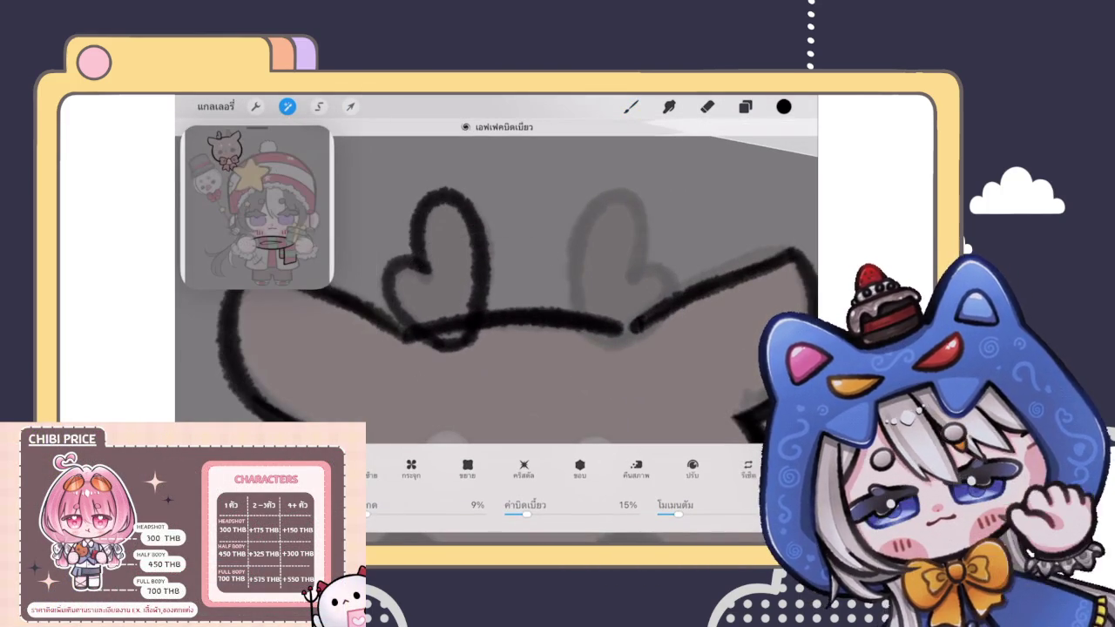
{"action": "left_click_drag", "start_coordinate": [485, 318], "coordinate": [477, 289]}
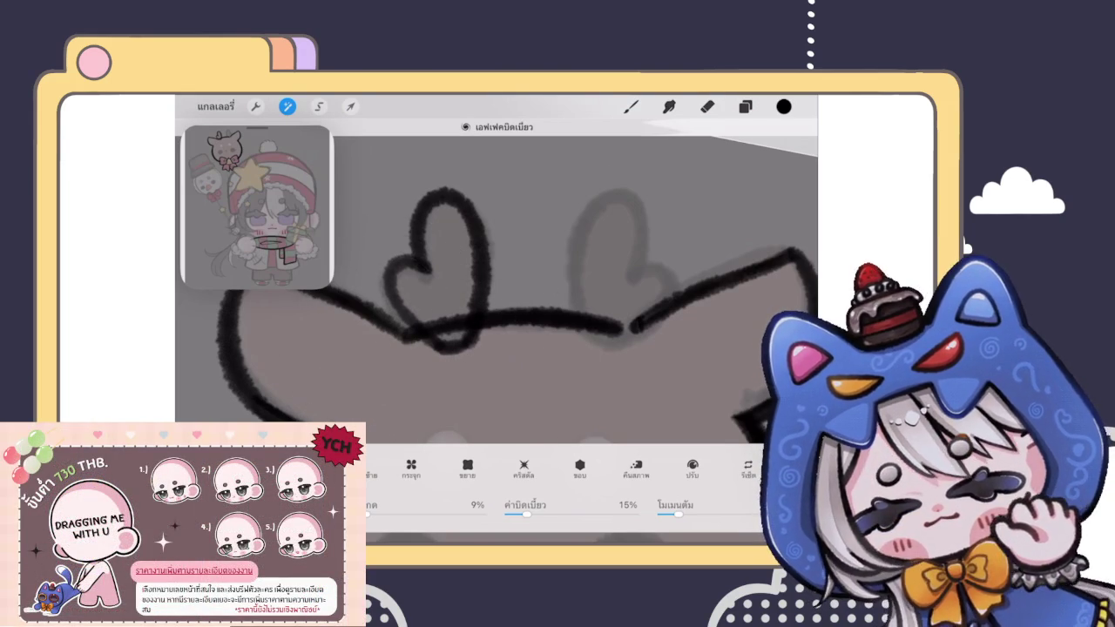
{"action": "left_click", "coordinate": [631, 106]}
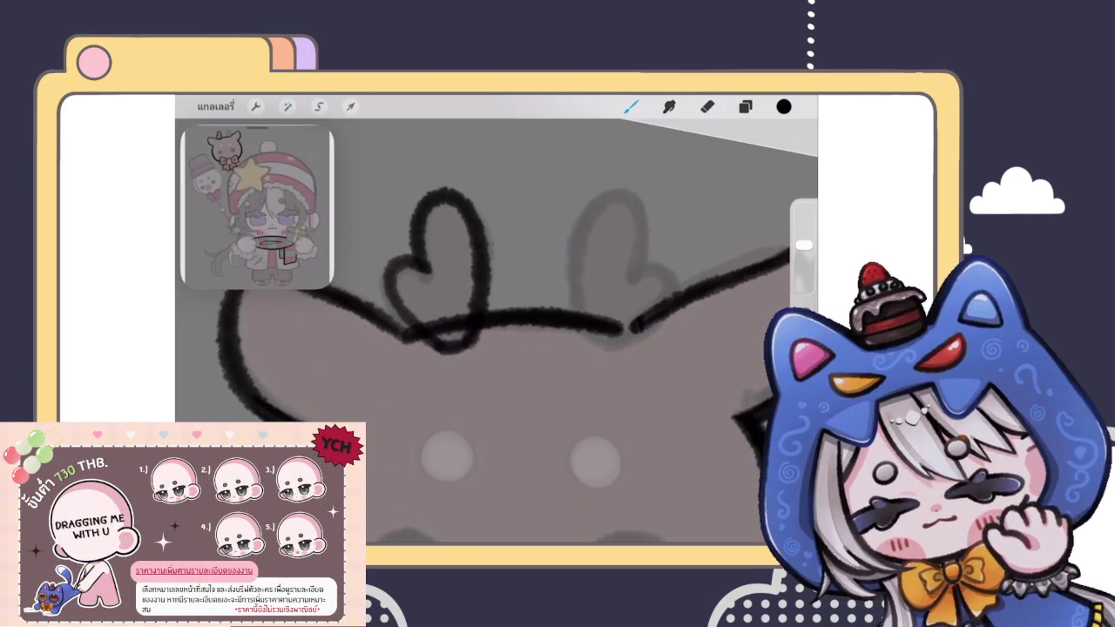
{"action": "key", "text": "ctrl+z"}
{"action": "key", "text": "ctrl+shift+z"}
{"action": "scroll", "coordinate": [497, 349], "scroll_direction": "down", "scroll_amount": 3}
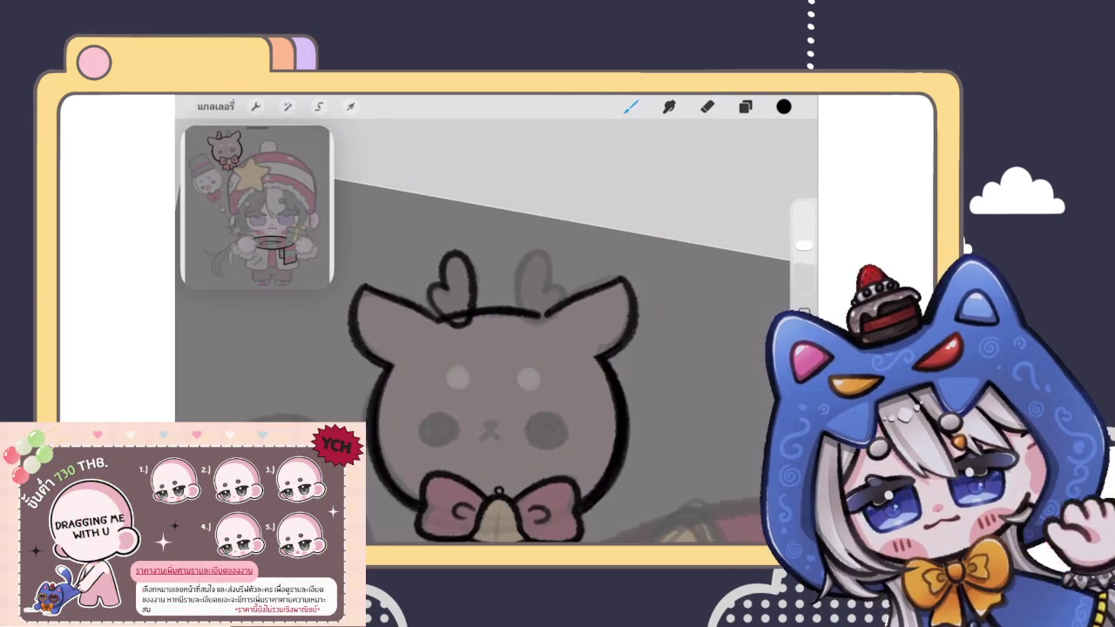
{"action": "scroll", "coordinate": [470, 296], "scroll_direction": "up", "scroll_amount": 5}
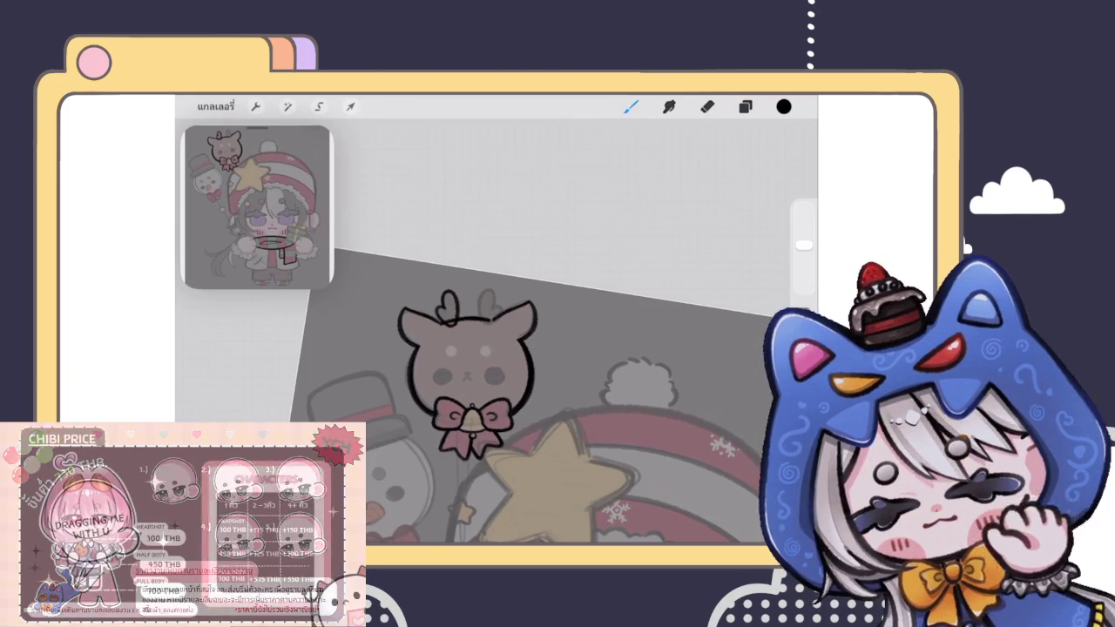
{"action": "scroll", "coordinate": [488, 366], "scroll_direction": "up", "scroll_amount": 3}
Step: Erase the grey sketch marks above the reindeer's head
{"action": "left_click", "coordinate": [745, 107]}
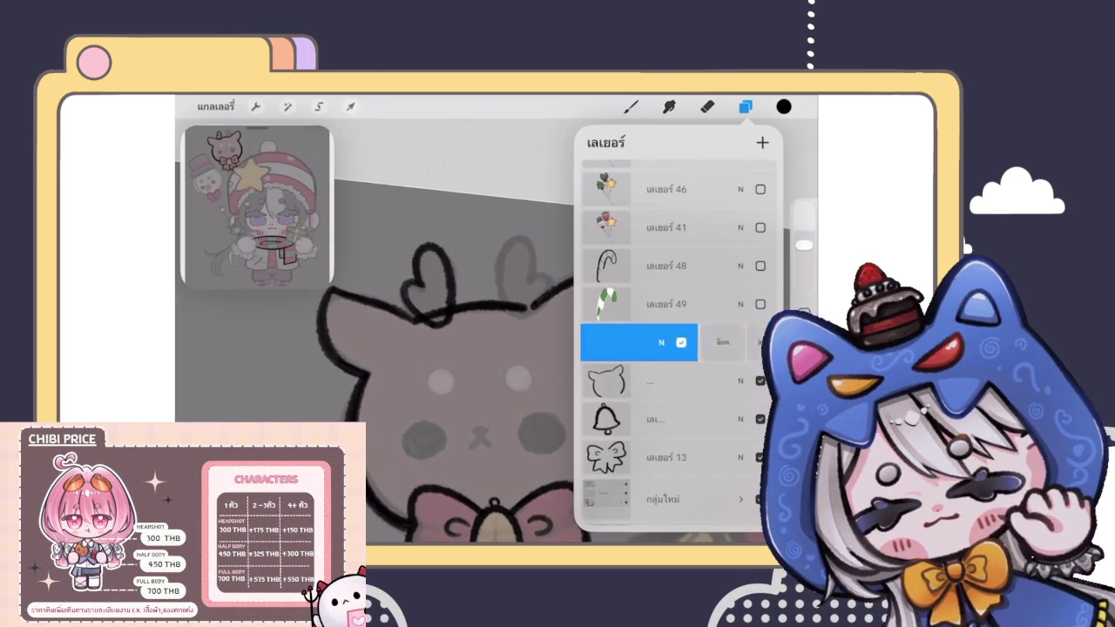
{"action": "left_click", "coordinate": [350, 106]}
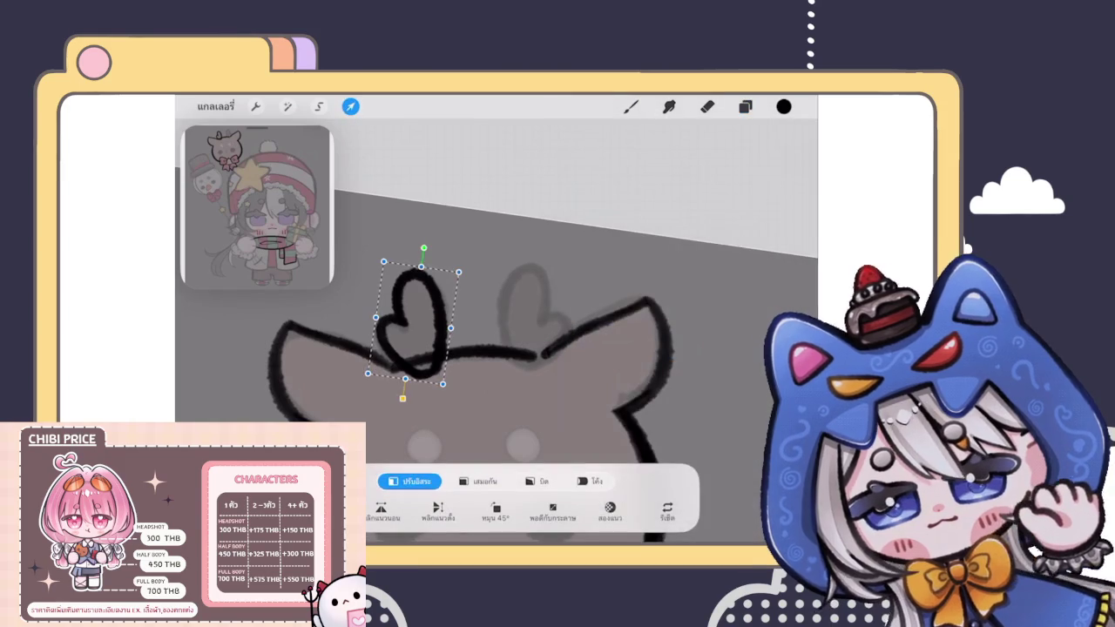
{"action": "left_click", "coordinate": [745, 106]}
{"action": "left_click", "coordinate": [666, 342]}
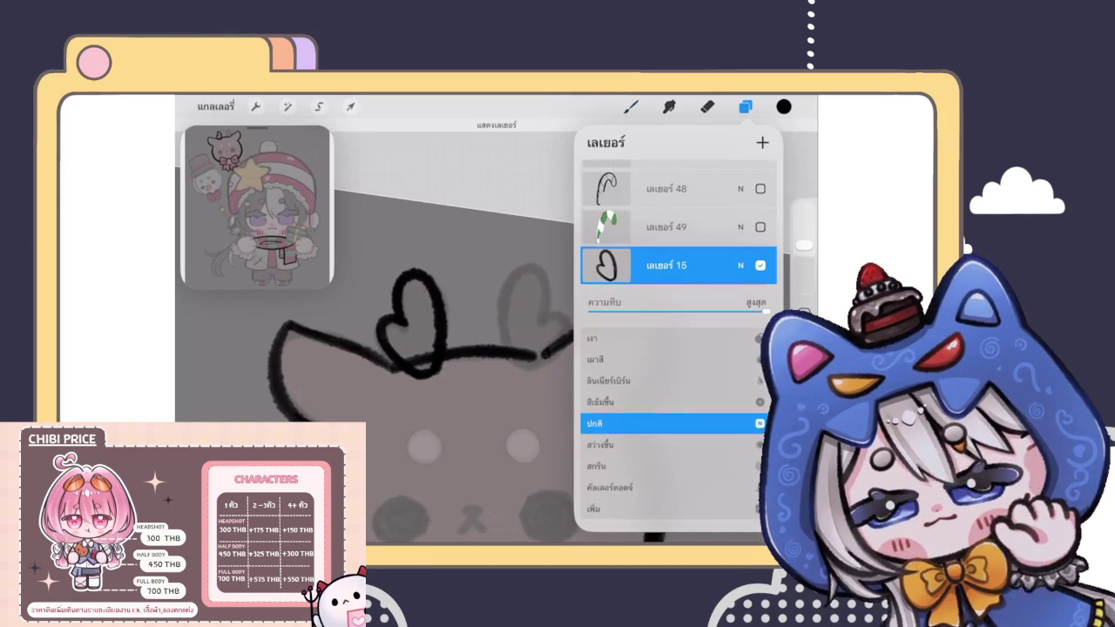
{"action": "left_click", "coordinate": [745, 106]}
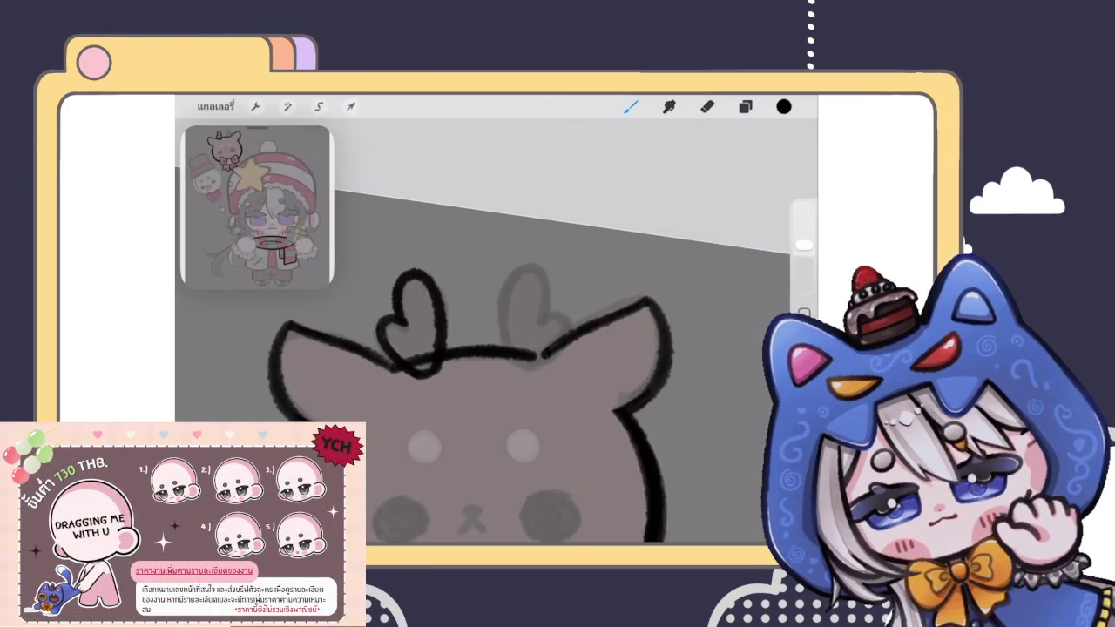
{"action": "left_click_drag", "start_coordinate": [488, 250], "coordinate": [577, 254]}
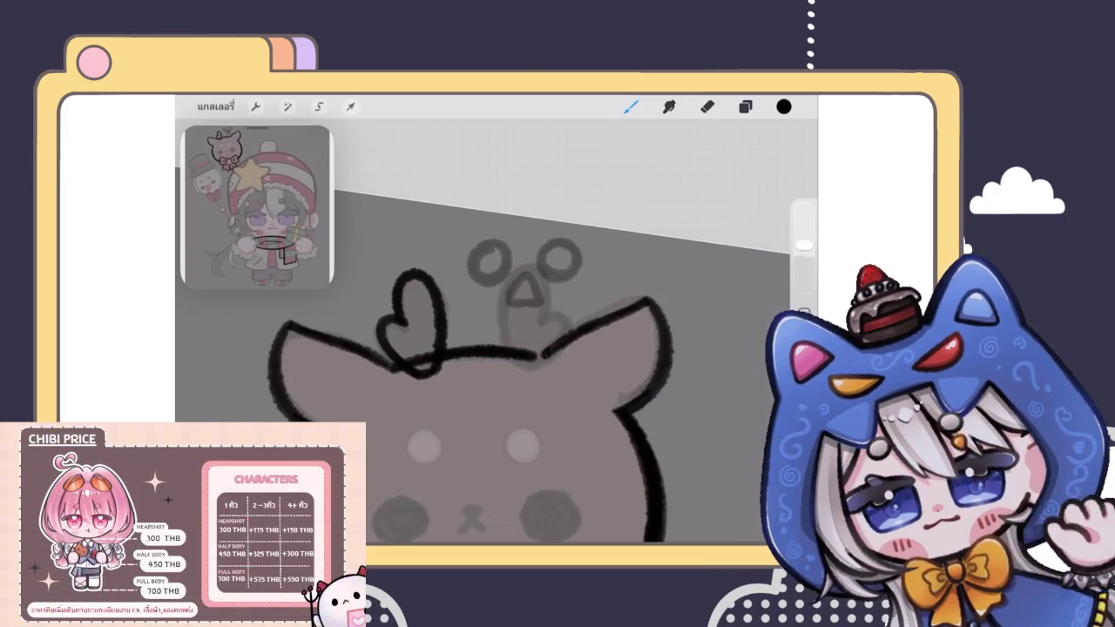
{"action": "mouse_move", "coordinate": [549, 261]}
{"action": "left_mouse_down"}
{"action": "mouse_move", "coordinate": [577, 250]}
{"action": "mouse_move", "coordinate": [530, 308]}
{"action": "mouse_move", "coordinate": [489, 289]}
{"action": "left_mouse_up"}
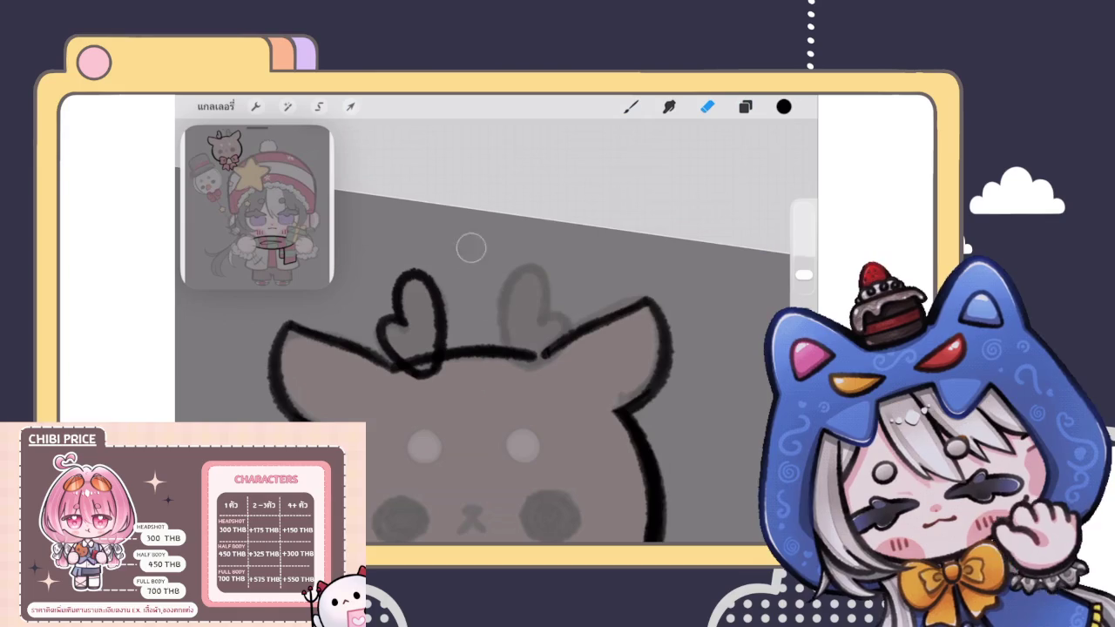
Step: Duplicate the heart antler layer 15
{"action": "left_click", "coordinate": [745, 107]}
{"action": "mouse_move", "coordinate": [715, 343]}
{"action": "left_mouse_down"}
{"action": "mouse_move", "coordinate": [610, 343]}
{"action": "mouse_move", "coordinate": [715, 342]}
{"action": "mouse_move", "coordinate": [675, 342]}
{"action": "left_mouse_up"}
{"action": "left_click", "coordinate": [667, 342]}
Step: Move the duplicate heart to the head's right side and tilt it outward as an antler
{"action": "left_click", "coordinate": [497, 428]}
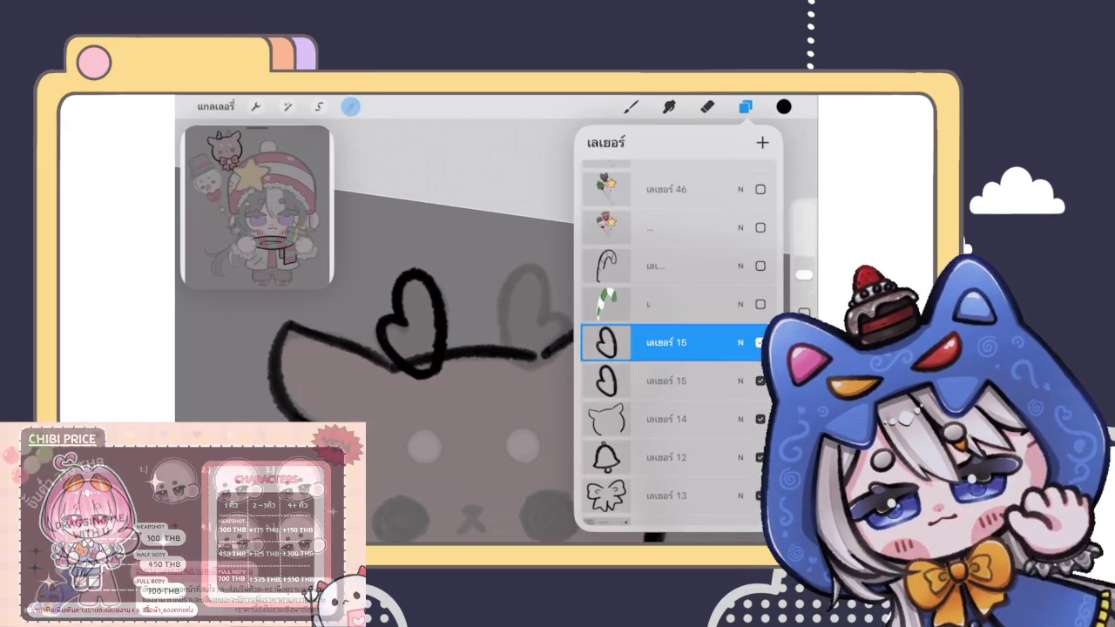
{"action": "left_click", "coordinate": [350, 107]}
{"action": "left_click_drag", "start_coordinate": [411, 323], "coordinate": [528, 311]}
{"action": "left_click_drag", "start_coordinate": [530, 241], "coordinate": [501, 237]}
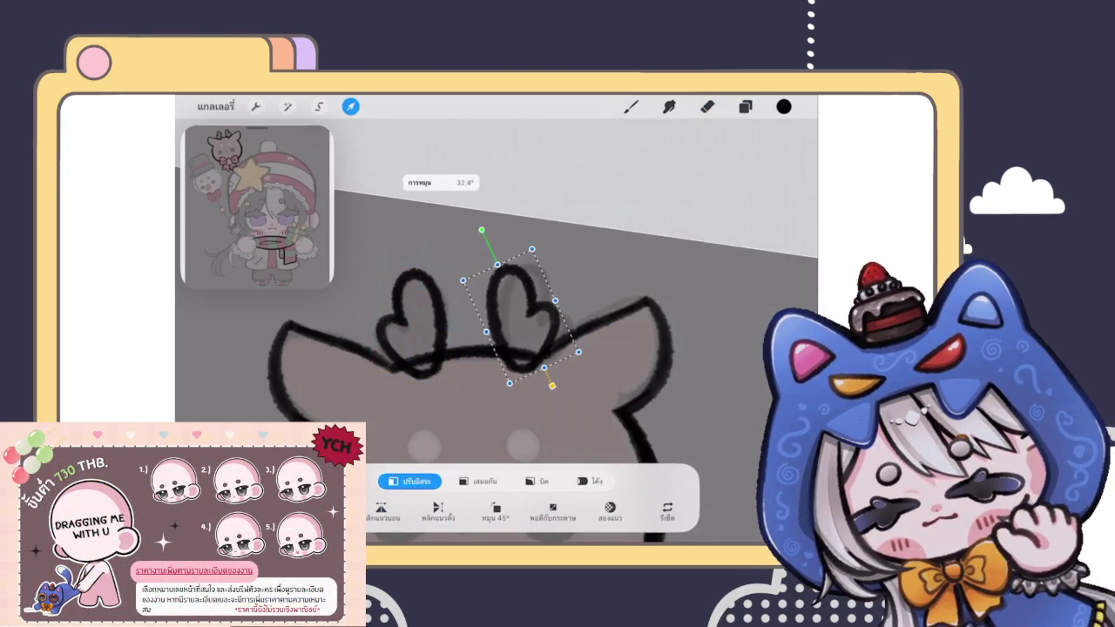
{"action": "left_click_drag", "start_coordinate": [532, 305], "coordinate": [528, 319]}
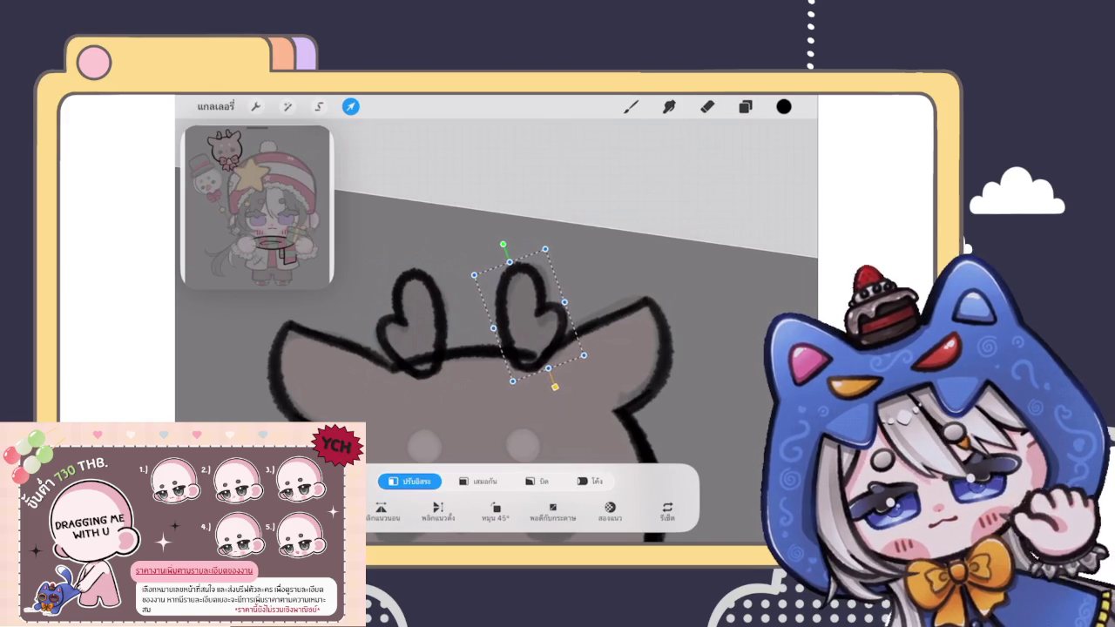
{"action": "left_click", "coordinate": [350, 106]}
{"action": "scroll", "coordinate": [497, 366], "scroll_direction": "down", "scroll_amount": 5}
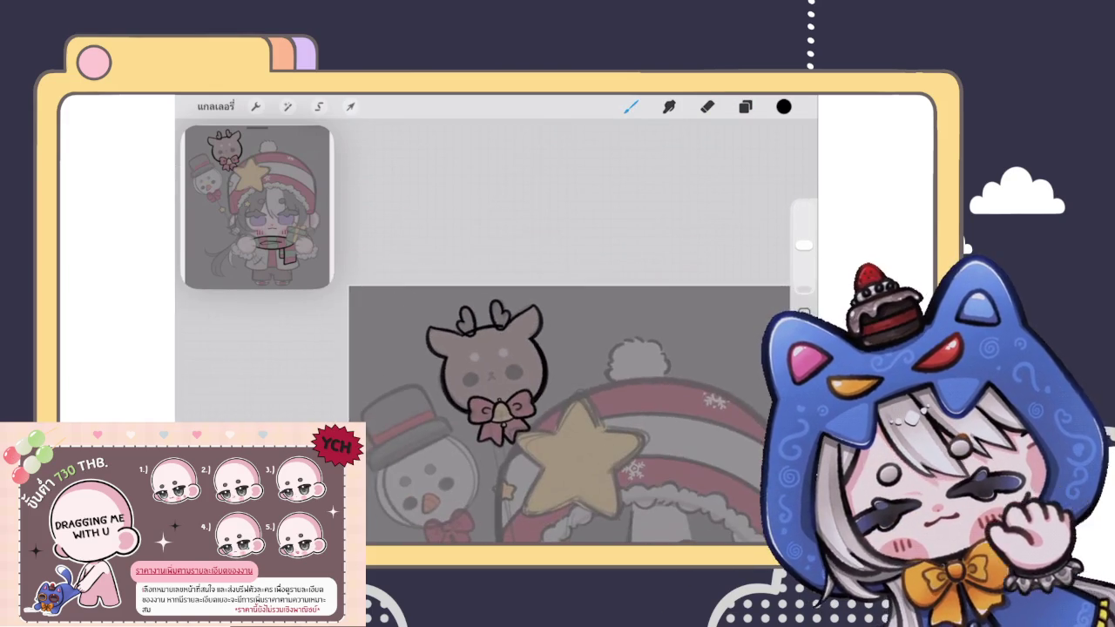
{"action": "scroll", "coordinate": [487, 366], "scroll_direction": "up", "scroll_amount": 5}
{"action": "left_click", "coordinate": [350, 106]}
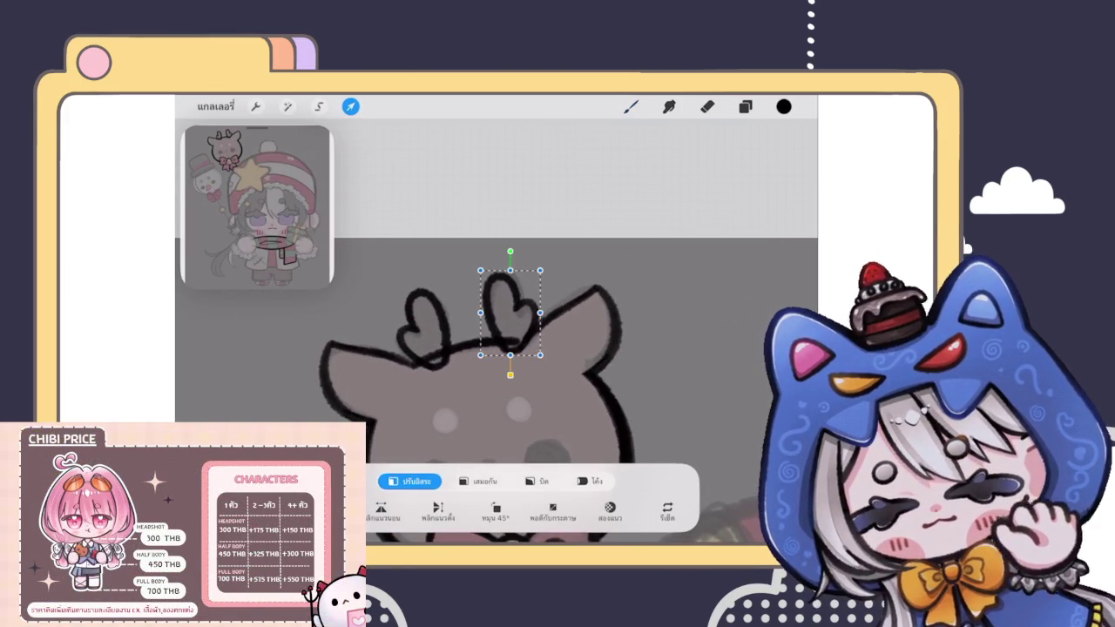
{"action": "left_click_drag", "start_coordinate": [510, 312], "coordinate": [511, 313]}
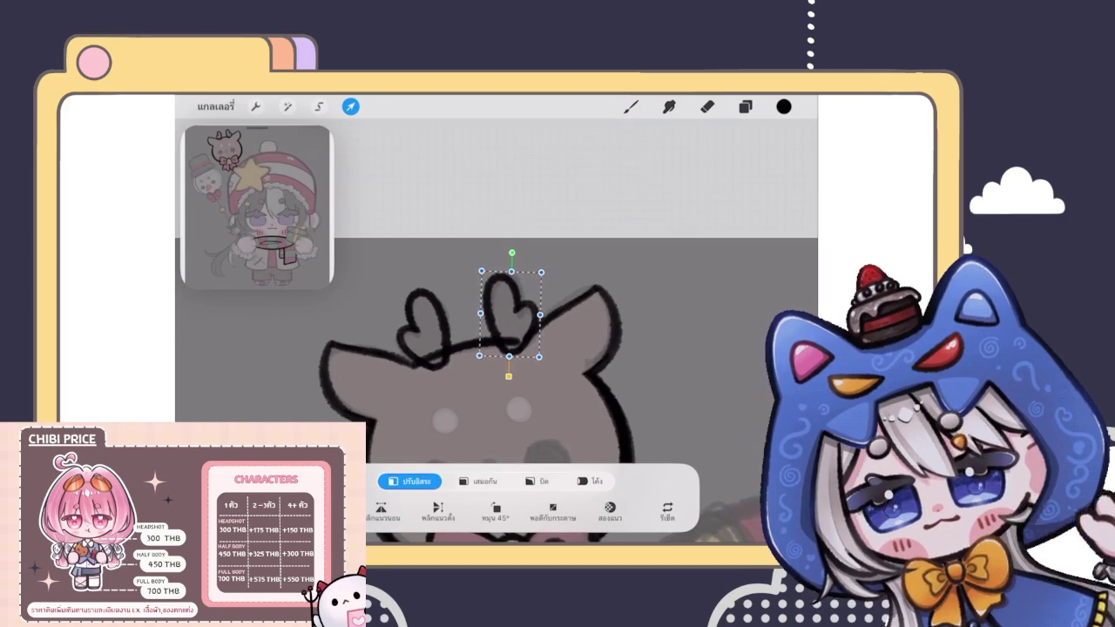
Step: Merge the right heart copy down onto Layer 15
{"action": "left_click", "coordinate": [745, 106]}
{"action": "left_click", "coordinate": [606, 343]}
{"action": "left_click", "coordinate": [514, 440]}
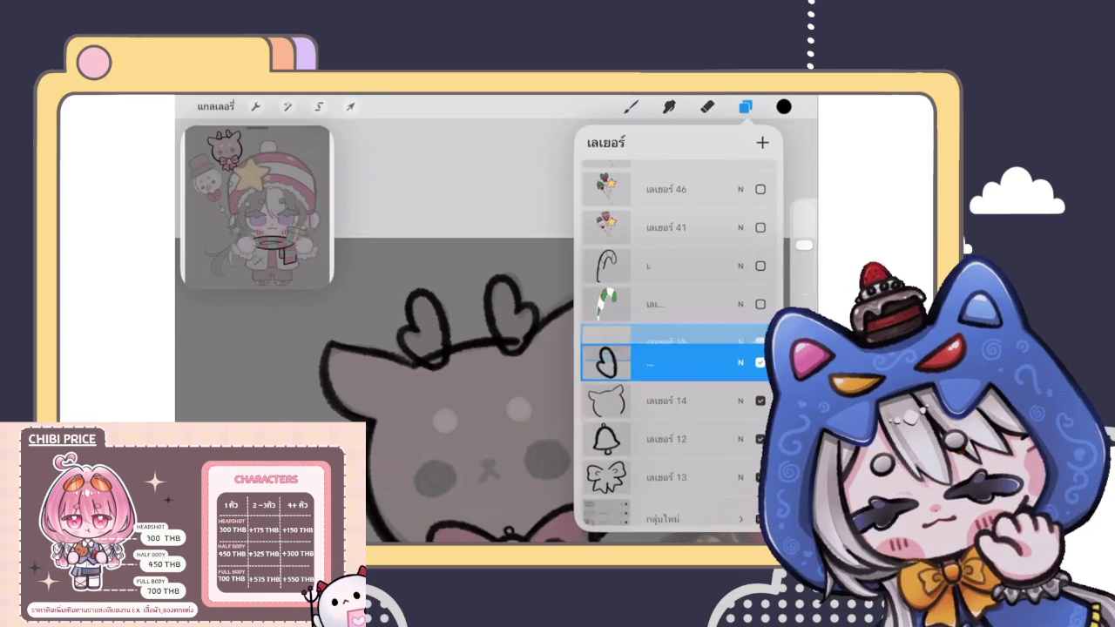
{"action": "left_click", "coordinate": [745, 106]}
Step: Shift, rotate and nudge both heart antlers slightly to level them on the head
{"action": "left_click_drag", "start_coordinate": [471, 323], "coordinate": [468, 323]}
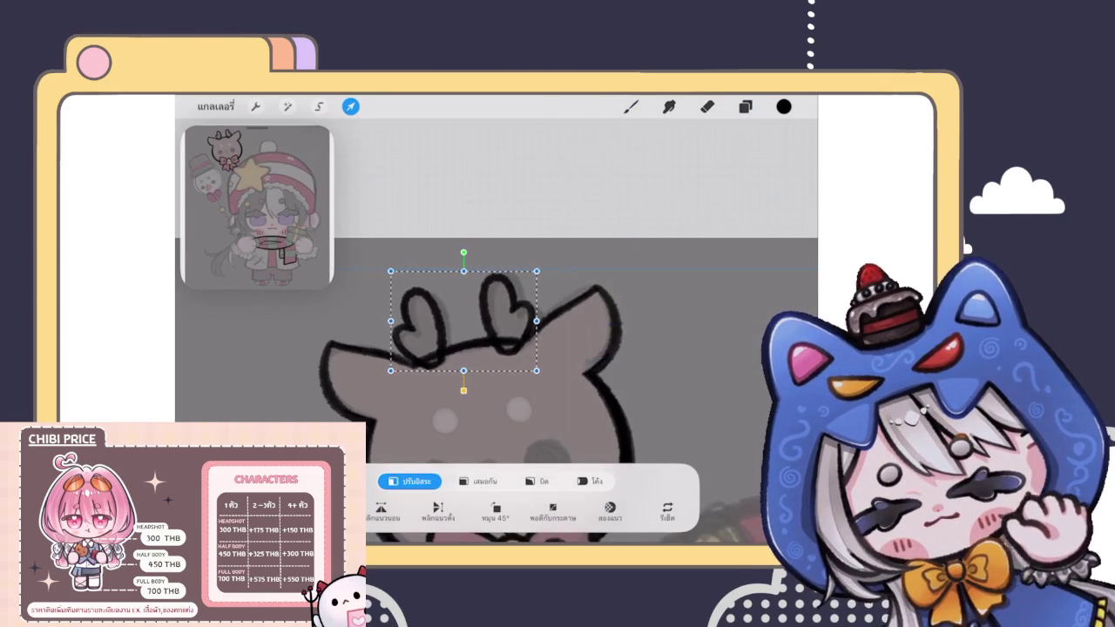
{"action": "left_click_drag", "start_coordinate": [465, 254], "coordinate": [463, 252]}
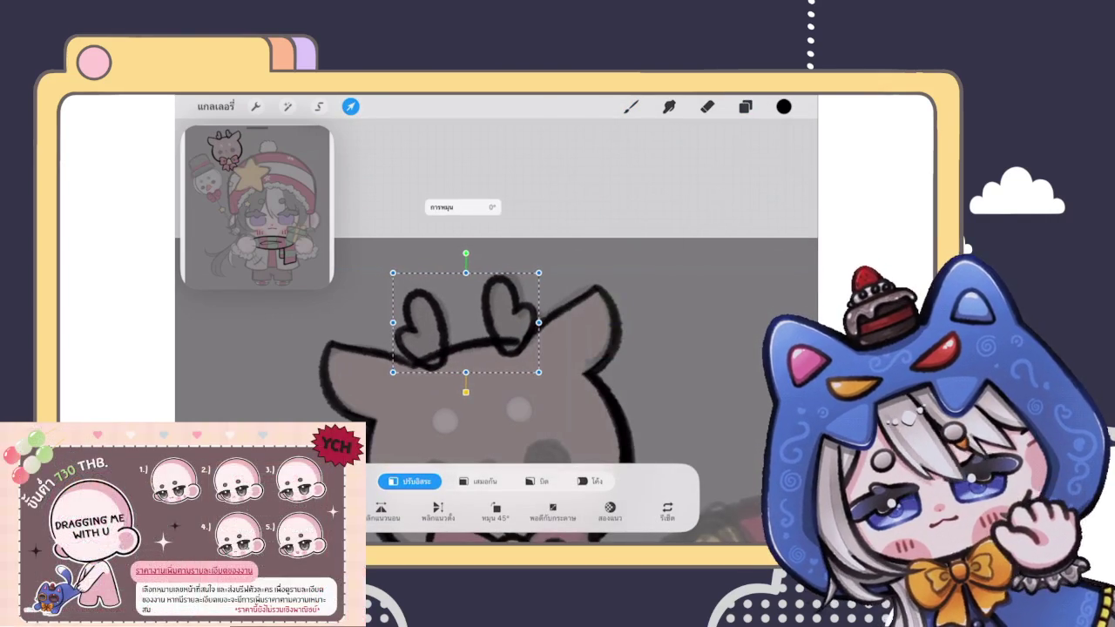
{"action": "left_click", "coordinate": [630, 106]}
{"action": "scroll", "coordinate": [471, 392], "scroll_direction": "down", "scroll_amount": 3}
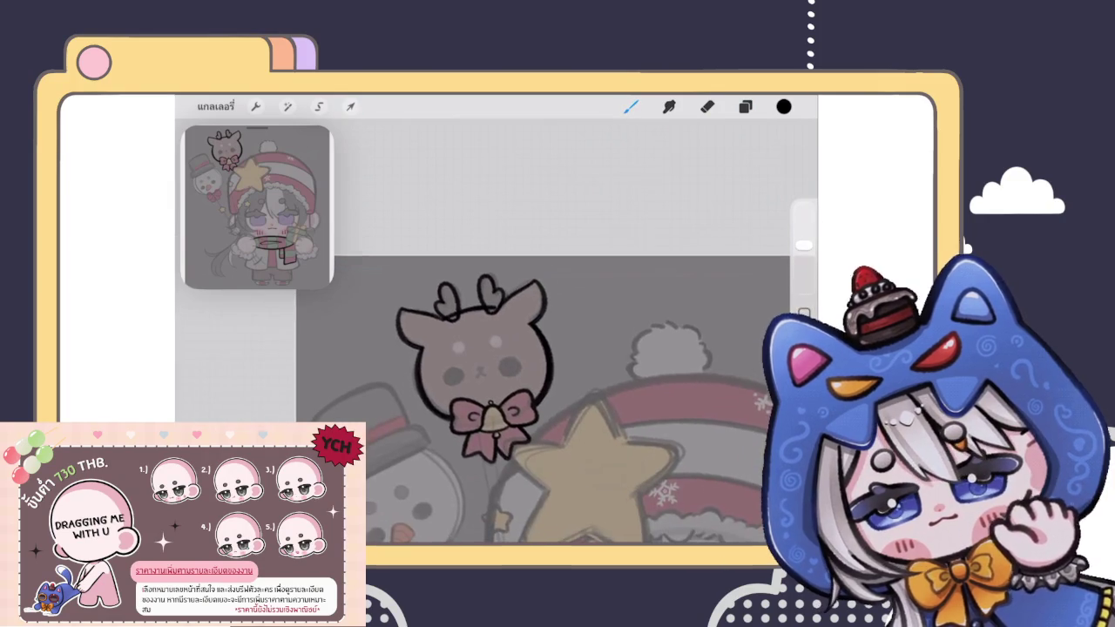
{"action": "left_click", "coordinate": [351, 107]}
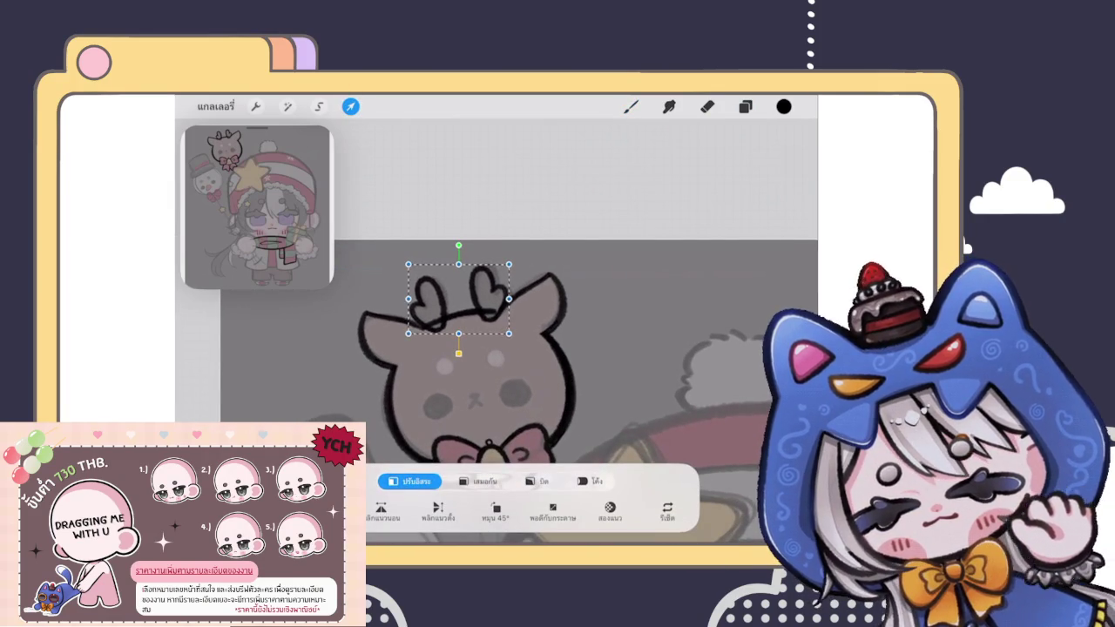
{"action": "left_click_drag", "start_coordinate": [458, 296], "coordinate": [457, 295]}
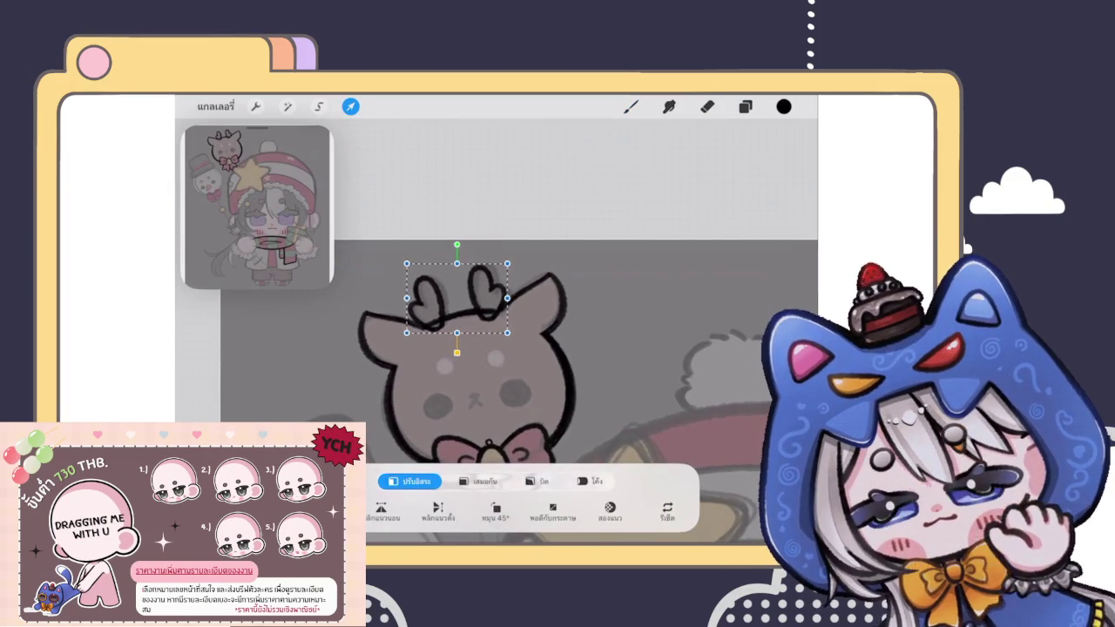
{"action": "left_click", "coordinate": [630, 107]}
{"action": "scroll", "coordinate": [518, 366], "scroll_direction": "down", "scroll_amount": 3}
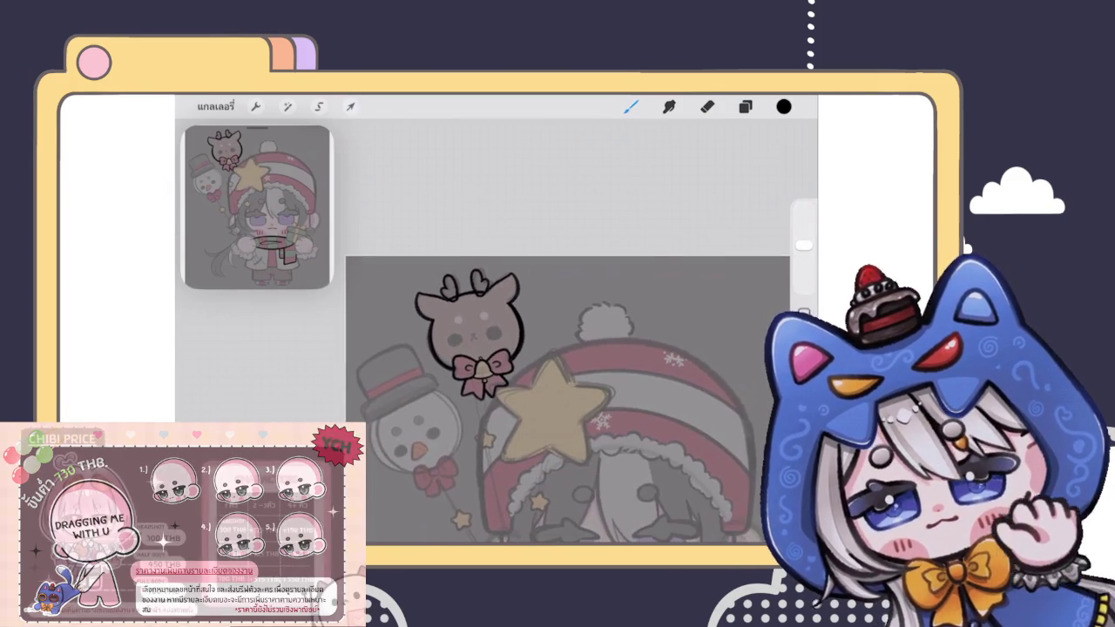
{"action": "scroll", "coordinate": [519, 366], "scroll_direction": "up", "scroll_amount": 3}
{"action": "scroll", "coordinate": [470, 349], "scroll_direction": "up", "scroll_amount": 3}
{"action": "left_click", "coordinate": [745, 106]}
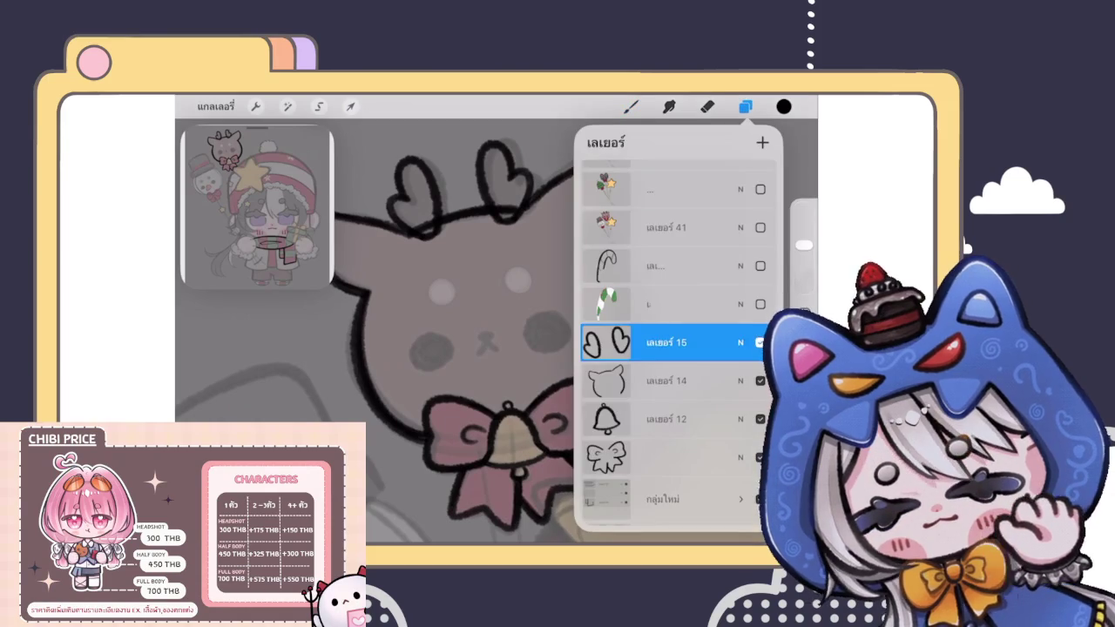
Step: Brush a solid dark eye blob on reindeer head layer 14
{"action": "left_click", "coordinate": [666, 381]}
{"action": "left_click", "coordinate": [630, 107]}
{"action": "scroll", "coordinate": [518, 349], "scroll_direction": "up", "scroll_amount": 3}
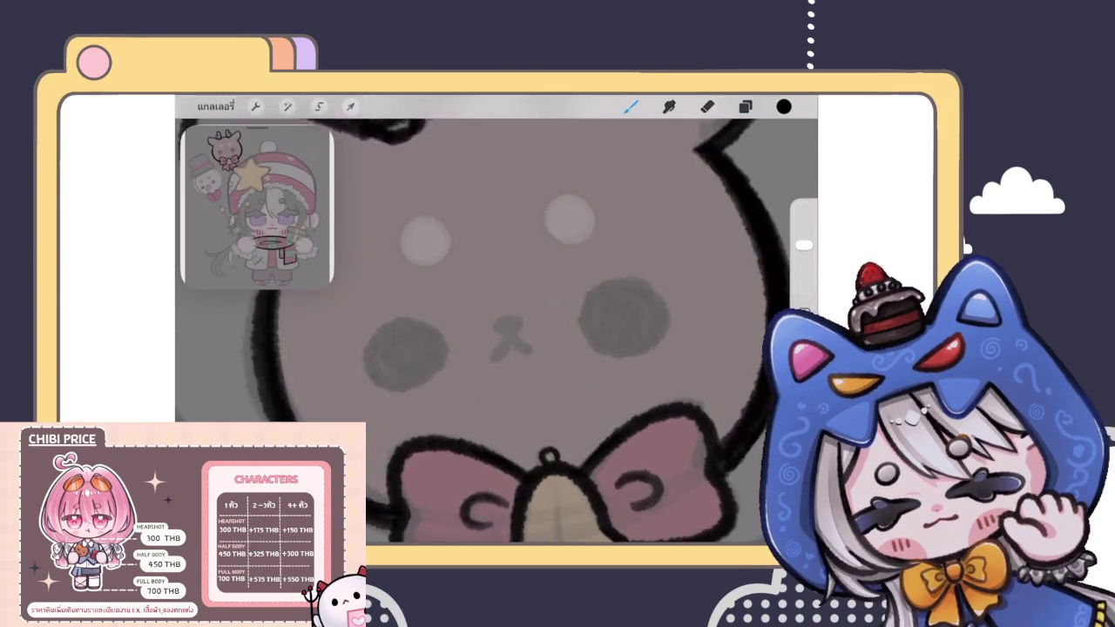
{"action": "scroll", "coordinate": [497, 331], "scroll_direction": "up", "scroll_amount": 3}
{"action": "mouse_move", "coordinate": [420, 303]}
{"action": "left_mouse_down"}
{"action": "mouse_move", "coordinate": [461, 325]}
{"action": "mouse_move", "coordinate": [410, 305]}
{"action": "left_mouse_up"}
{"action": "key", "text": "ctrl+z"}
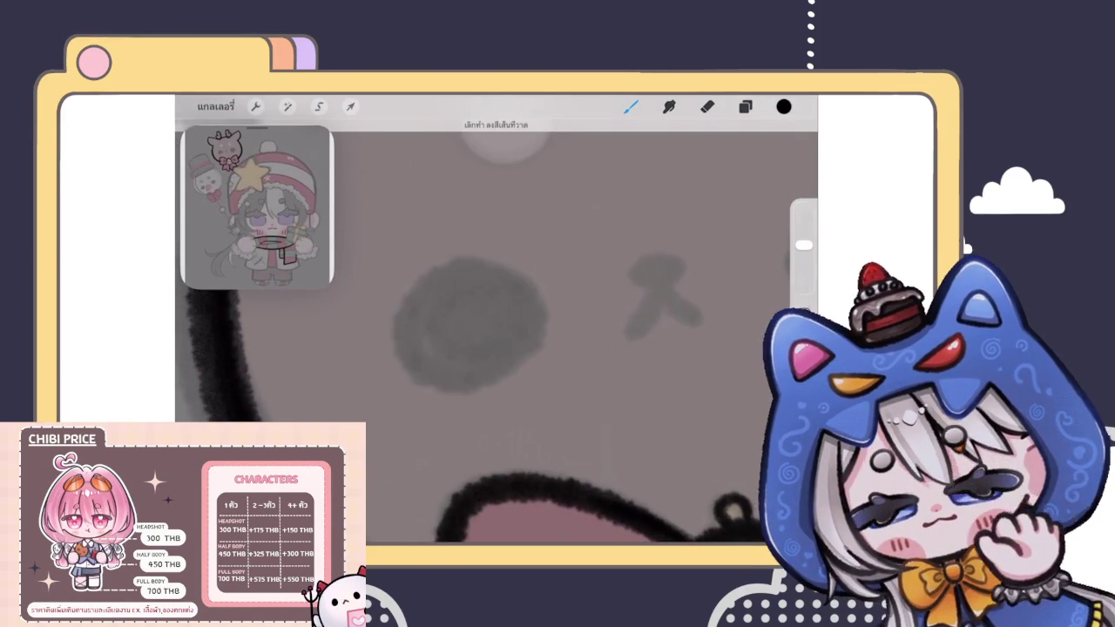
{"action": "scroll", "coordinate": [487, 331], "scroll_direction": "up", "scroll_amount": 2}
{"action": "mouse_move", "coordinate": [518, 266]}
{"action": "left_mouse_down"}
{"action": "mouse_move", "coordinate": [475, 269]}
{"action": "mouse_move", "coordinate": [581, 346]}
{"action": "mouse_move", "coordinate": [427, 381]}
{"action": "left_mouse_up"}
{"action": "key", "text": "ctrl+z"}
{"action": "mouse_move", "coordinate": [503, 408]}
{"action": "left_mouse_down"}
{"action": "mouse_move", "coordinate": [524, 273]}
{"action": "mouse_move", "coordinate": [415, 356]}
{"action": "mouse_move", "coordinate": [510, 406]}
{"action": "mouse_move", "coordinate": [522, 391]}
{"action": "mouse_move", "coordinate": [501, 327]}
{"action": "left_mouse_up"}
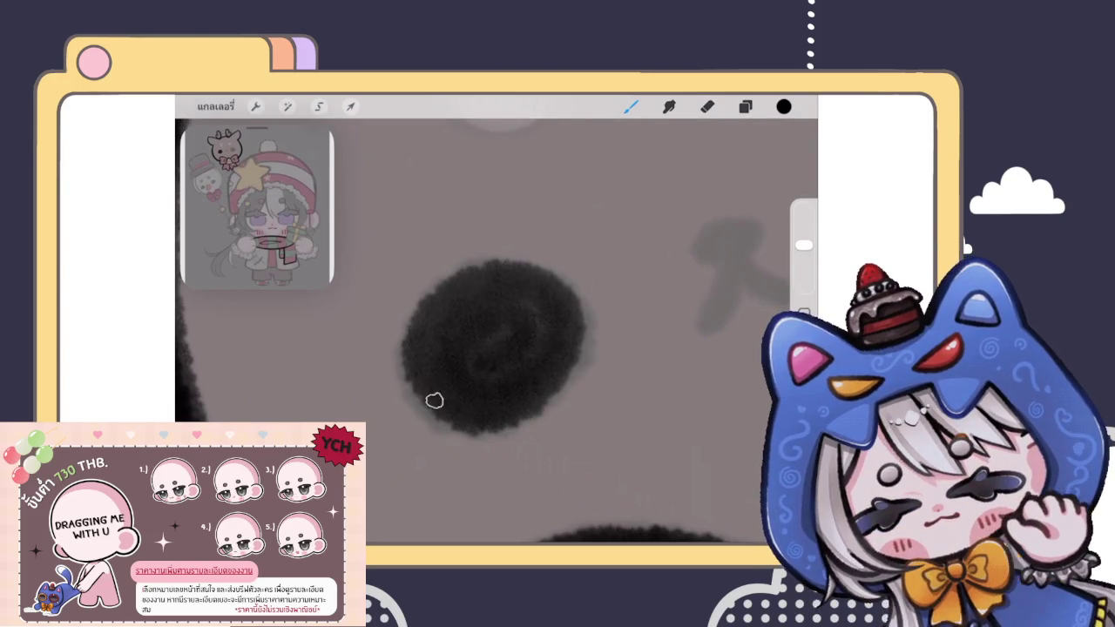
{"action": "left_click_drag", "start_coordinate": [471, 364], "coordinate": [436, 372]}
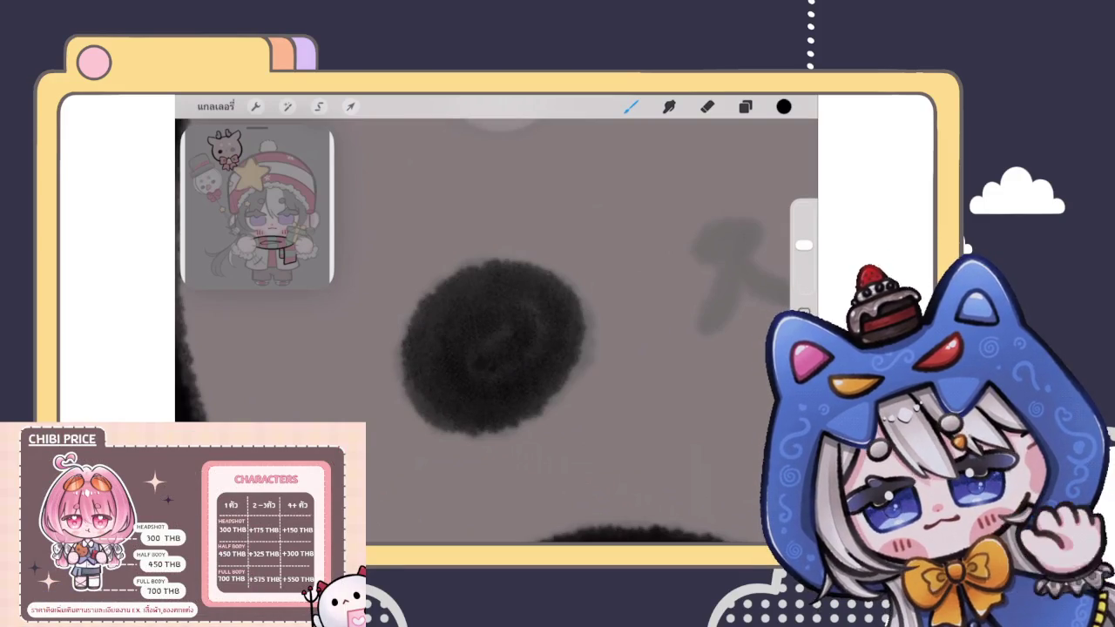
{"action": "mouse_move", "coordinate": [488, 287]}
{"action": "left_mouse_down"}
{"action": "mouse_move", "coordinate": [427, 324]}
{"action": "mouse_move", "coordinate": [465, 294]}
{"action": "mouse_move", "coordinate": [478, 383]}
{"action": "mouse_move", "coordinate": [492, 340]}
{"action": "left_mouse_up"}
Step: Move the dark eye blob onto the deer's right eye spot
{"action": "scroll", "coordinate": [497, 331], "scroll_direction": "down", "scroll_amount": 5}
{"action": "scroll", "coordinate": [497, 331], "scroll_direction": "down", "scroll_amount": 3}
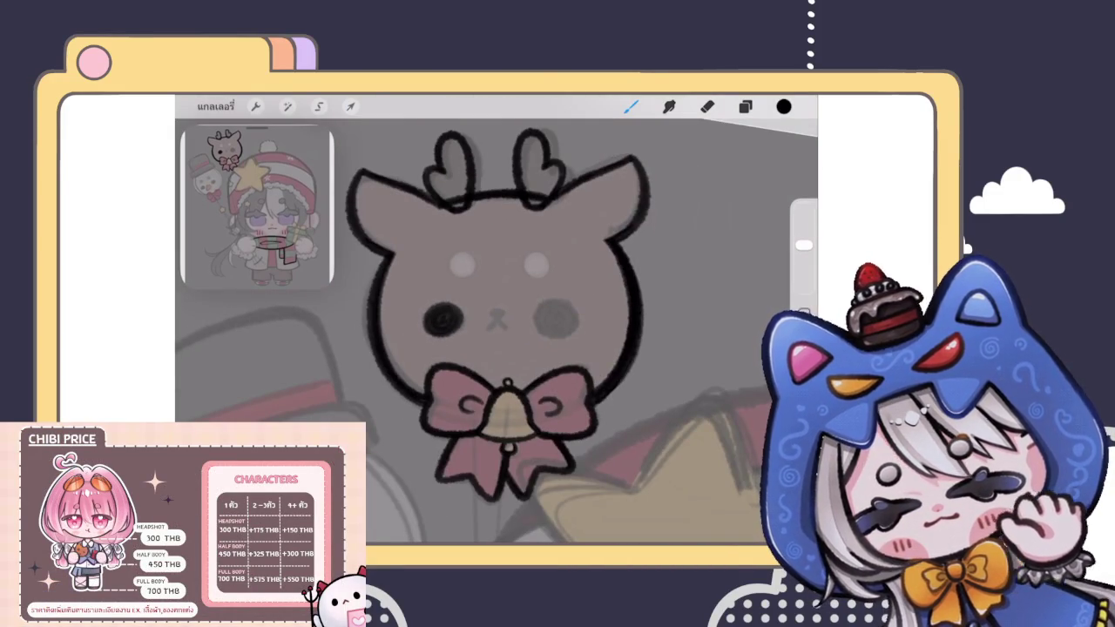
{"action": "scroll", "coordinate": [496, 331], "scroll_direction": "down", "scroll_amount": 3}
{"action": "scroll", "coordinate": [453, 331], "scroll_direction": "up", "scroll_amount": 6}
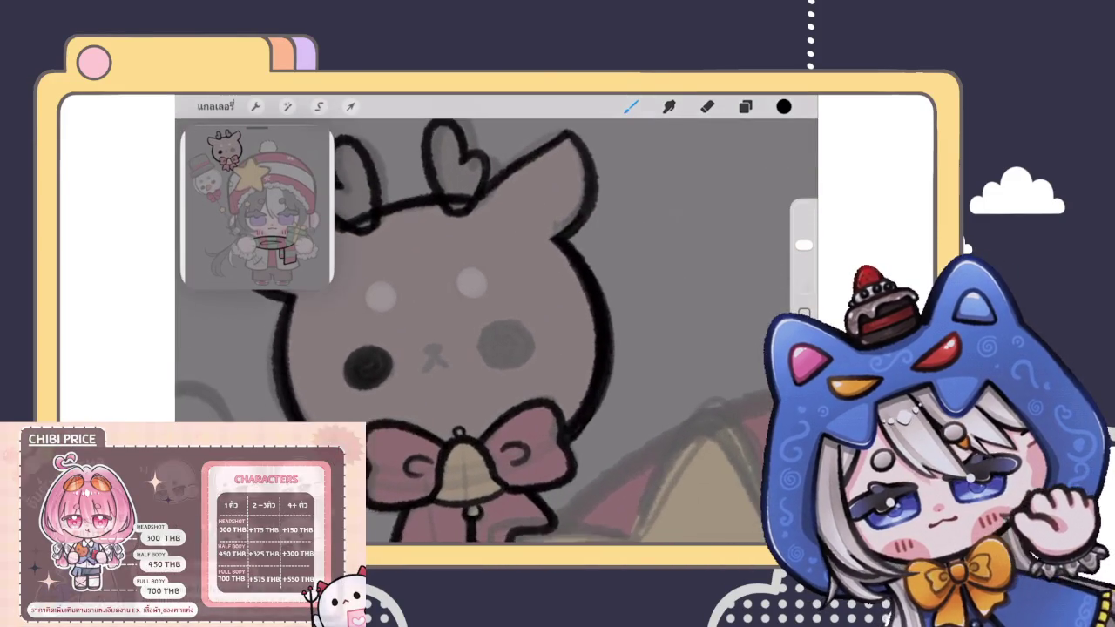
{"action": "scroll", "coordinate": [453, 331], "scroll_direction": "up", "scroll_amount": 3}
{"action": "left_click", "coordinate": [745, 106]}
{"action": "left_click", "coordinate": [666, 342]}
{"action": "left_click", "coordinate": [666, 376]}
{"action": "left_click", "coordinate": [350, 106]}
{"action": "mouse_move", "coordinate": [331, 375]}
{"action": "left_mouse_down"}
{"action": "mouse_move", "coordinate": [398, 373]}
{"action": "mouse_move", "coordinate": [522, 337]}
{"action": "mouse_move", "coordinate": [505, 344]}
{"action": "left_mouse_up"}
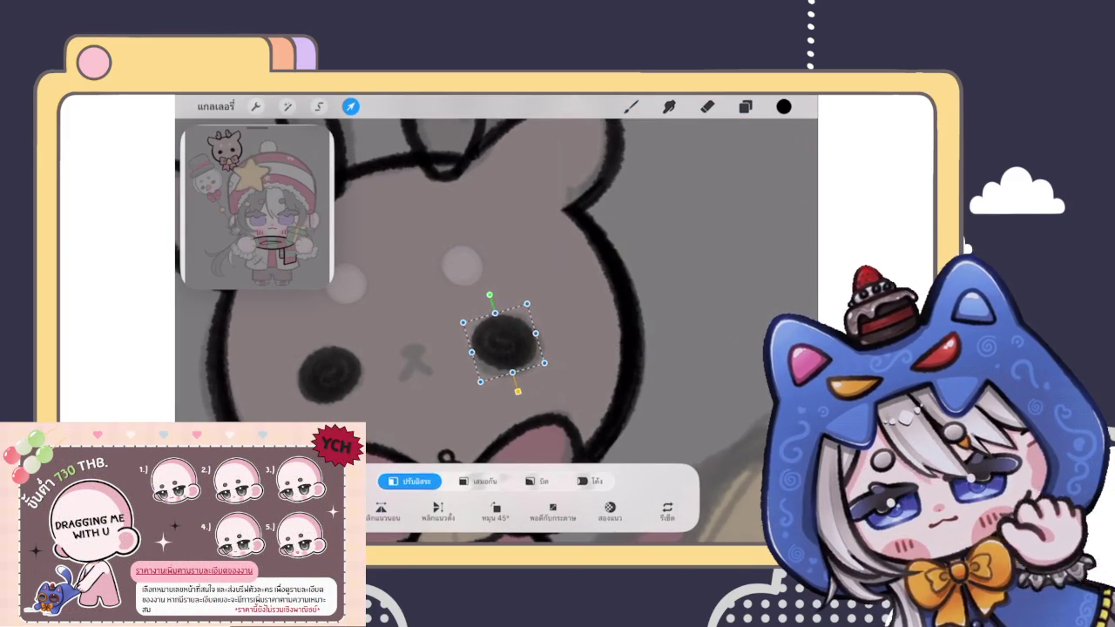
{"action": "left_click", "coordinate": [631, 106]}
{"action": "scroll", "coordinate": [496, 332], "scroll_direction": "down", "scroll_amount": 3}
{"action": "scroll", "coordinate": [497, 331], "scroll_direction": "up", "scroll_amount": 1}
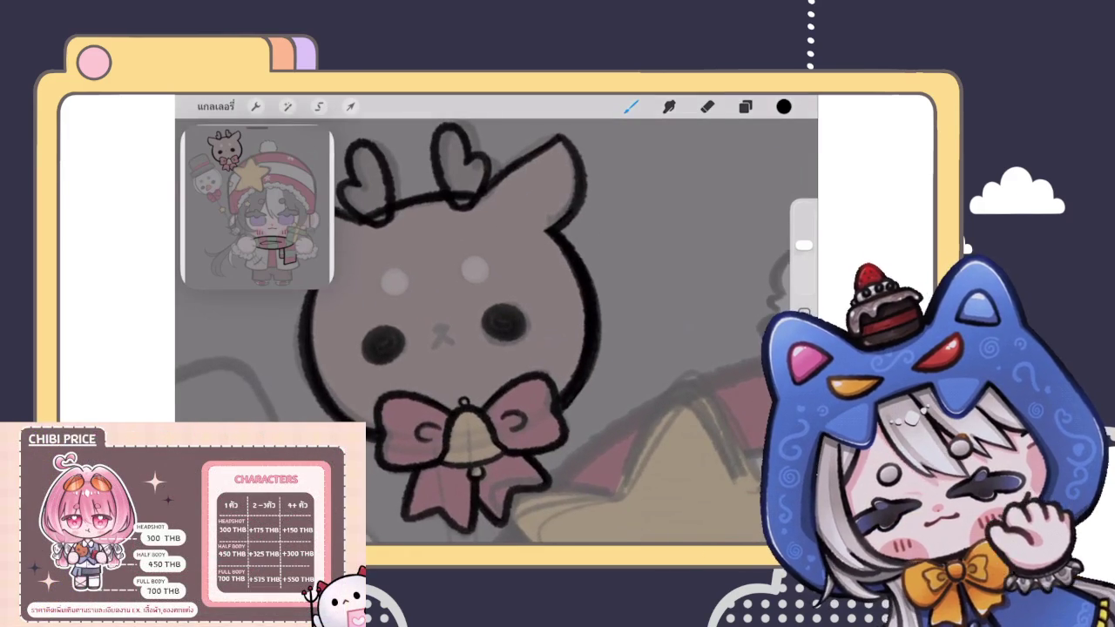
{"action": "left_click", "coordinate": [631, 107]}
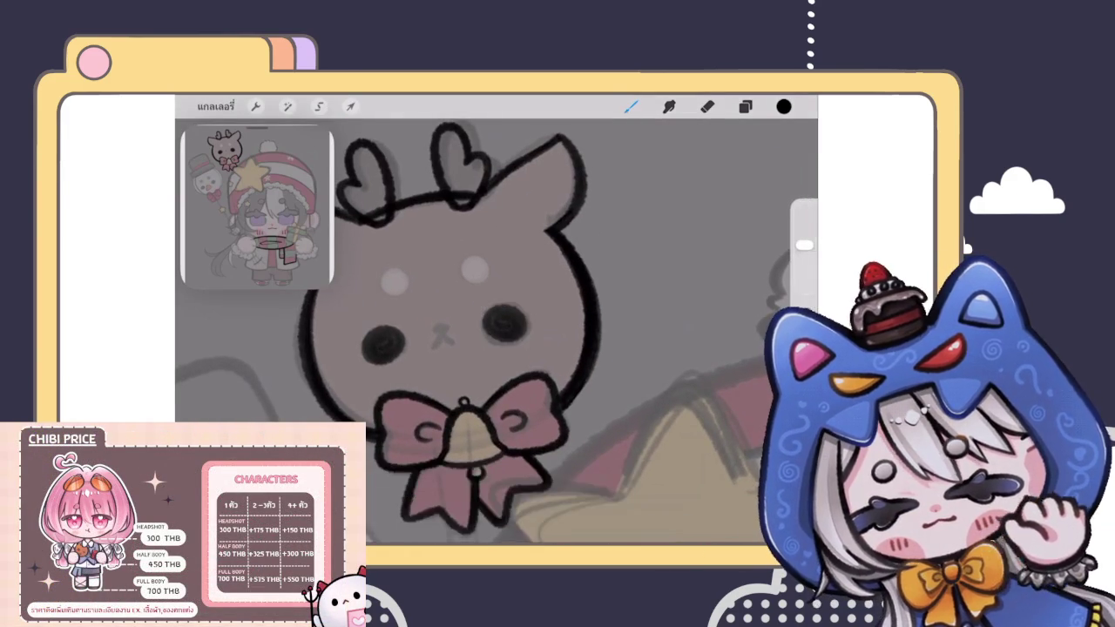
{"action": "scroll", "coordinate": [496, 331], "scroll_direction": "down", "scroll_amount": 3}
{"action": "scroll", "coordinate": [496, 331], "scroll_direction": "up", "scroll_amount": 3}
Step: Merge the eye layer down into the layer below
{"action": "left_click", "coordinate": [745, 106]}
{"action": "left_click", "coordinate": [604, 329]}
{"action": "left_click", "coordinate": [527, 427]}
{"action": "left_click", "coordinate": [745, 106]}
Step: Paint a small filled dark nose centred between the eyes
{"action": "scroll", "coordinate": [470, 340], "scroll_direction": "up", "scroll_amount": 3}
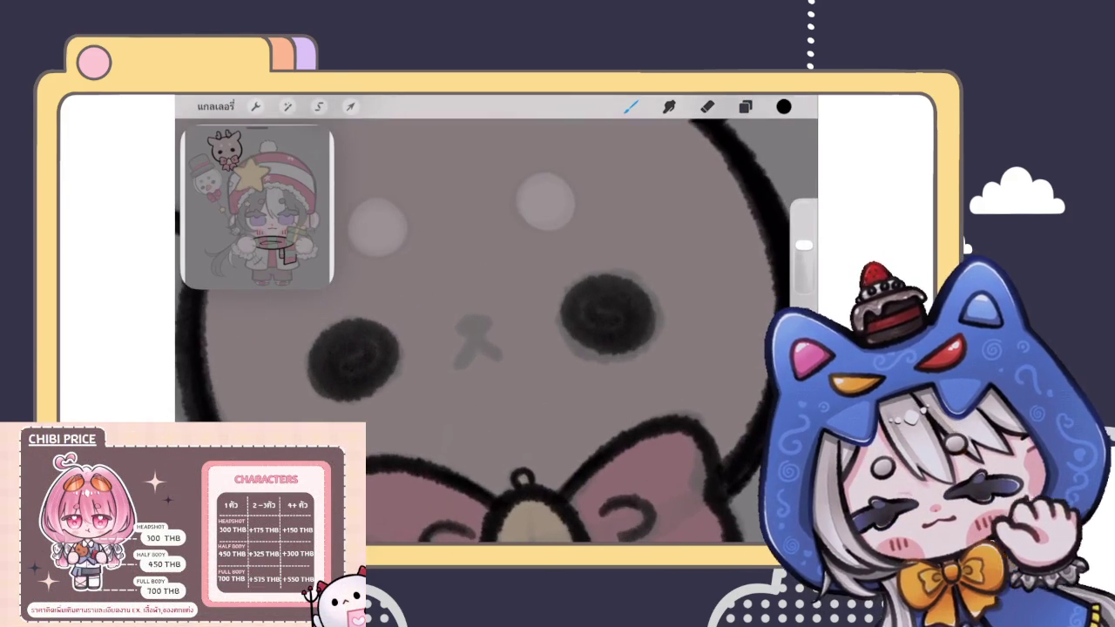
{"action": "left_click_drag", "start_coordinate": [478, 329], "coordinate": [478, 333]}
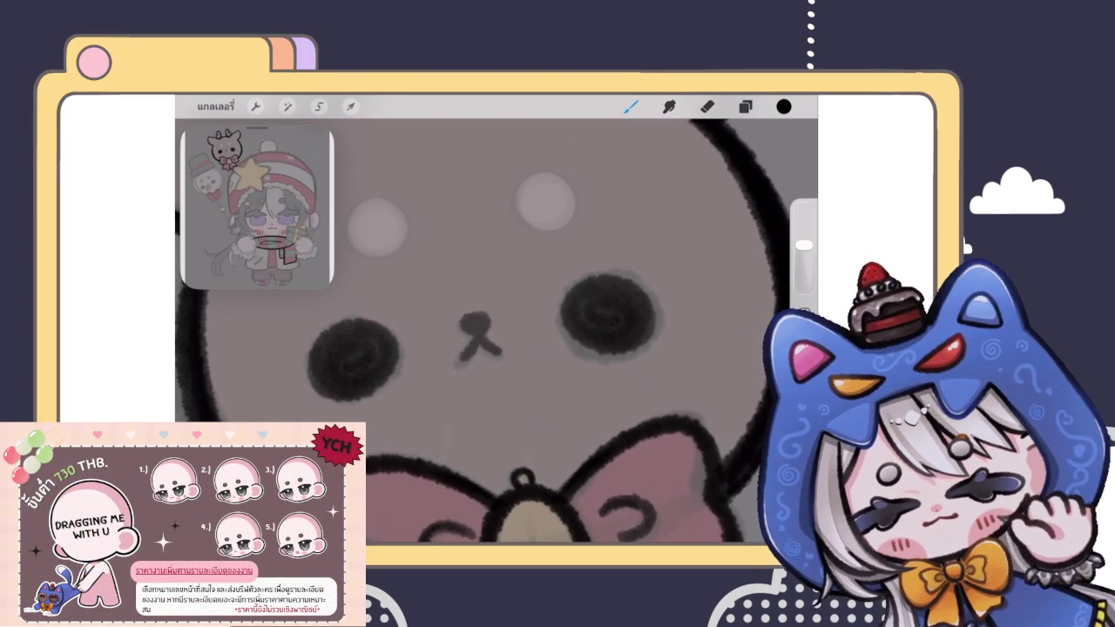
{"action": "scroll", "coordinate": [483, 321], "scroll_direction": "down", "scroll_amount": 5}
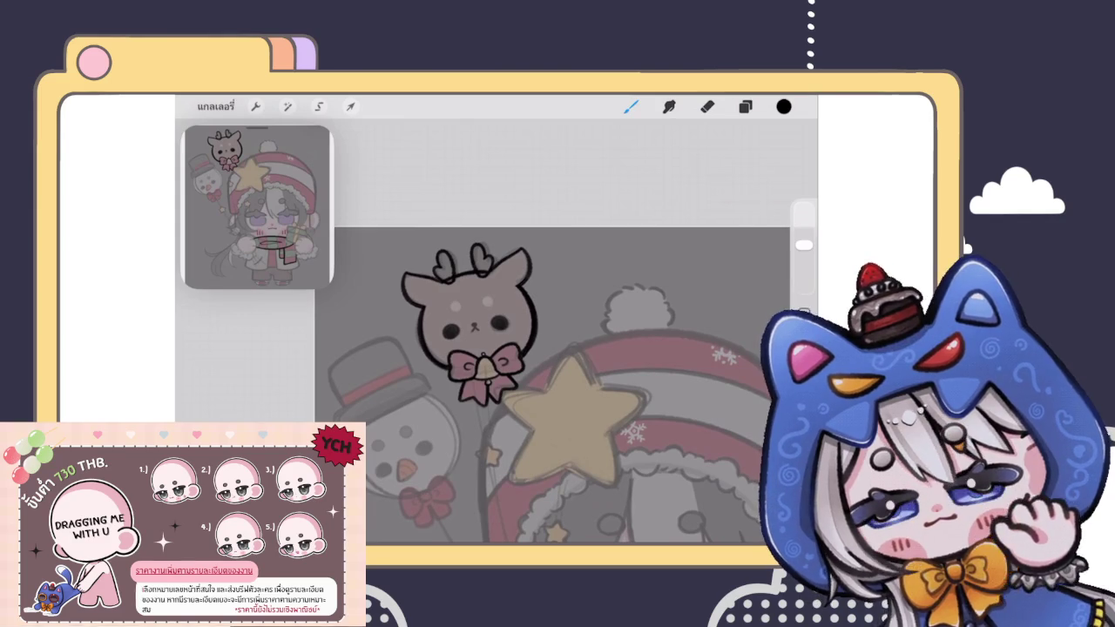
{"action": "scroll", "coordinate": [471, 326], "scroll_direction": "up", "scroll_amount": 5}
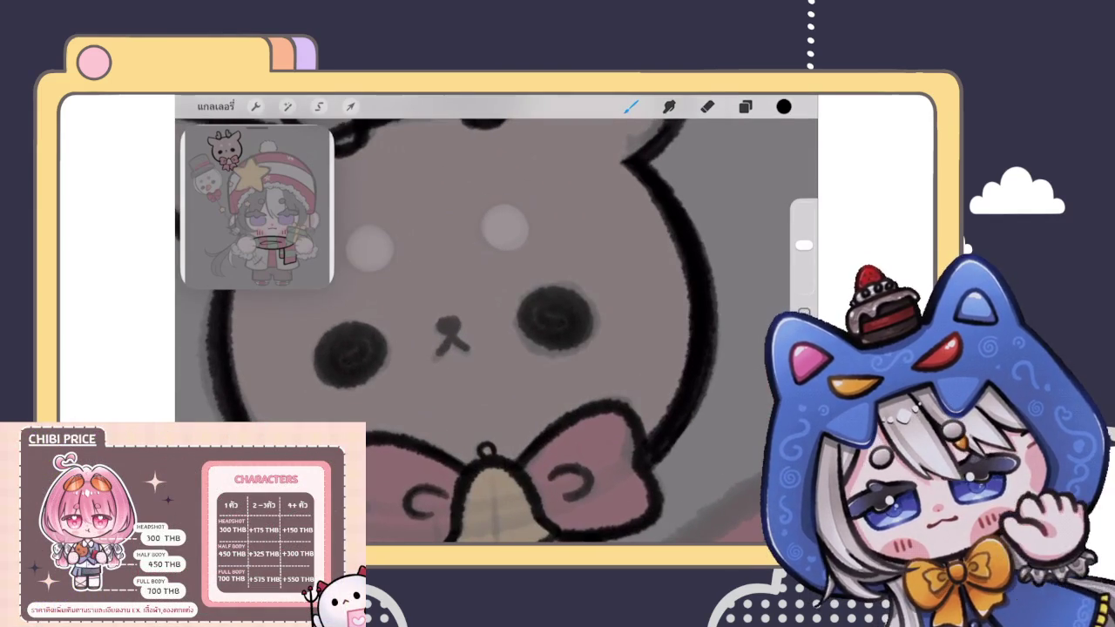
{"action": "scroll", "coordinate": [470, 327], "scroll_direction": "up", "scroll_amount": 3}
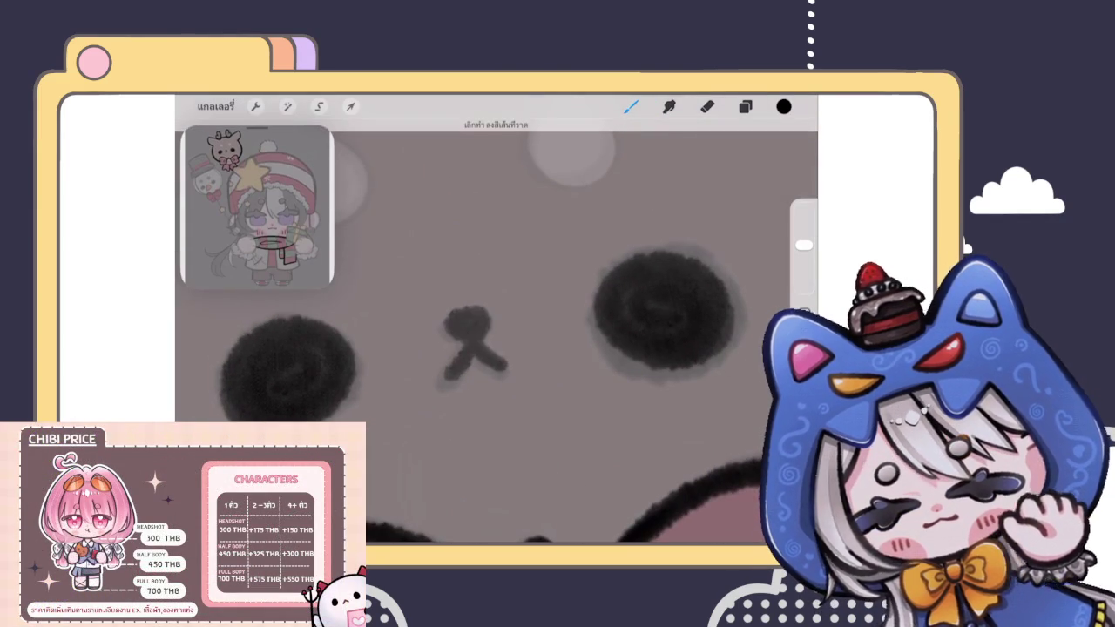
{"action": "left_click_drag", "start_coordinate": [458, 326], "coordinate": [486, 324]}
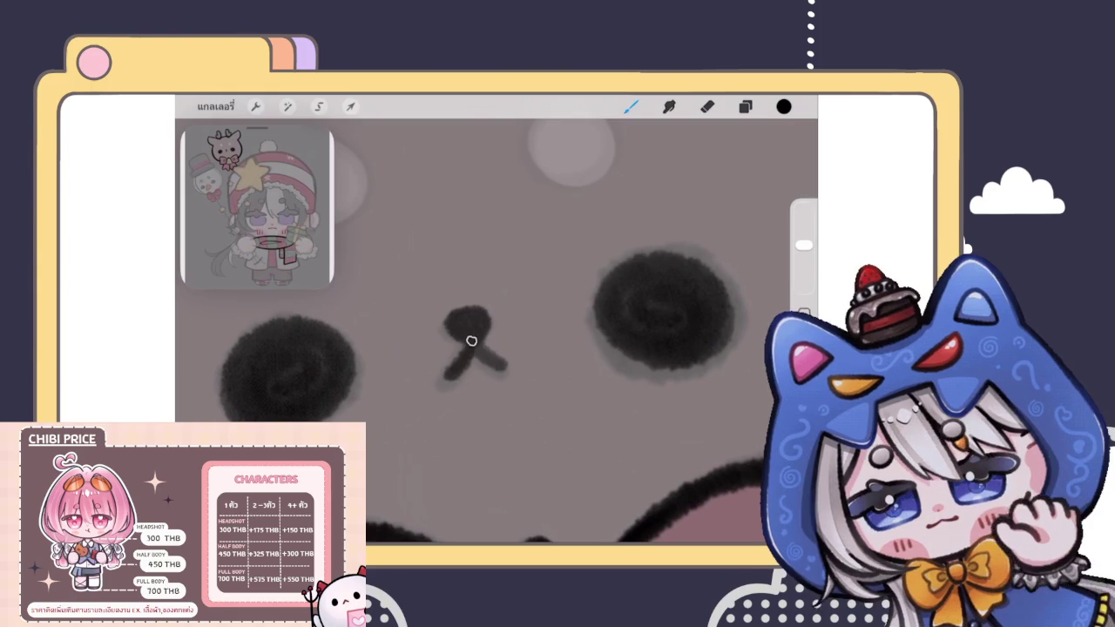
{"action": "left_click_drag", "start_coordinate": [473, 344], "coordinate": [501, 365]}
{"action": "scroll", "coordinate": [473, 344], "scroll_direction": "down", "scroll_amount": 5}
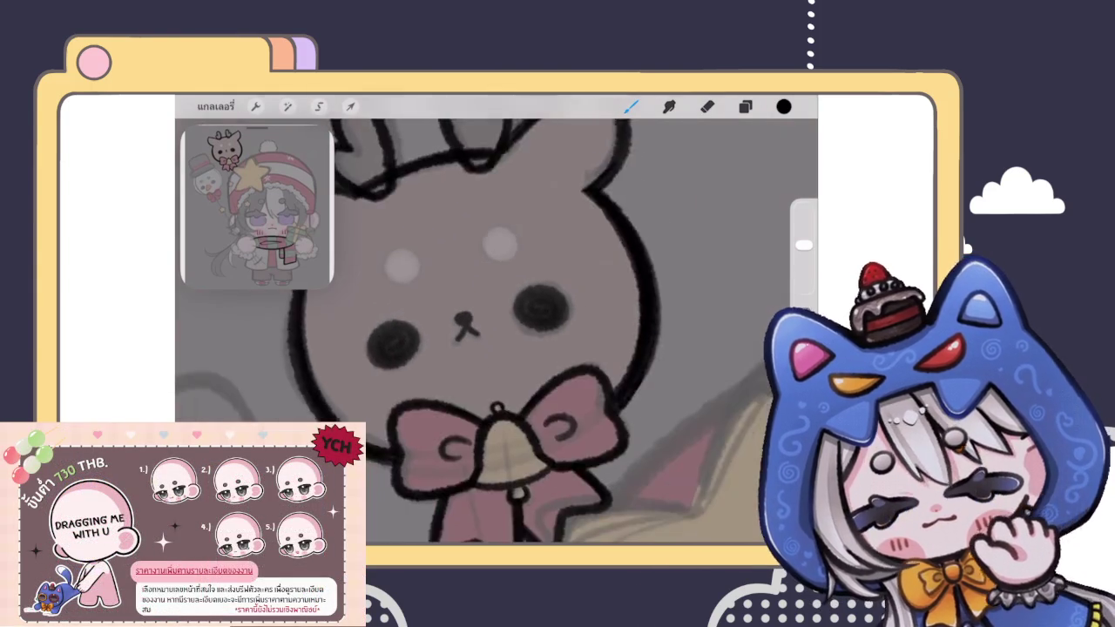
Step: Brush a thin dark ring around the left pale spot, undoing the extra sketches
{"action": "scroll", "coordinate": [450, 243], "scroll_direction": "up", "scroll_amount": 3}
{"action": "scroll", "coordinate": [450, 243], "scroll_direction": "up", "scroll_amount": 2}
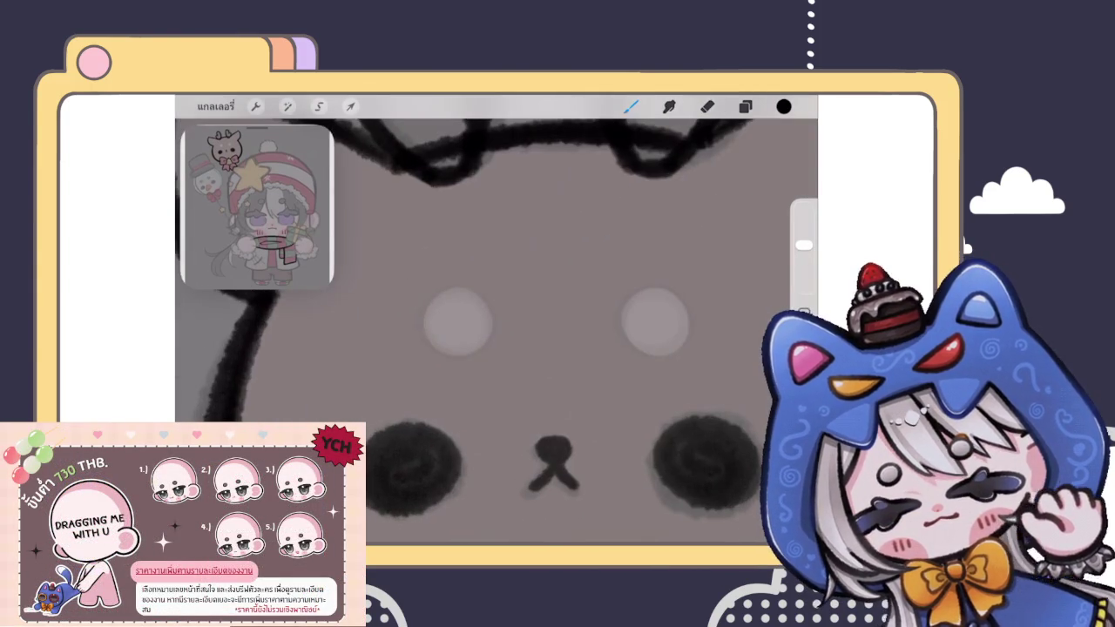
{"action": "mouse_move", "coordinate": [474, 294]}
{"action": "left_mouse_down"}
{"action": "mouse_move", "coordinate": [466, 353]}
{"action": "mouse_move", "coordinate": [440, 301]}
{"action": "left_mouse_up"}
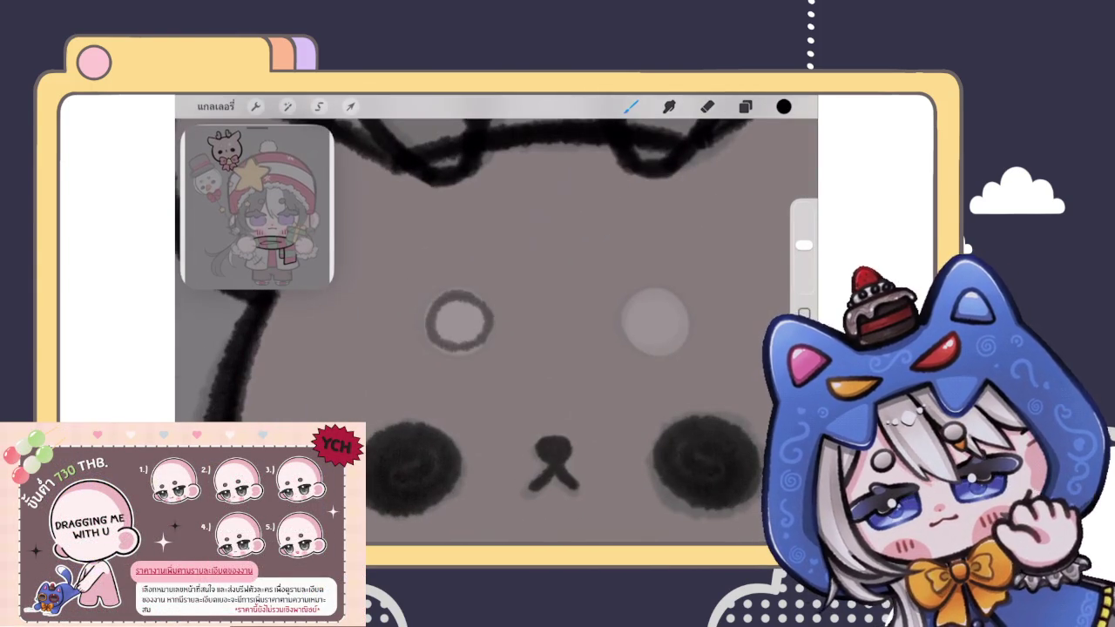
{"action": "scroll", "coordinate": [496, 331], "scroll_direction": "down", "scroll_amount": 5}
{"action": "scroll", "coordinate": [497, 331], "scroll_direction": "up", "scroll_amount": 2}
{"action": "scroll", "coordinate": [496, 331], "scroll_direction": "up", "scroll_amount": 2}
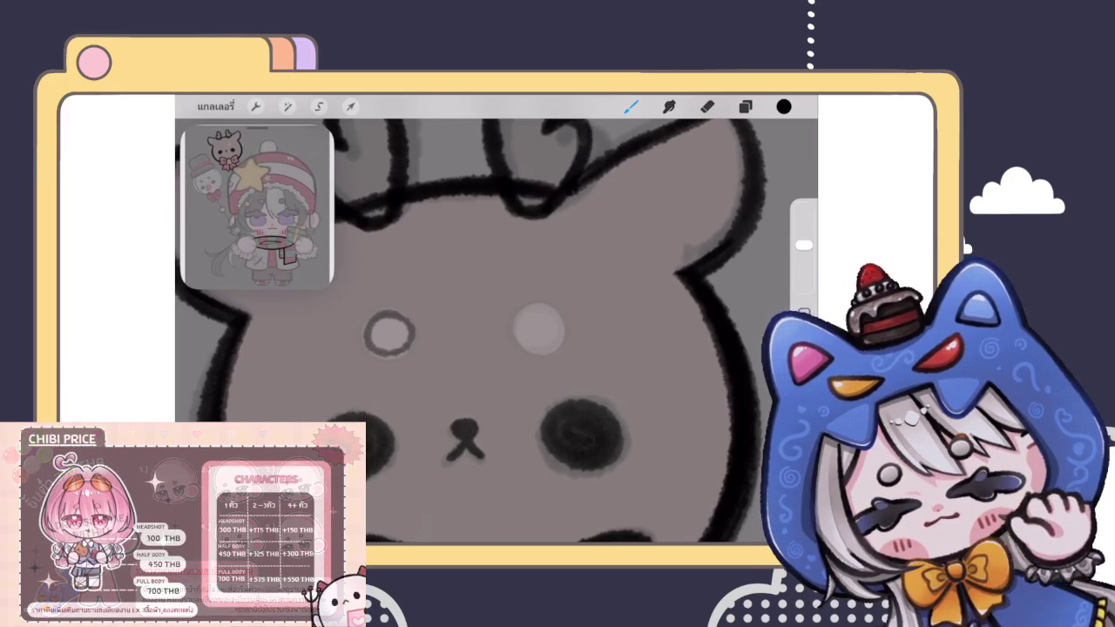
{"action": "left_click_drag", "start_coordinate": [510, 250], "coordinate": [505, 252]}
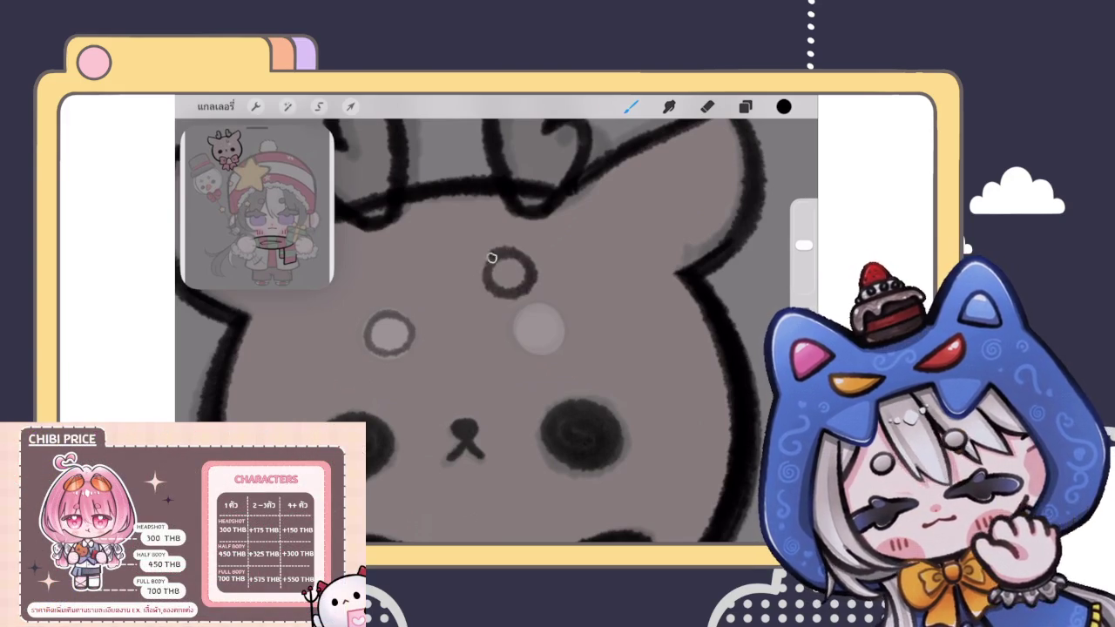
{"action": "mouse_move", "coordinate": [602, 248]}
{"action": "left_mouse_down"}
{"action": "mouse_move", "coordinate": [577, 283]}
{"action": "mouse_move", "coordinate": [610, 251]}
{"action": "left_mouse_up"}
{"action": "mouse_move", "coordinate": [529, 345]}
{"action": "left_mouse_down"}
{"action": "mouse_move", "coordinate": [579, 350]}
{"action": "mouse_move", "coordinate": [531, 348]}
{"action": "left_mouse_up"}
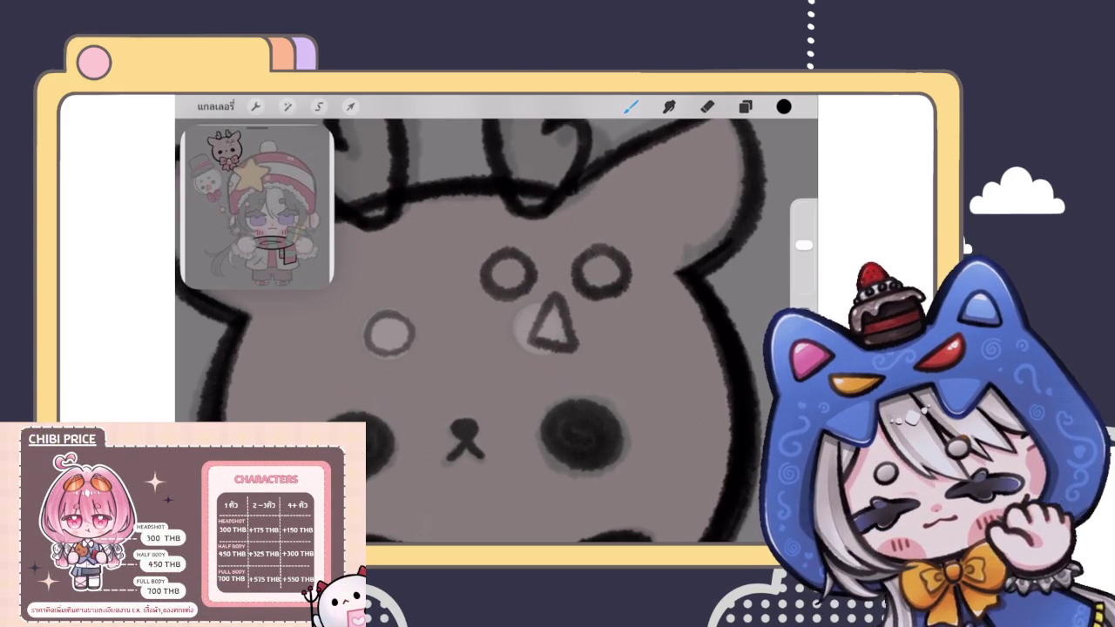
{"action": "key", "text": "ctrl+z"}
{"action": "key", "text": "ctrl+z"}
{"action": "key", "text": "ctrl+z"}
{"action": "scroll", "coordinate": [340, 307], "scroll_direction": "up", "scroll_amount": 3}
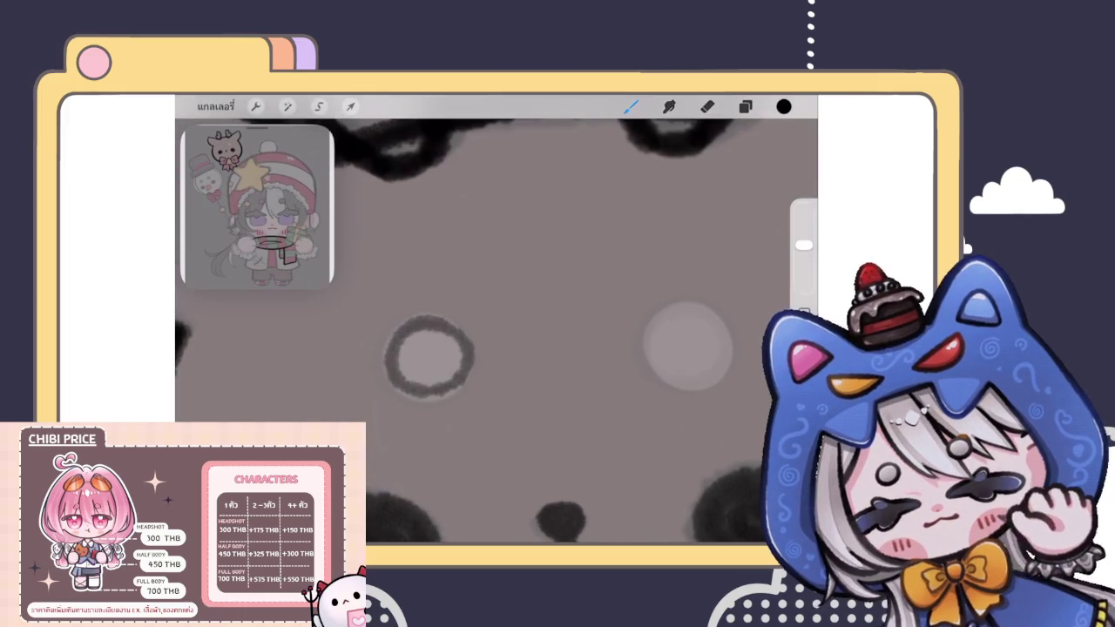
{"action": "scroll", "coordinate": [497, 331], "scroll_direction": "down", "scroll_amount": 3}
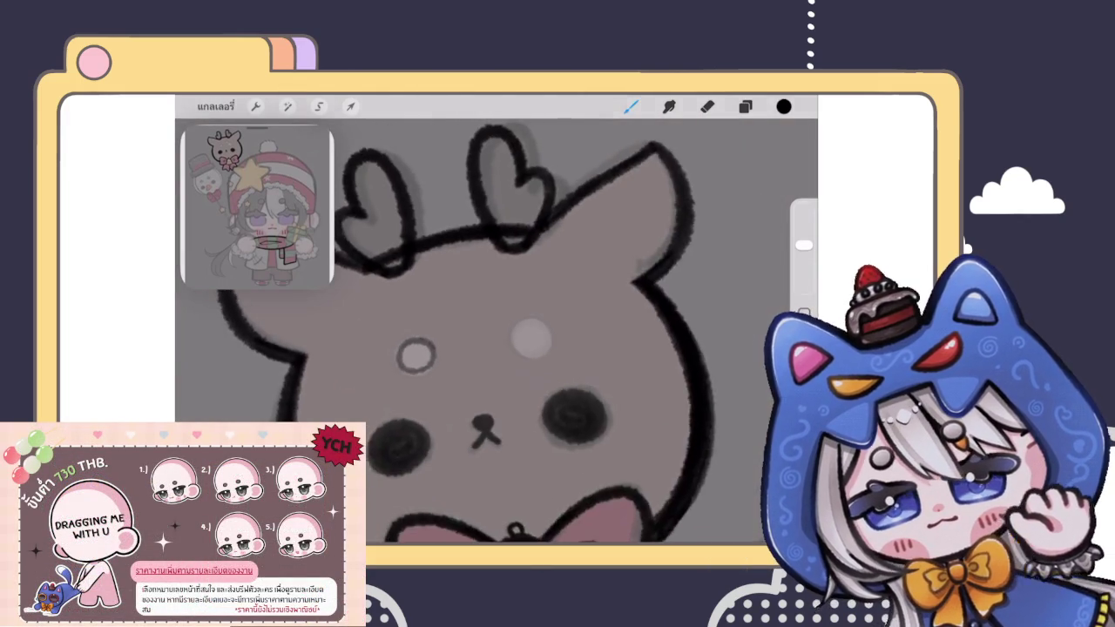
{"action": "scroll", "coordinate": [497, 331], "scroll_direction": "down", "scroll_amount": 2}
{"action": "scroll", "coordinate": [453, 356], "scroll_direction": "up", "scroll_amount": 3}
{"action": "scroll", "coordinate": [453, 356], "scroll_direction": "up", "scroll_amount": 2}
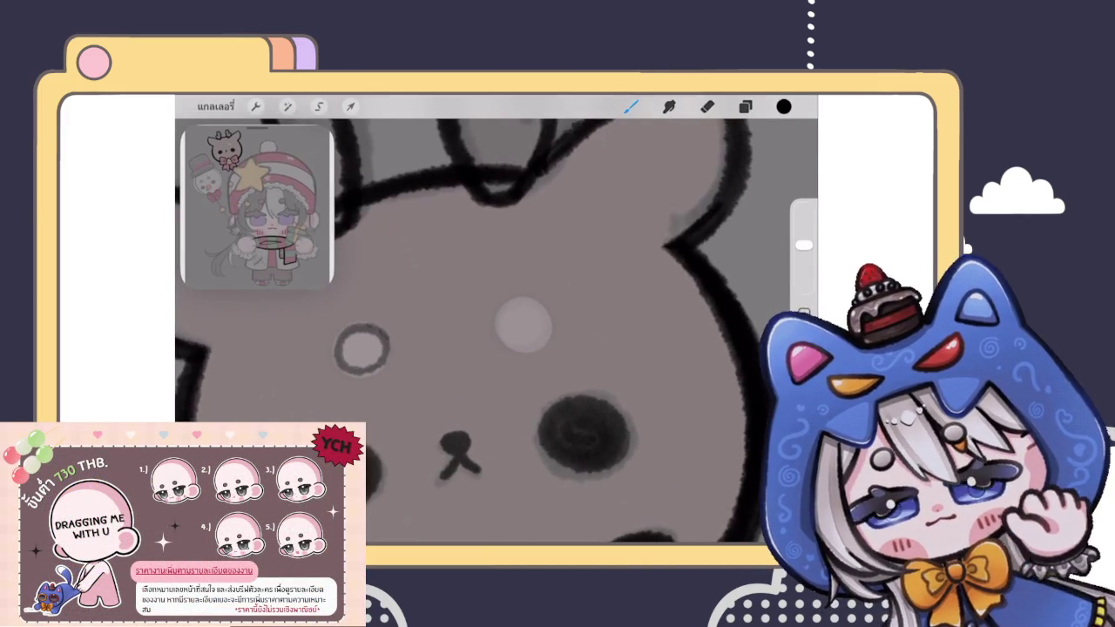
Step: Lasso the ring, copy it onto a new layer, and show its blend settings
{"action": "left_click", "coordinate": [318, 107]}
{"action": "left_click_drag", "start_coordinate": [360, 324], "coordinate": [359, 325]}
{"action": "left_click", "coordinate": [523, 511]}
{"action": "left_click", "coordinate": [745, 106]}
{"action": "left_click", "coordinate": [741, 265]}
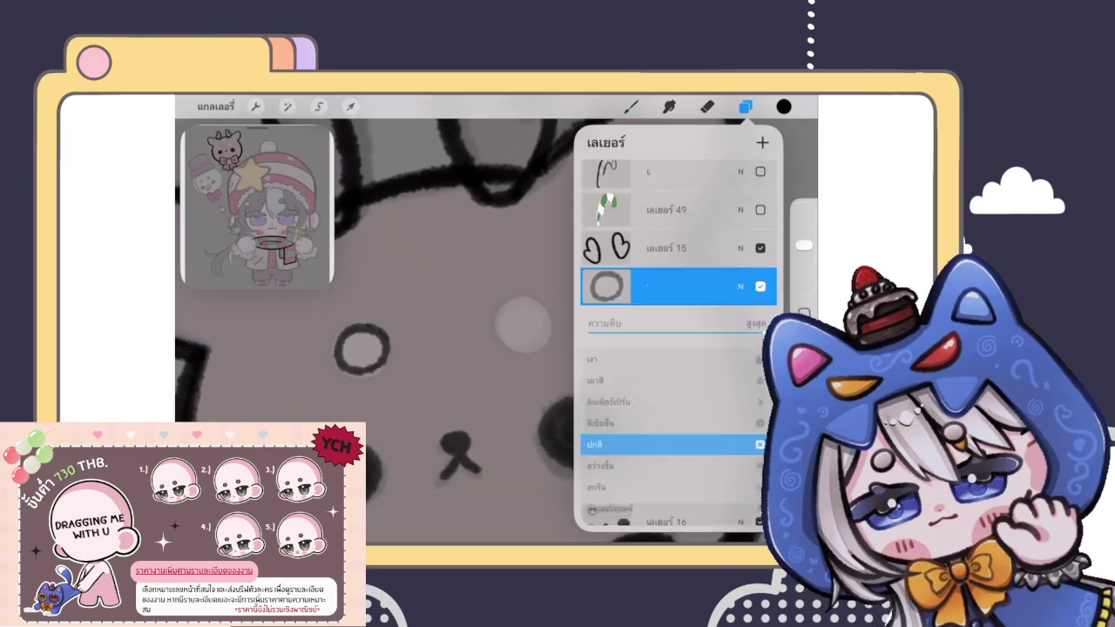
Step: Merge the copied ring layer down into Layer 16
{"action": "left_click", "coordinate": [741, 264]}
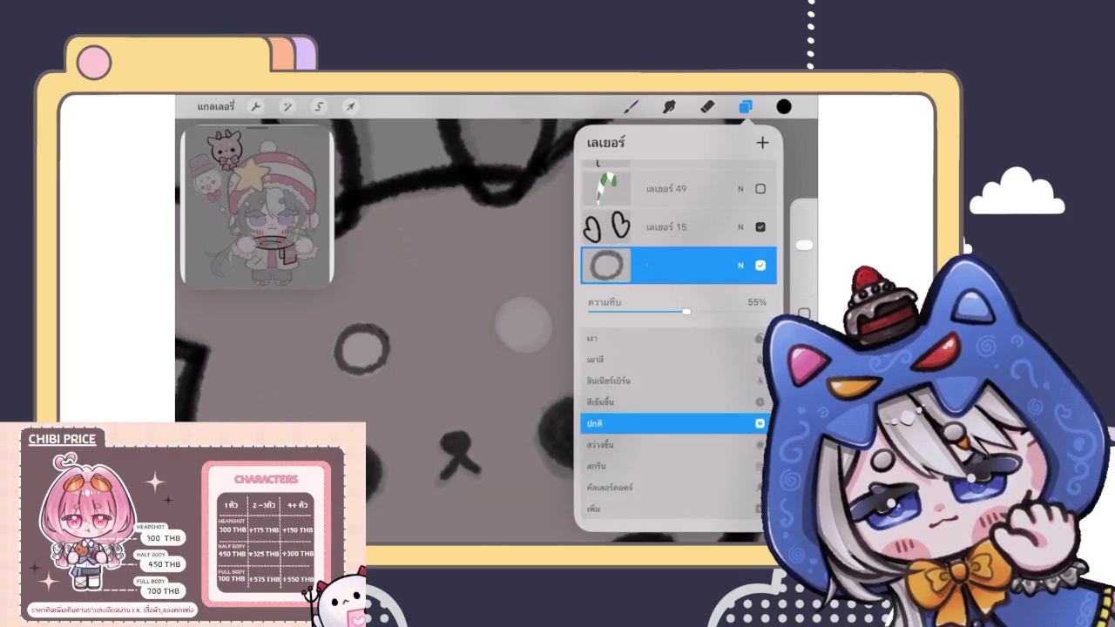
{"action": "left_click", "coordinate": [605, 265]}
{"action": "left_click", "coordinate": [501, 380]}
{"action": "key", "text": "ctrl+z"}
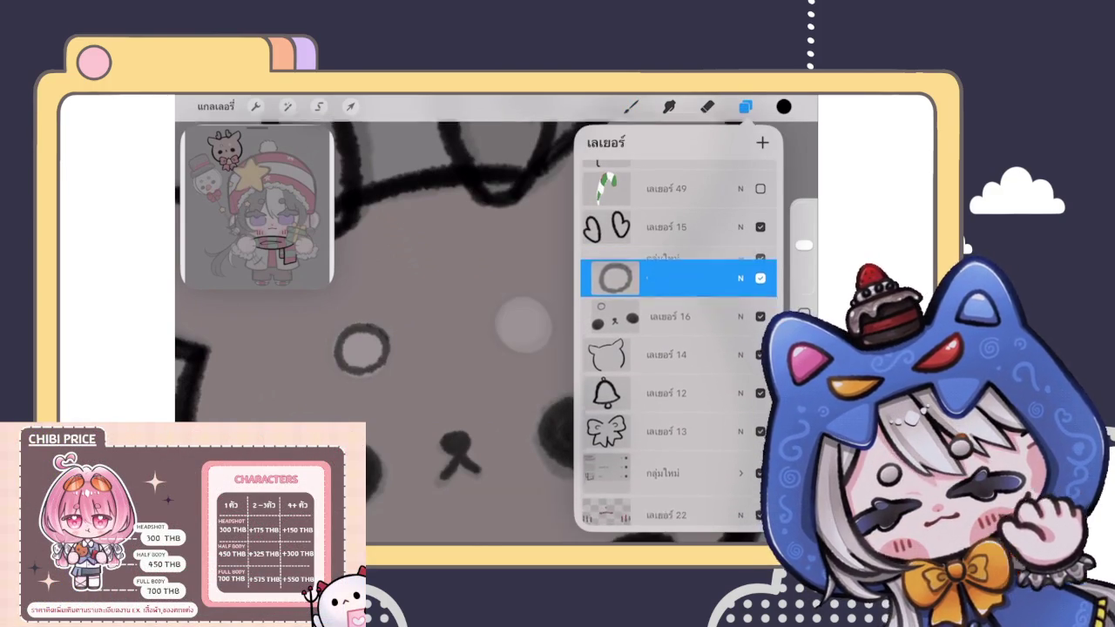
{"action": "left_click", "coordinate": [606, 265]}
{"action": "left_click", "coordinate": [502, 380]}
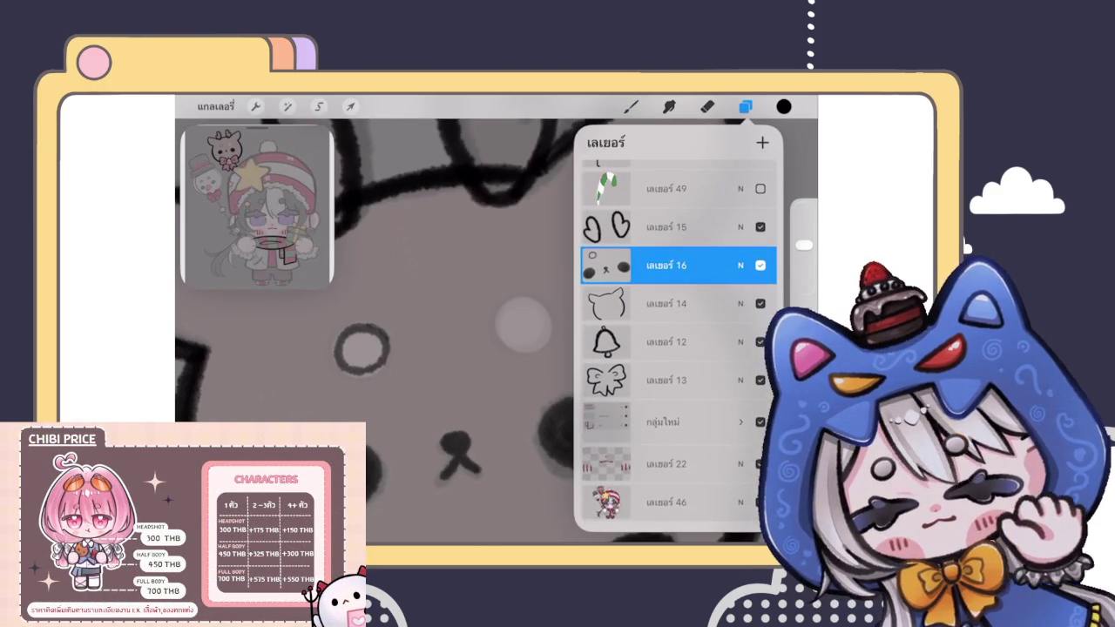
Step: Lasso the ring and move it up and right onto the other pale spot
{"action": "left_click", "coordinate": [319, 106]}
{"action": "left_click_drag", "start_coordinate": [377, 296], "coordinate": [383, 301]}
{"action": "left_click", "coordinate": [377, 296]}
{"action": "left_click", "coordinate": [350, 105]}
{"action": "left_click_drag", "start_coordinate": [362, 348], "coordinate": [525, 326]}
{"action": "left_click", "coordinate": [631, 105]}
{"action": "scroll", "coordinate": [496, 331], "scroll_direction": "down", "scroll_amount": 3}
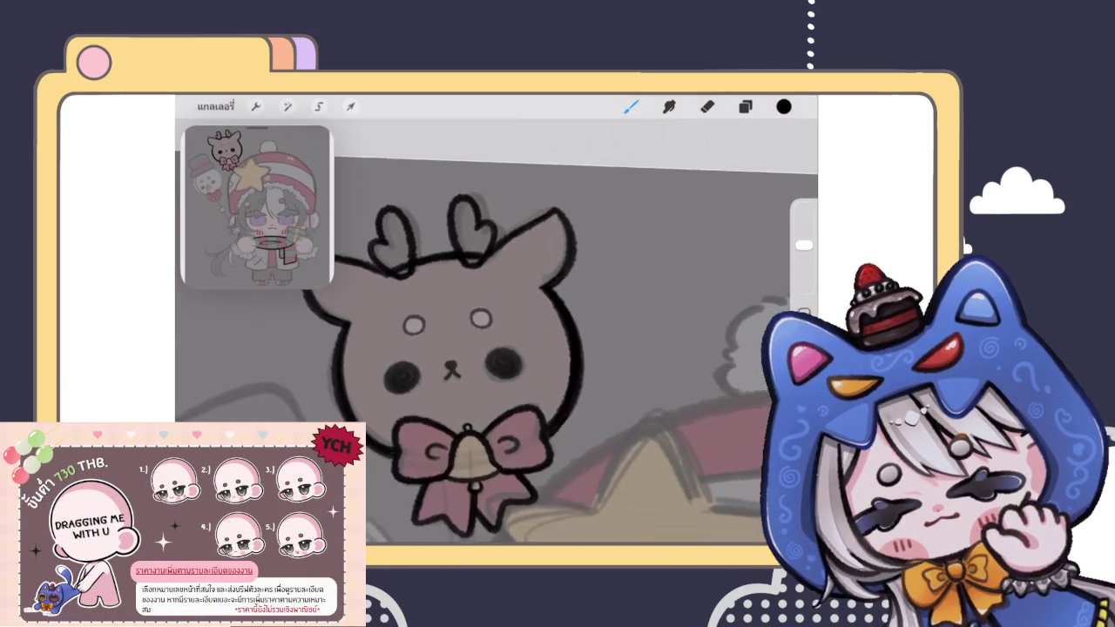
Step: Merge the current ring layer down into Layer 14
{"action": "left_click", "coordinate": [745, 106]}
{"action": "left_click", "coordinate": [662, 332]}
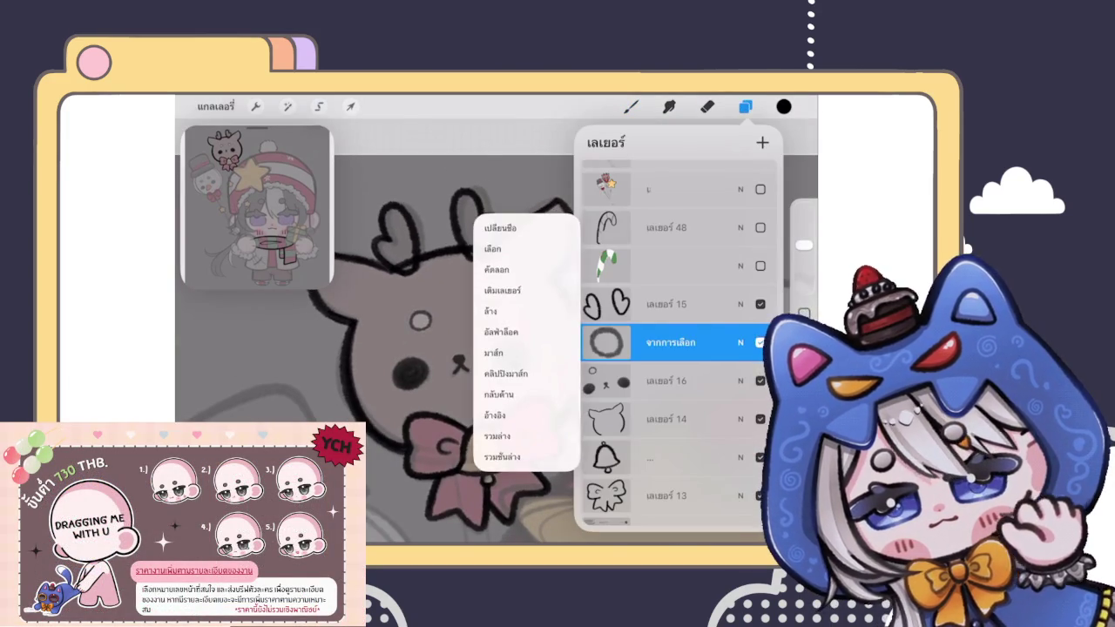
{"action": "left_click", "coordinate": [510, 433]}
{"action": "left_click", "coordinate": [745, 105]}
{"action": "scroll", "coordinate": [496, 348], "scroll_direction": "down", "scroll_amount": 3}
{"action": "scroll", "coordinate": [496, 348], "scroll_direction": "down", "scroll_amount": 3}
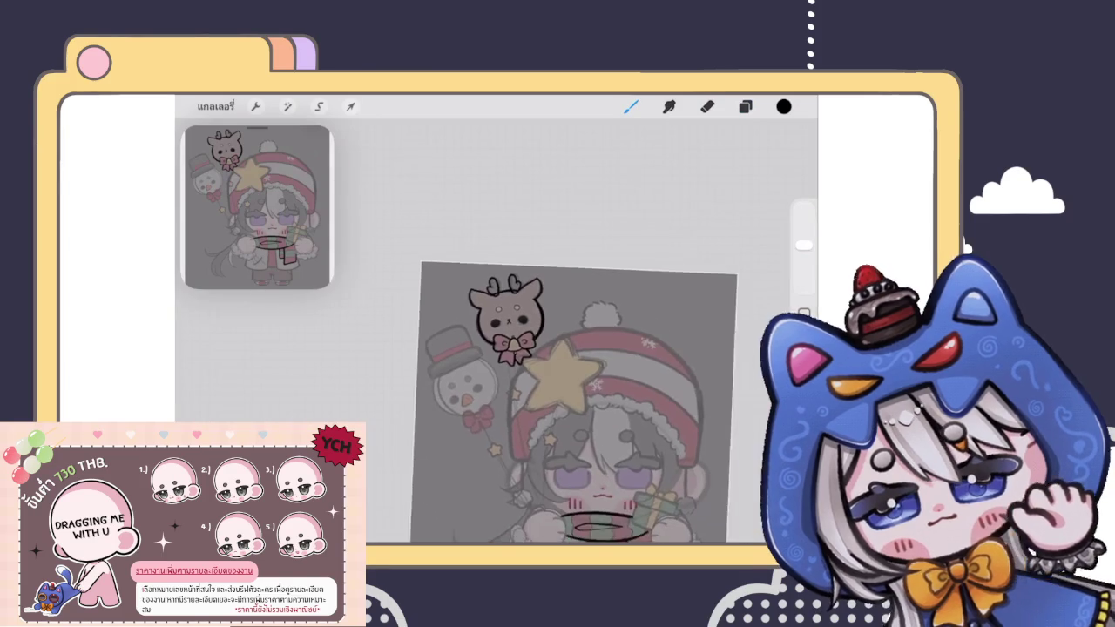
{"action": "scroll", "coordinate": [575, 400], "scroll_direction": "down", "scroll_amount": 2}
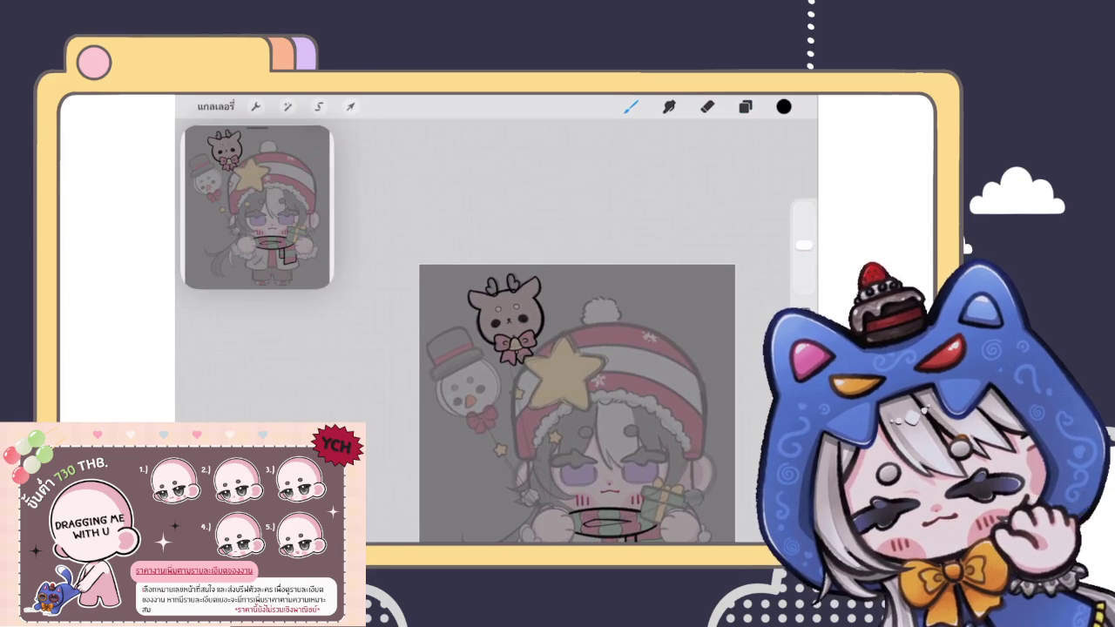
{"action": "scroll", "coordinate": [584, 394], "scroll_direction": "up", "scroll_amount": 2}
Step: Select the reindeer head outline layer and switch to the Eraser
{"action": "left_click", "coordinate": [744, 106]}
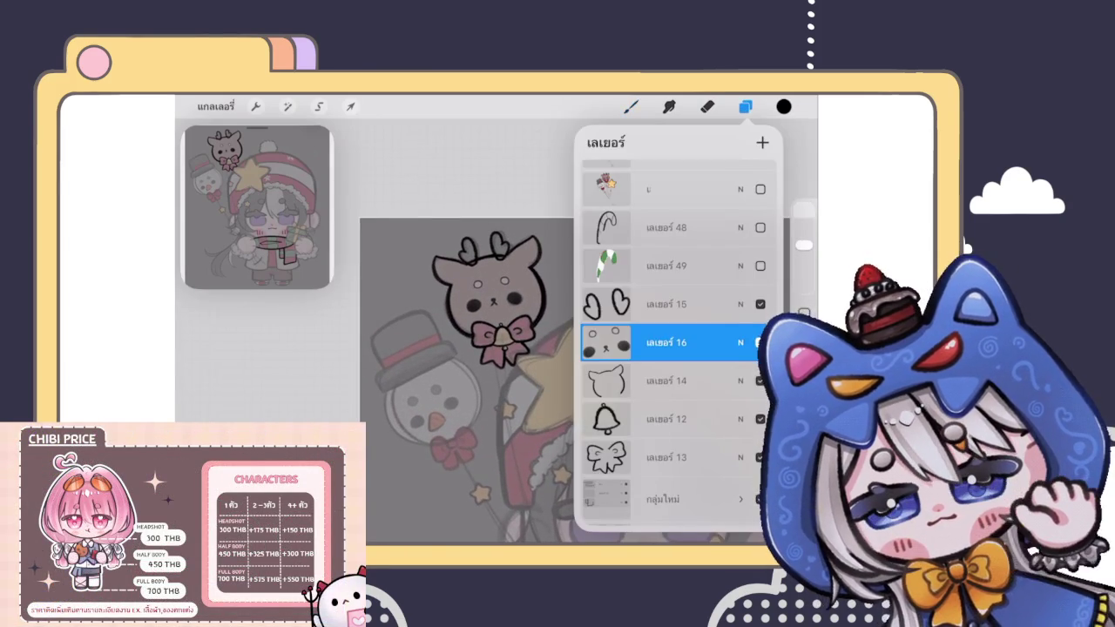
{"action": "left_click", "coordinate": [667, 380]}
{"action": "left_click", "coordinate": [706, 106]}
{"action": "scroll", "coordinate": [488, 288], "scroll_direction": "up", "scroll_amount": 3}
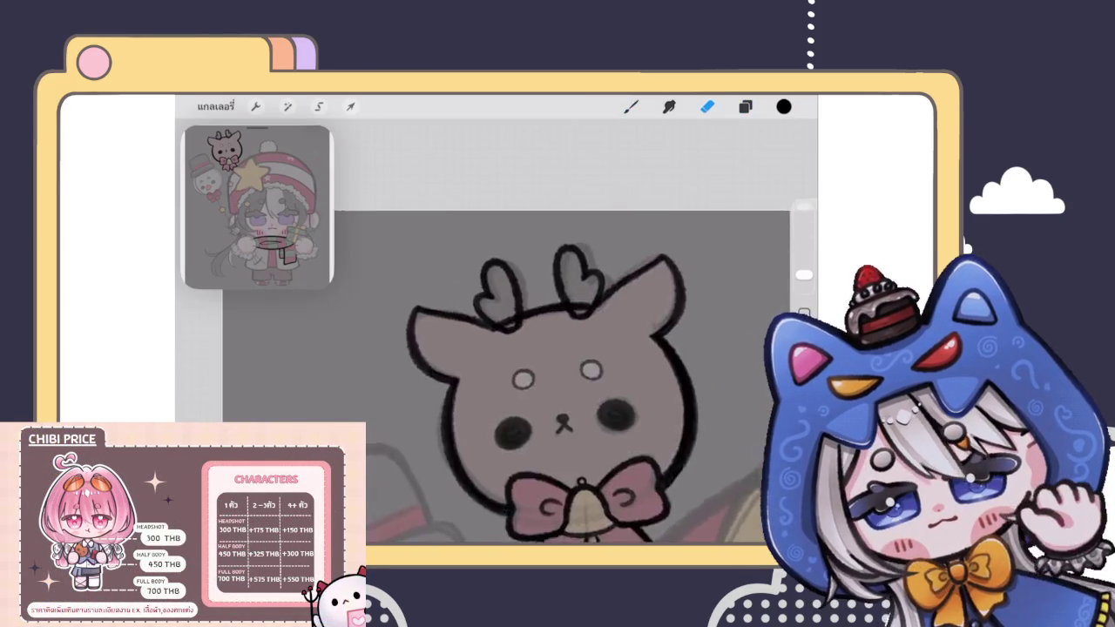
Step: Nudge the antlers layer into position with the Transform tool
{"action": "scroll", "coordinate": [522, 288], "scroll_direction": "up", "scroll_amount": 3}
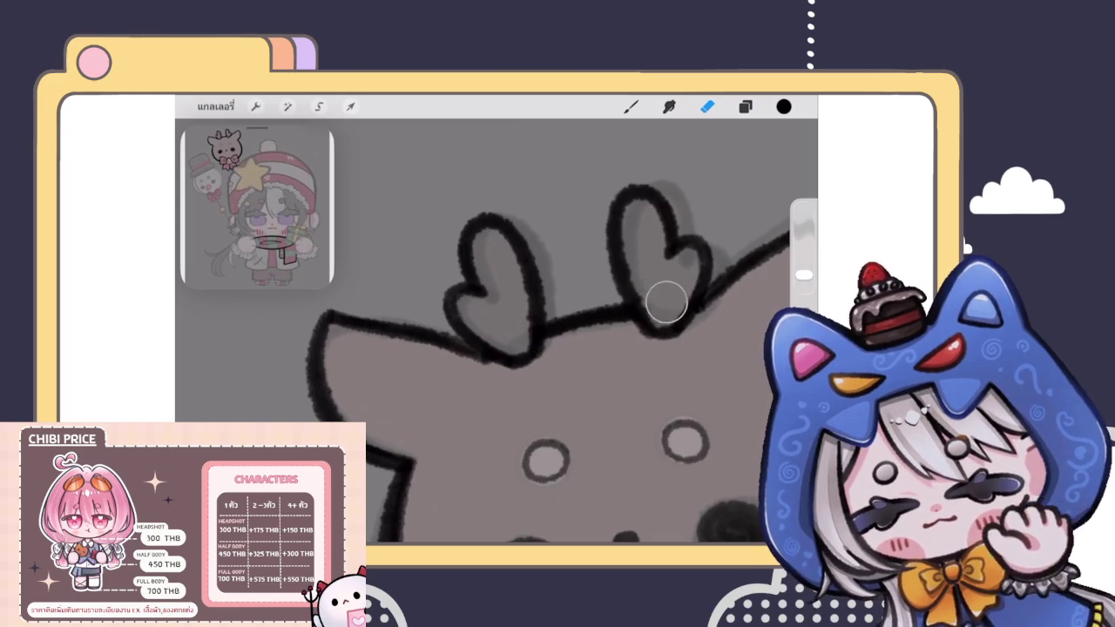
{"action": "scroll", "coordinate": [540, 348], "scroll_direction": "down", "scroll_amount": 3}
{"action": "scroll", "coordinate": [558, 383], "scroll_direction": "down", "scroll_amount": 3}
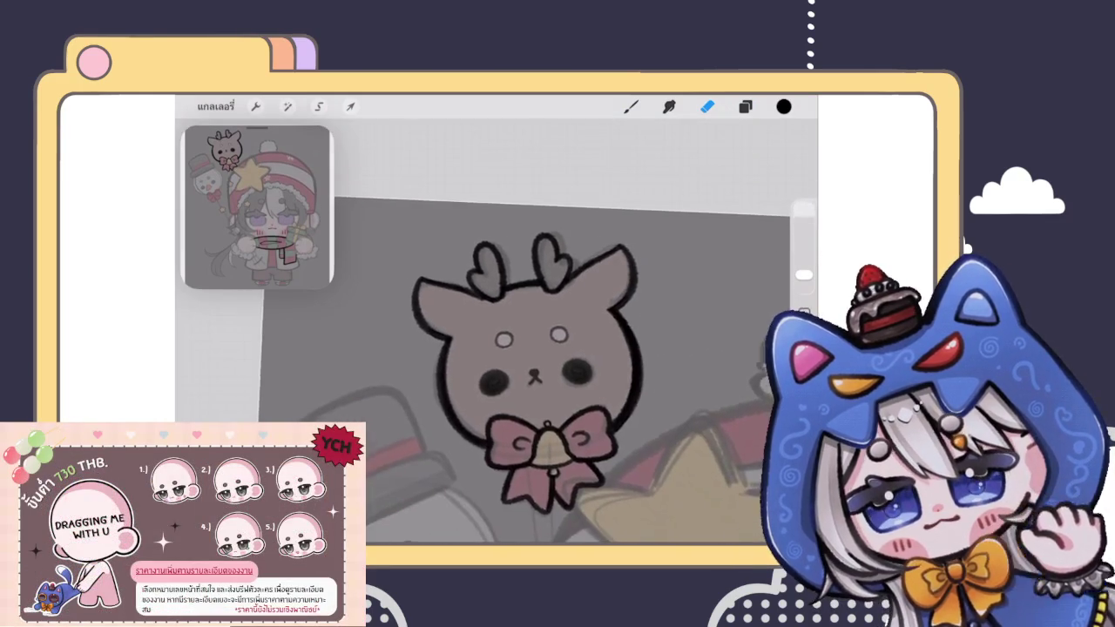
{"action": "scroll", "coordinate": [557, 384], "scroll_direction": "down", "scroll_amount": 2}
{"action": "scroll", "coordinate": [540, 366], "scroll_direction": "up", "scroll_amount": 3}
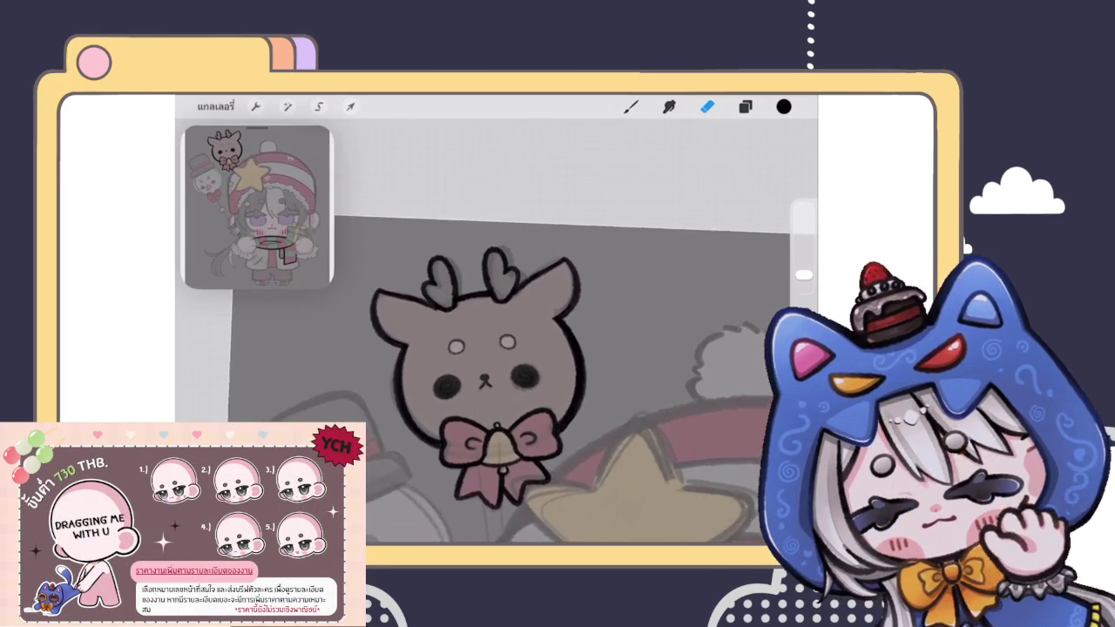
{"action": "left_click", "coordinate": [745, 106]}
{"action": "left_click", "coordinate": [666, 266]}
{"action": "left_click", "coordinate": [350, 106]}
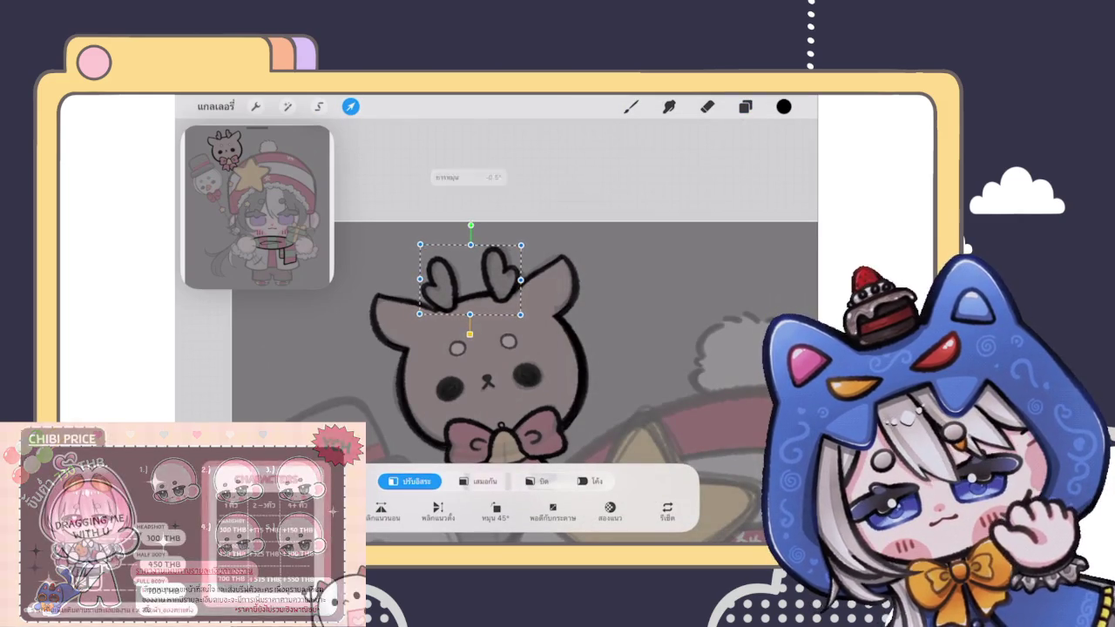
{"action": "key", "text": "b"}
{"action": "scroll", "coordinate": [575, 383], "scroll_direction": "down", "scroll_amount": 3}
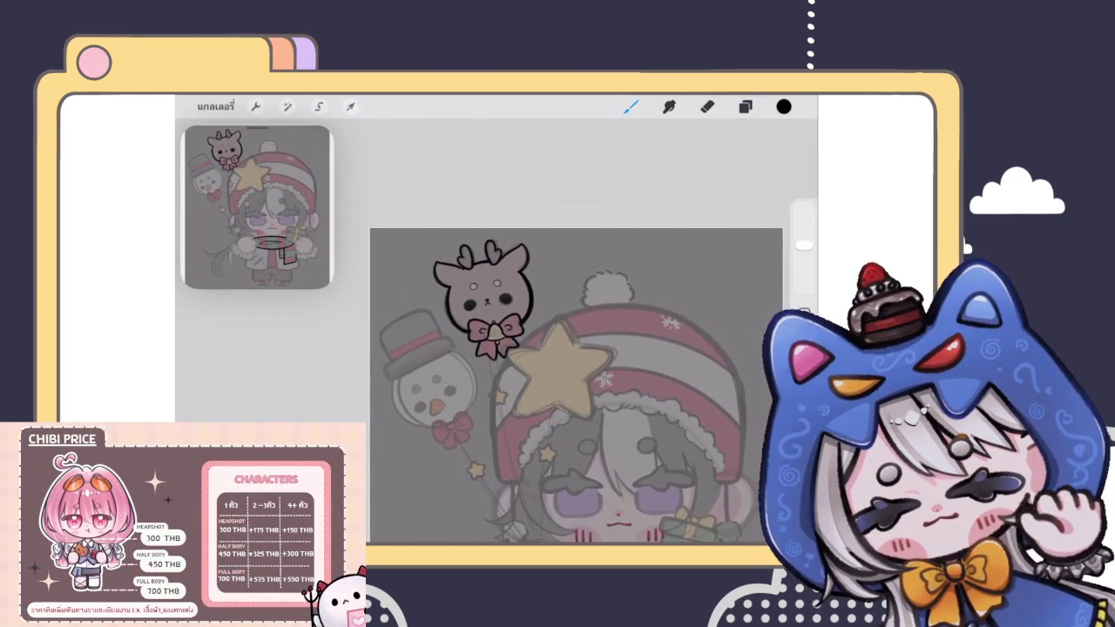
{"action": "scroll", "coordinate": [526, 392], "scroll_direction": "down", "scroll_amount": 3}
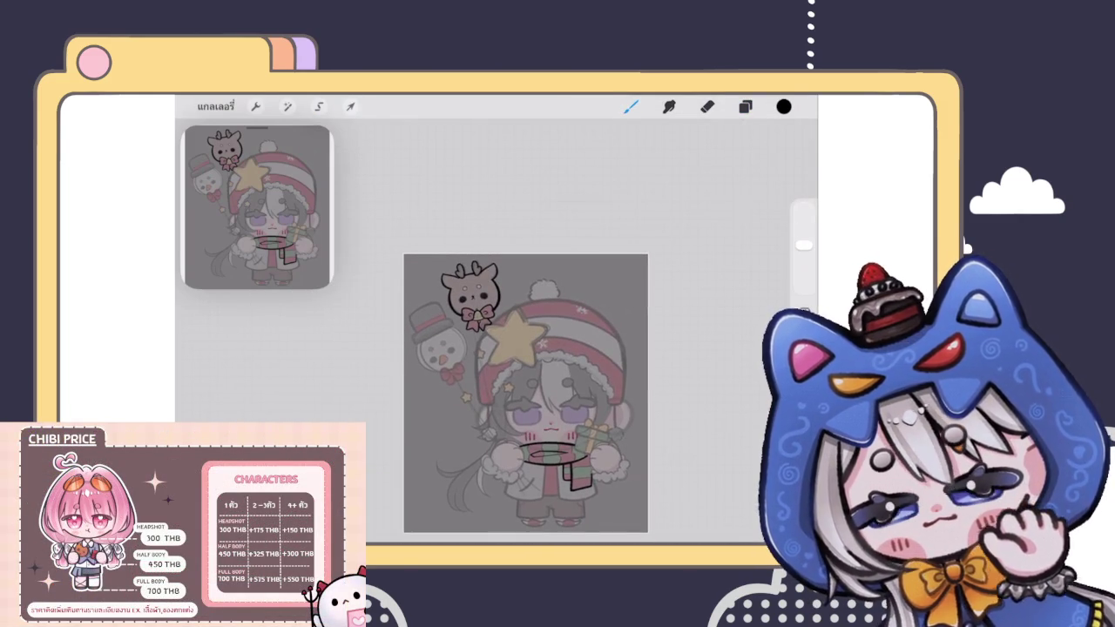
Step: Select the antler, face, head, bell and bow layers and group them
{"action": "left_click", "coordinate": [745, 107]}
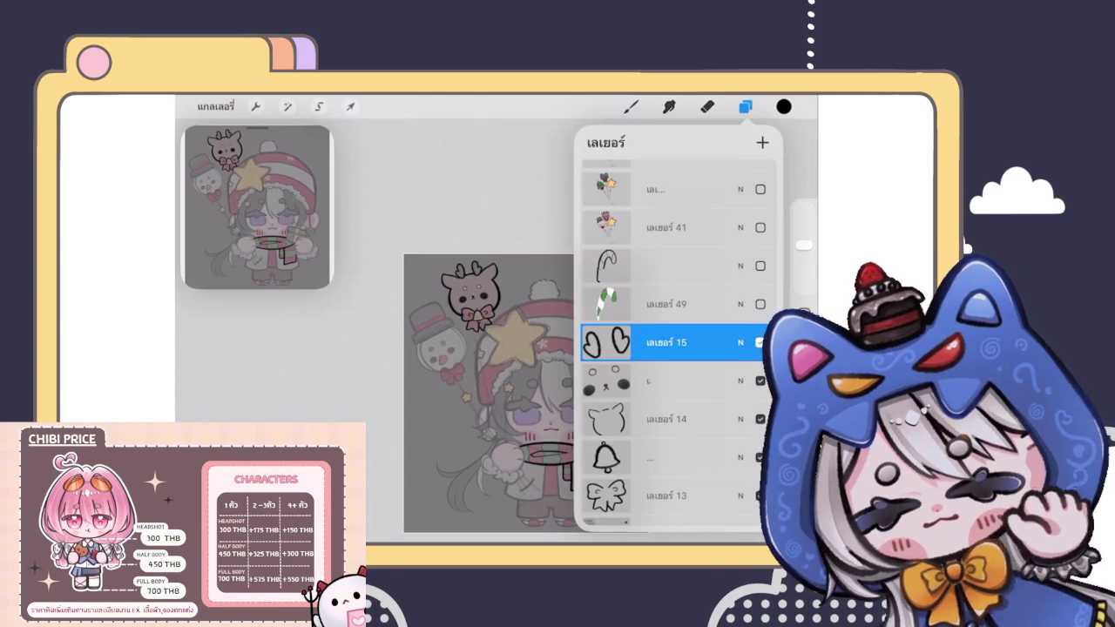
{"action": "left_click_drag", "start_coordinate": [610, 381], "coordinate": [697, 381]}
{"action": "left_click_drag", "start_coordinate": [610, 419], "coordinate": [697, 419]}
{"action": "left_click_drag", "start_coordinate": [610, 457], "coordinate": [697, 457]}
{"action": "left_click_drag", "start_coordinate": [610, 496], "coordinate": [696, 495]}
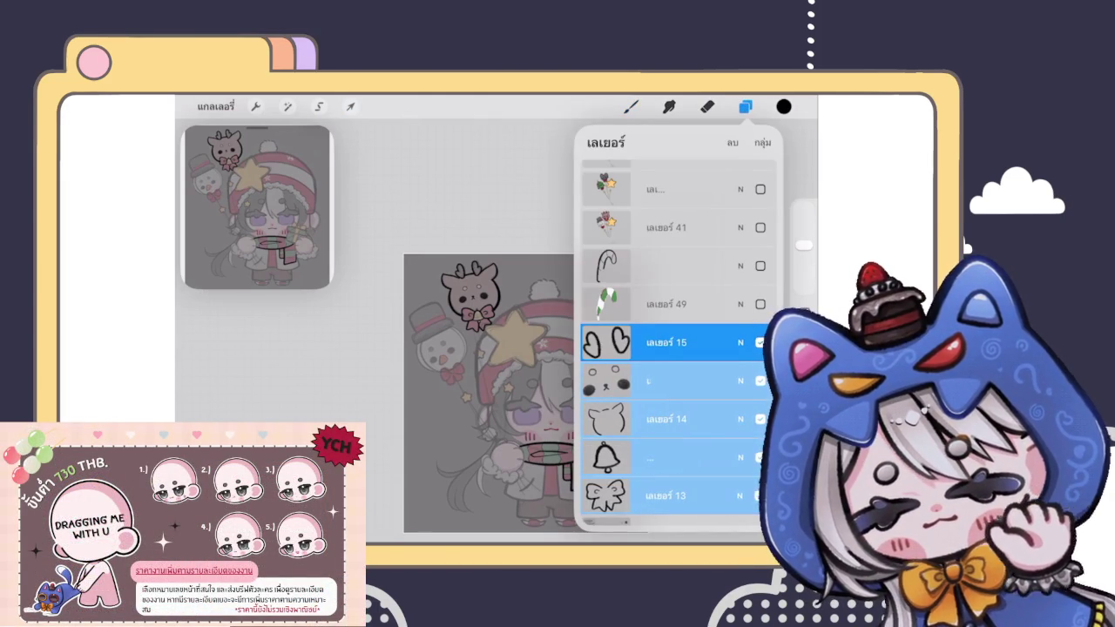
{"action": "left_click", "coordinate": [763, 142]}
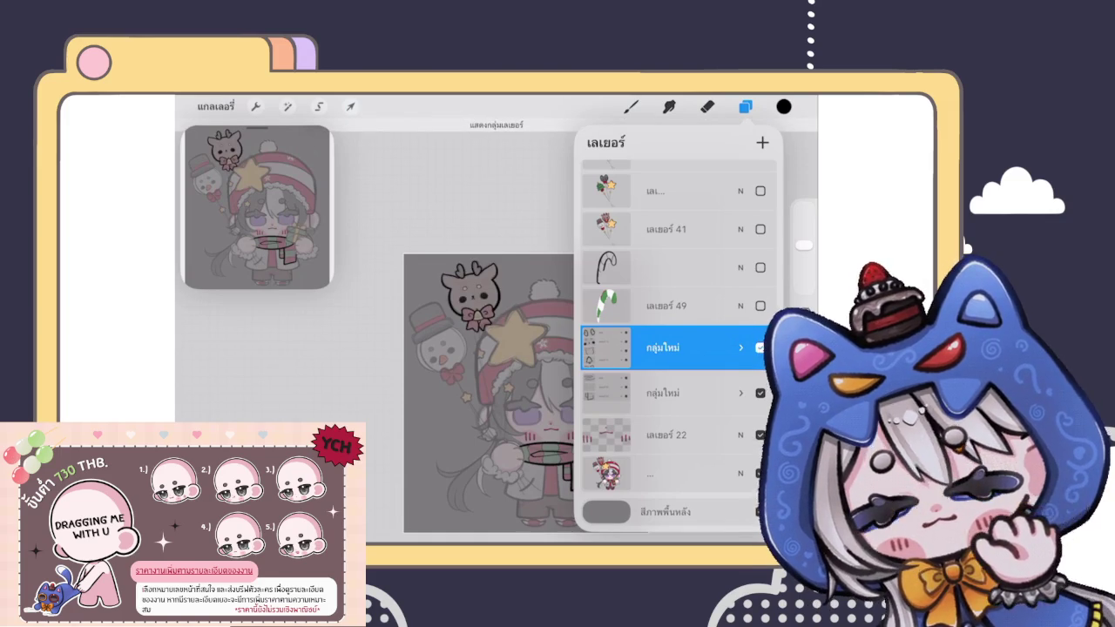
{"action": "scroll", "coordinate": [487, 392], "scroll_direction": "up", "scroll_amount": 3}
{"action": "scroll", "coordinate": [512, 373], "scroll_direction": "down", "scroll_amount": 3}
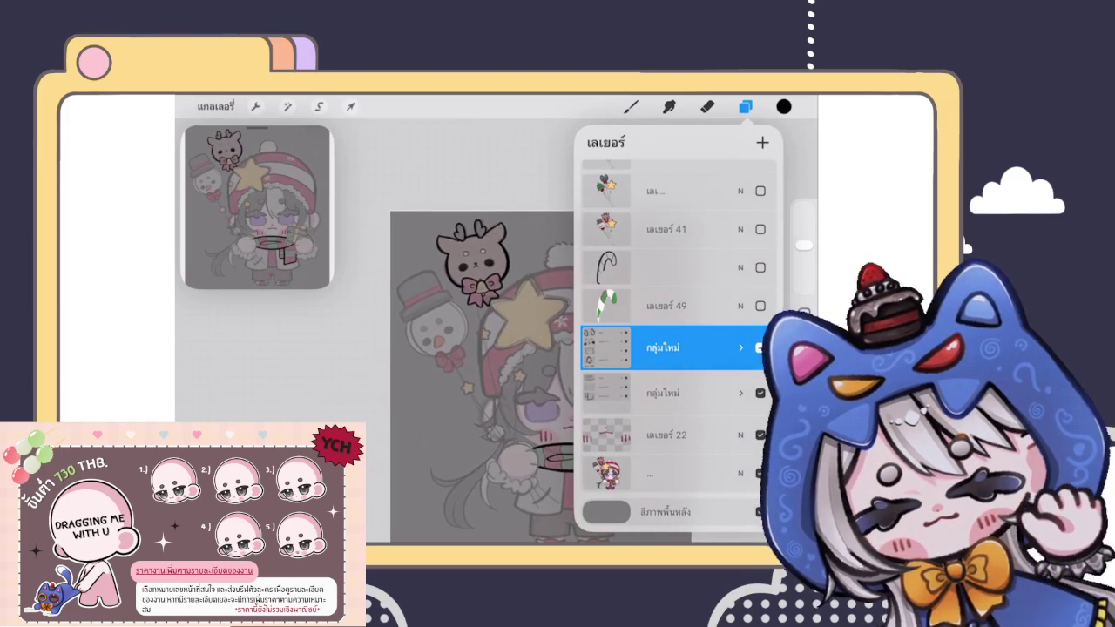
{"action": "left_click", "coordinate": [745, 106]}
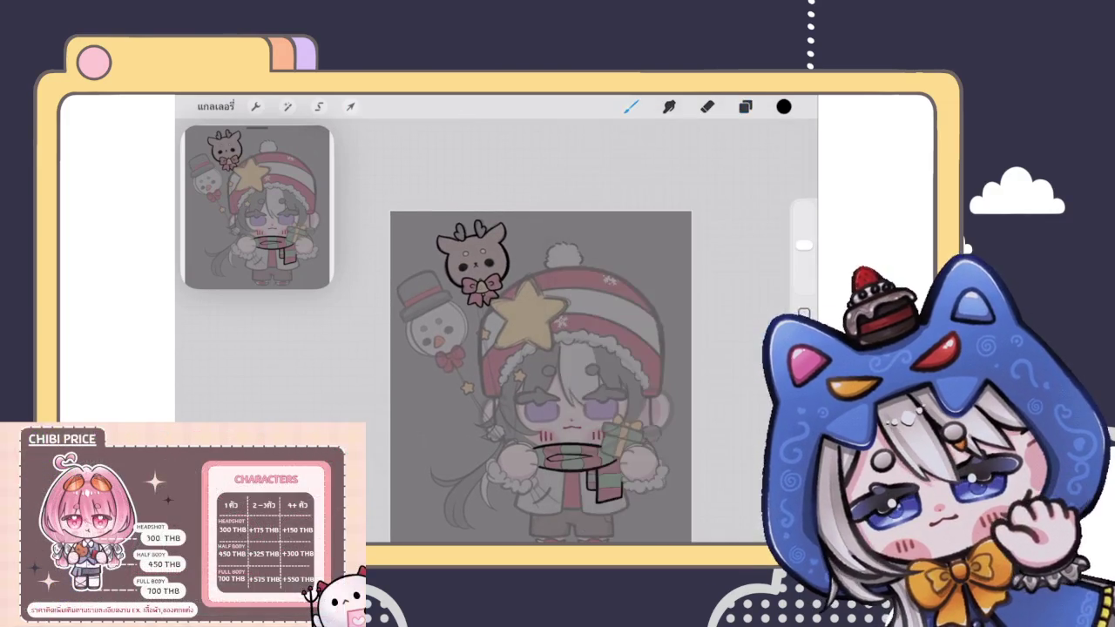
Step: Sketch a rough star over the small tan star between the snowman balloon and the hat
{"action": "scroll", "coordinate": [523, 287], "scroll_direction": "up", "scroll_amount": 3}
{"action": "scroll", "coordinate": [522, 288], "scroll_direction": "up", "scroll_amount": 3}
{"action": "scroll", "coordinate": [558, 331], "scroll_direction": "up", "scroll_amount": 3}
{"action": "mouse_move", "coordinate": [475, 291]}
{"action": "left_mouse_down"}
{"action": "mouse_move", "coordinate": [523, 374]}
{"action": "mouse_move", "coordinate": [440, 327]}
{"action": "left_mouse_up"}
{"action": "scroll", "coordinate": [492, 339], "scroll_direction": "up", "scroll_amount": 2}
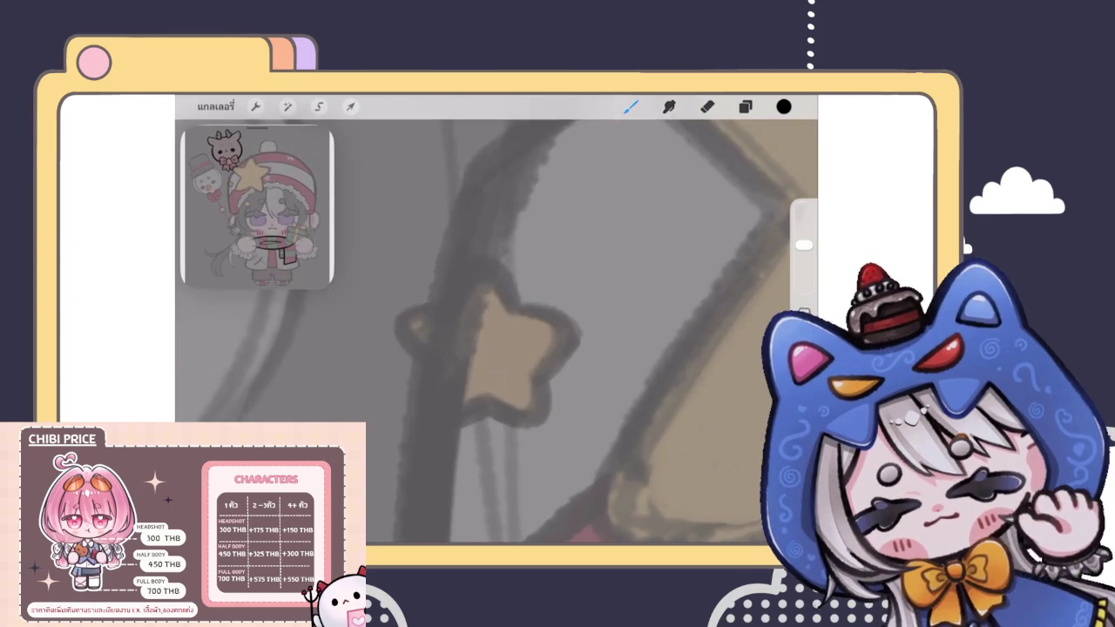
{"action": "key", "text": "ctrl+z"}
{"action": "key", "text": "ctrl+shift+z"}
{"action": "key", "text": "ctrl+z"}
{"action": "mouse_move", "coordinate": [427, 418]}
{"action": "left_mouse_down"}
{"action": "mouse_move", "coordinate": [485, 262]}
{"action": "mouse_move", "coordinate": [430, 366]}
{"action": "mouse_move", "coordinate": [549, 327]}
{"action": "mouse_move", "coordinate": [430, 422]}
{"action": "mouse_move", "coordinate": [479, 272]}
{"action": "mouse_move", "coordinate": [405, 324]}
{"action": "mouse_move", "coordinate": [427, 427]}
{"action": "left_mouse_up"}
{"action": "key", "text": "ctrl+z"}
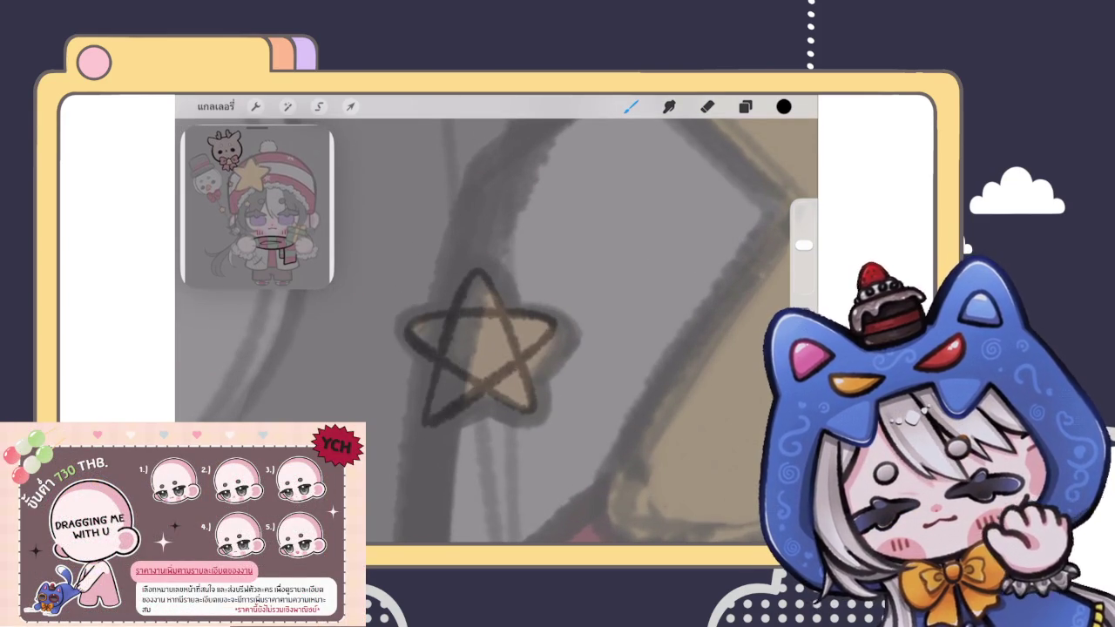
Step: Lower the star sketch layer's opacity to 43%
{"action": "left_click", "coordinate": [745, 106]}
{"action": "left_click", "coordinate": [739, 259]}
{"action": "left_click_drag", "start_coordinate": [759, 309], "coordinate": [667, 309]}
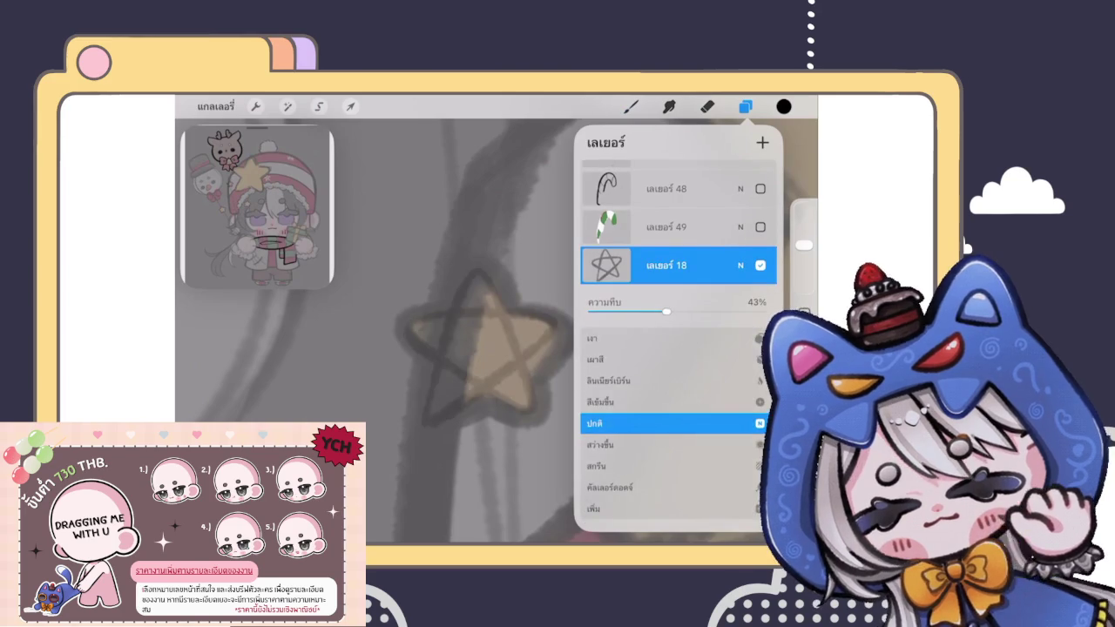
{"action": "left_click", "coordinate": [739, 258]}
{"action": "left_click", "coordinate": [632, 106]}
Step: Trace a thick black arc over the star's top point, redrawing rejected strokes
{"action": "left_click_drag", "start_coordinate": [446, 305], "coordinate": [516, 307]}
{"action": "scroll", "coordinate": [488, 366], "scroll_direction": "up", "scroll_amount": 2}
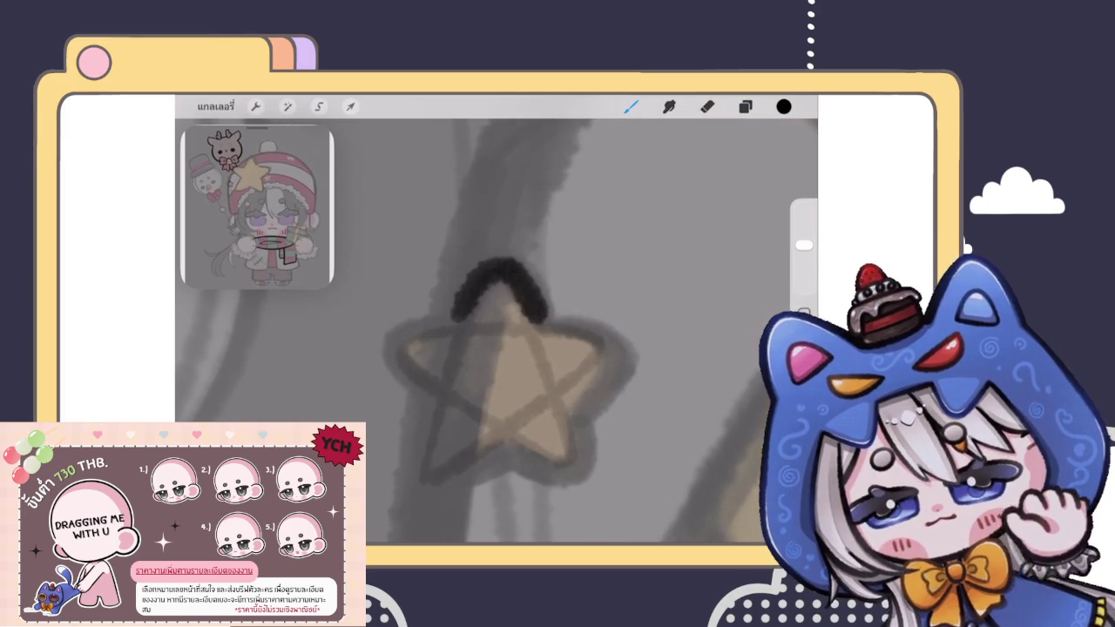
{"action": "key", "text": "ctrl+z"}
{"action": "mouse_move", "coordinate": [451, 318]}
{"action": "left_mouse_down"}
{"action": "mouse_move", "coordinate": [497, 249]}
{"action": "mouse_move", "coordinate": [547, 320]}
{"action": "left_mouse_up"}
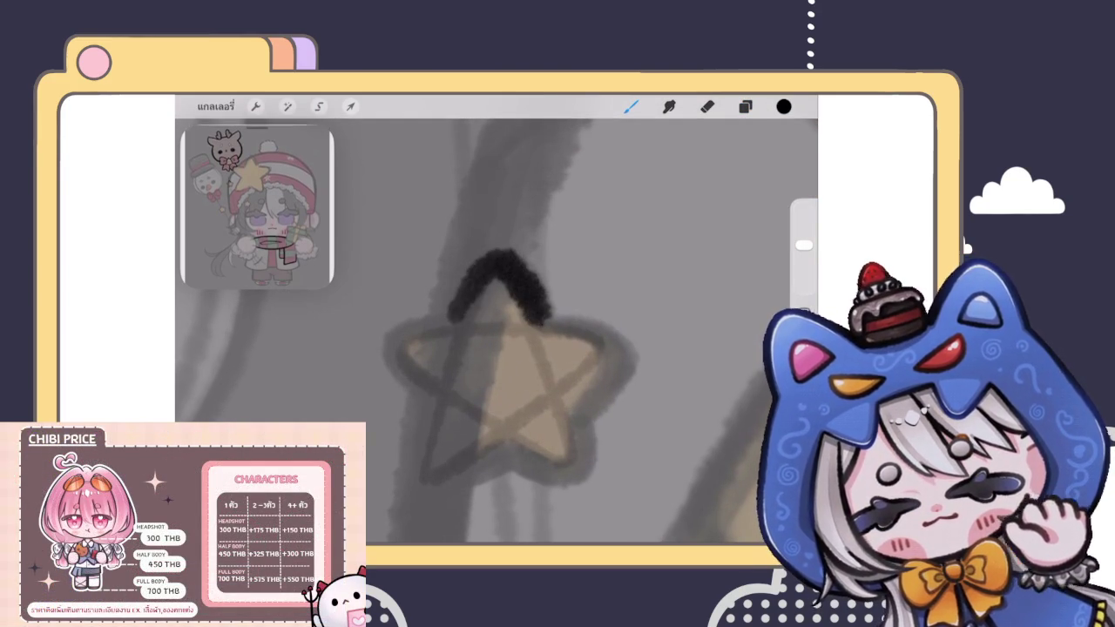
{"action": "left_click_drag", "start_coordinate": [451, 316], "coordinate": [388, 396]}
{"action": "scroll", "coordinate": [506, 375], "scroll_direction": "up", "scroll_amount": 1}
{"action": "key", "text": "ctrl+z"}
{"action": "key", "text": "ctrl+z"}
Step: Finish the black star outline down the left side, right side and bottom edge
{"action": "left_click_drag", "start_coordinate": [491, 236], "coordinate": [566, 292]}
{"action": "mouse_move", "coordinate": [462, 300]}
{"action": "left_mouse_down"}
{"action": "mouse_move", "coordinate": [392, 315]}
{"action": "mouse_move", "coordinate": [383, 383]}
{"action": "mouse_move", "coordinate": [426, 428]}
{"action": "mouse_move", "coordinate": [514, 457]}
{"action": "left_mouse_up"}
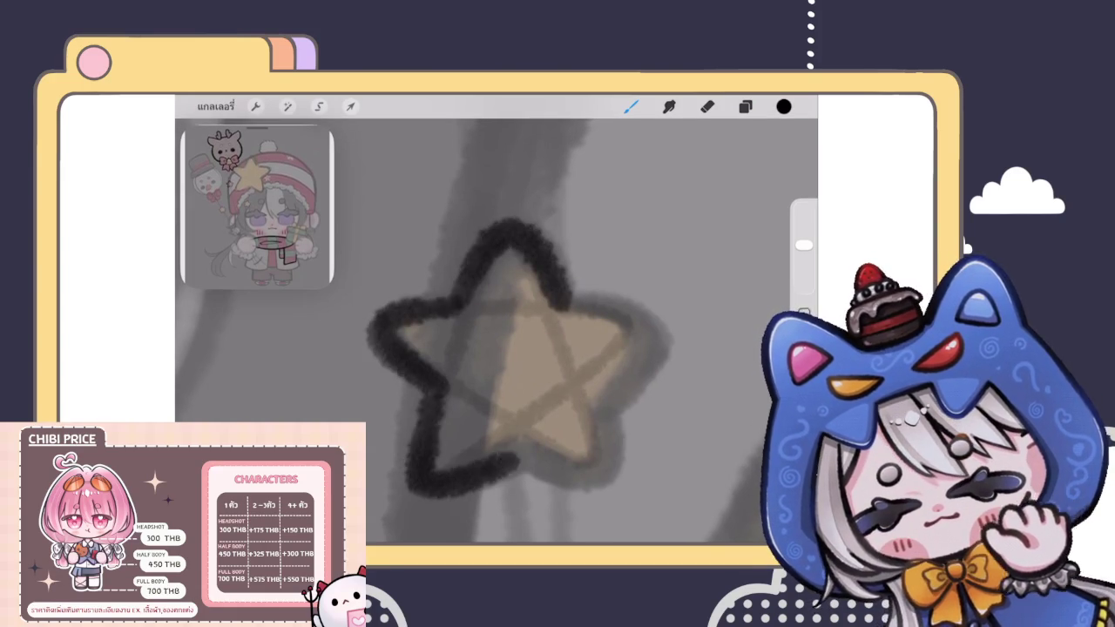
{"action": "scroll", "coordinate": [505, 349], "scroll_direction": "down", "scroll_amount": 2}
{"action": "left_click_drag", "start_coordinate": [570, 300], "coordinate": [527, 367]}
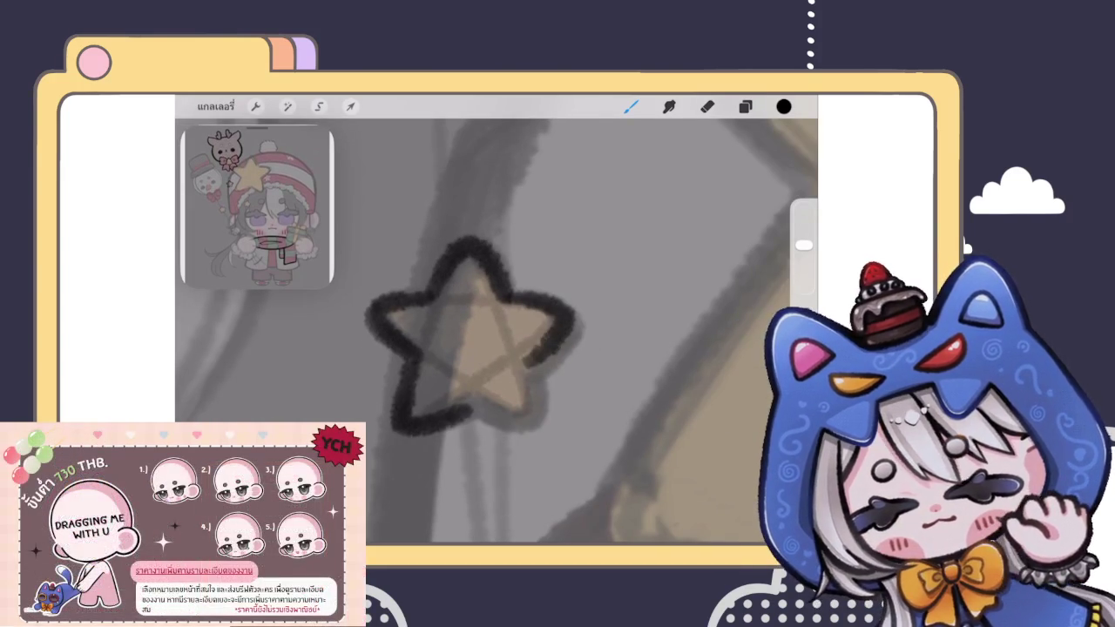
{"action": "left_click_drag", "start_coordinate": [548, 410], "coordinate": [473, 427]}
{"action": "left_click_drag", "start_coordinate": [547, 365], "coordinate": [533, 416]}
{"action": "scroll", "coordinate": [497, 331], "scroll_direction": "down", "scroll_amount": 3}
{"action": "scroll", "coordinate": [497, 331], "scroll_direction": "up", "scroll_amount": 2}
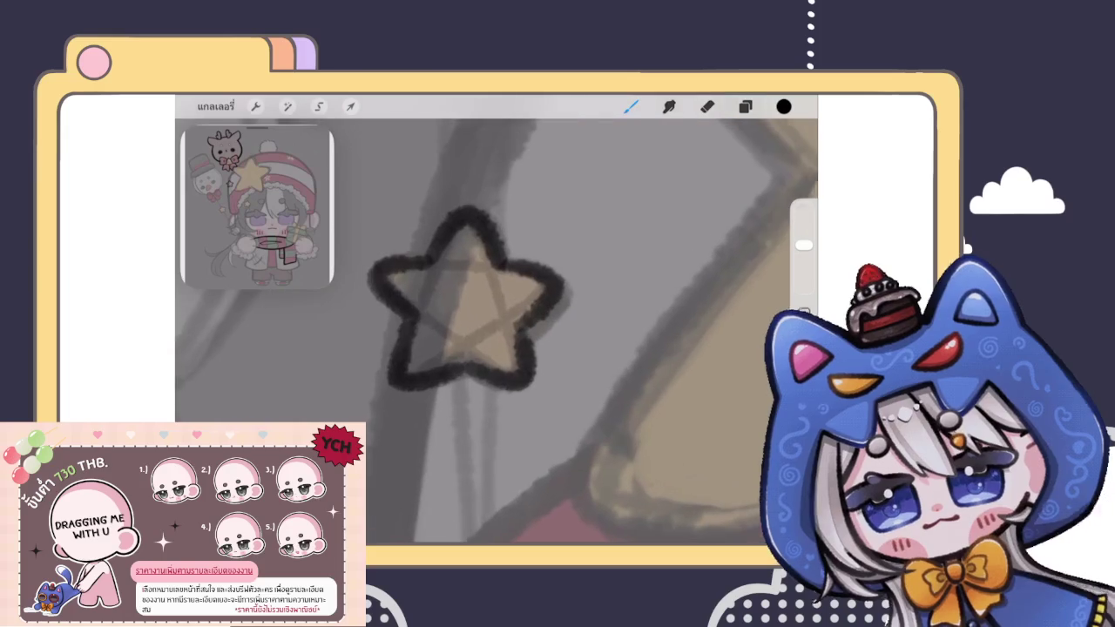
{"action": "scroll", "coordinate": [497, 331], "scroll_direction": "down", "scroll_amount": 1}
{"action": "scroll", "coordinate": [471, 318], "scroll_direction": "up", "scroll_amount": 2}
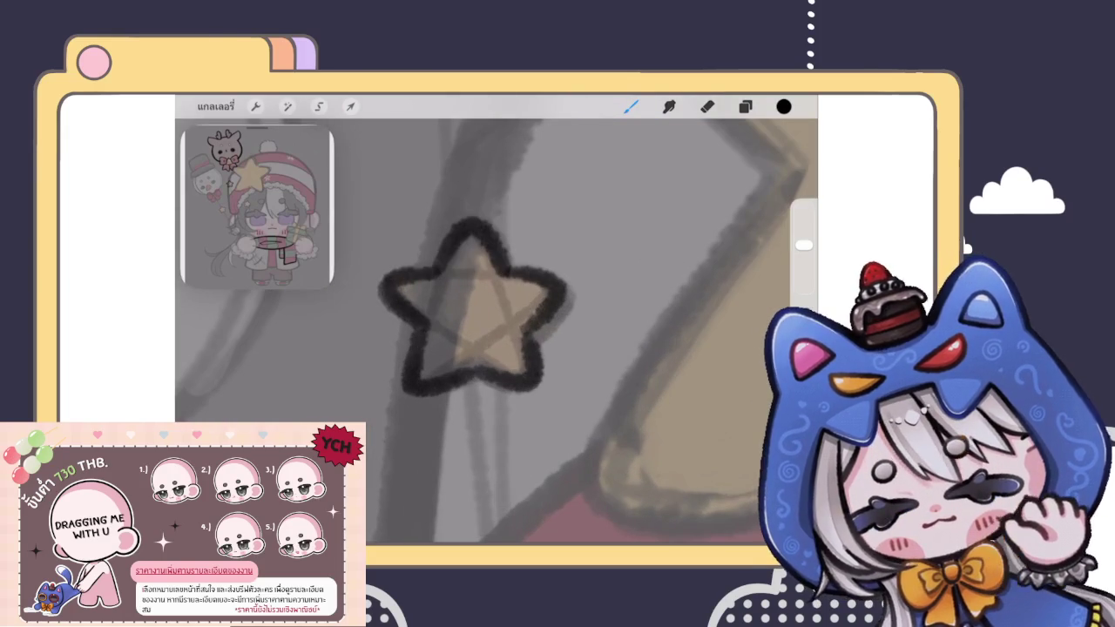
Step: Warp the star outline slightly, then uniformly shrink and tilt it to fit
{"action": "left_click", "coordinate": [350, 106]}
{"action": "left_click", "coordinate": [590, 481]}
{"action": "left_click_drag", "start_coordinate": [523, 366], "coordinate": [532, 387]}
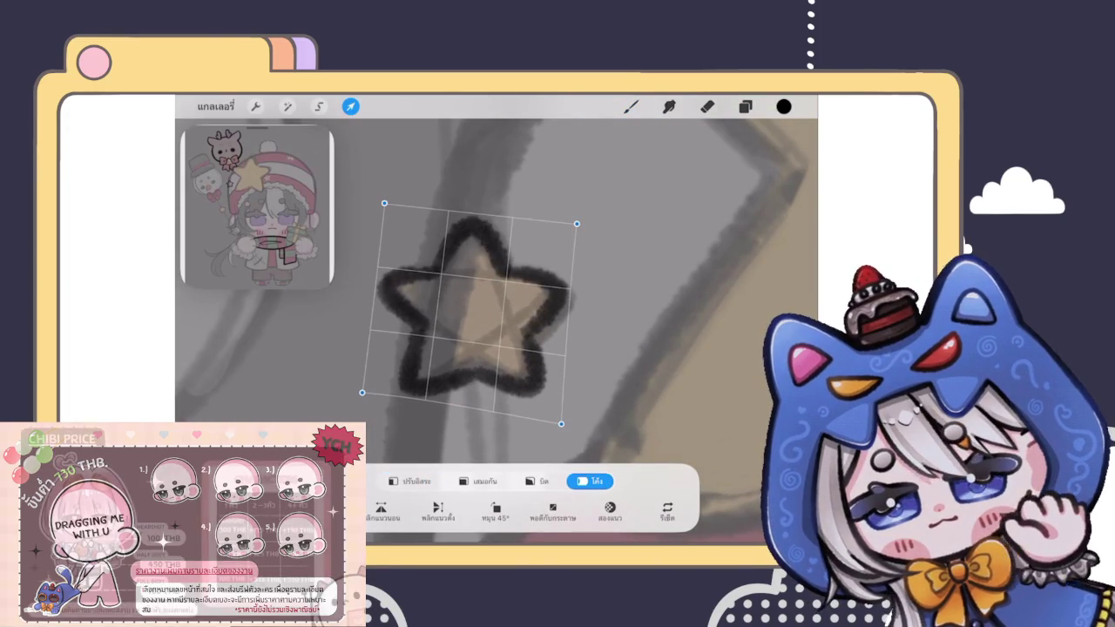
{"action": "left_click", "coordinate": [477, 481]}
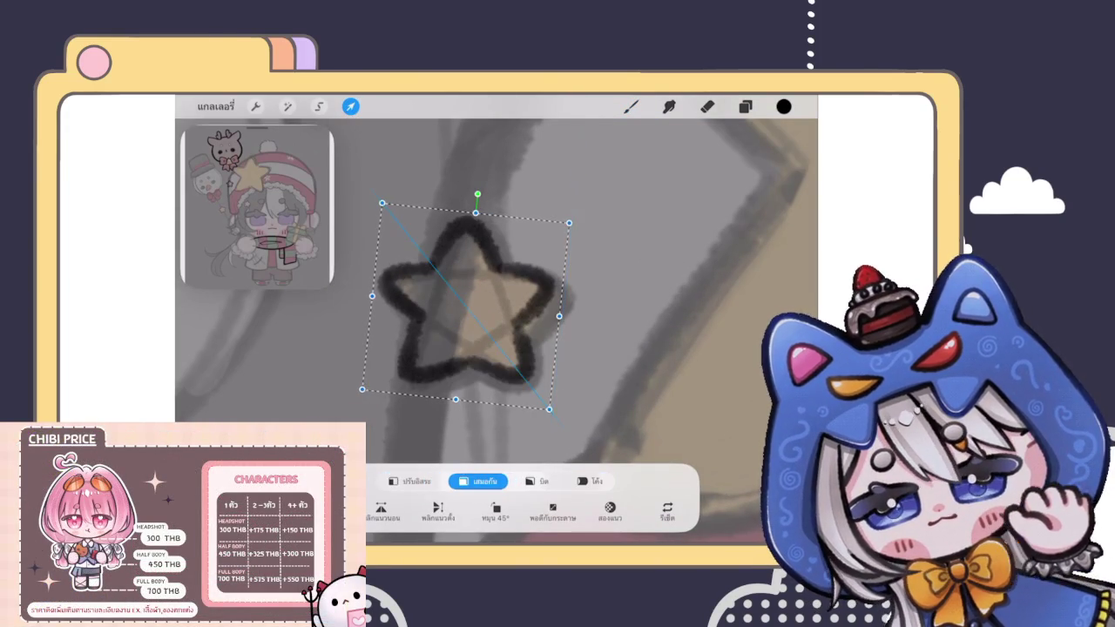
{"action": "left_click_drag", "start_coordinate": [471, 314], "coordinate": [479, 315]}
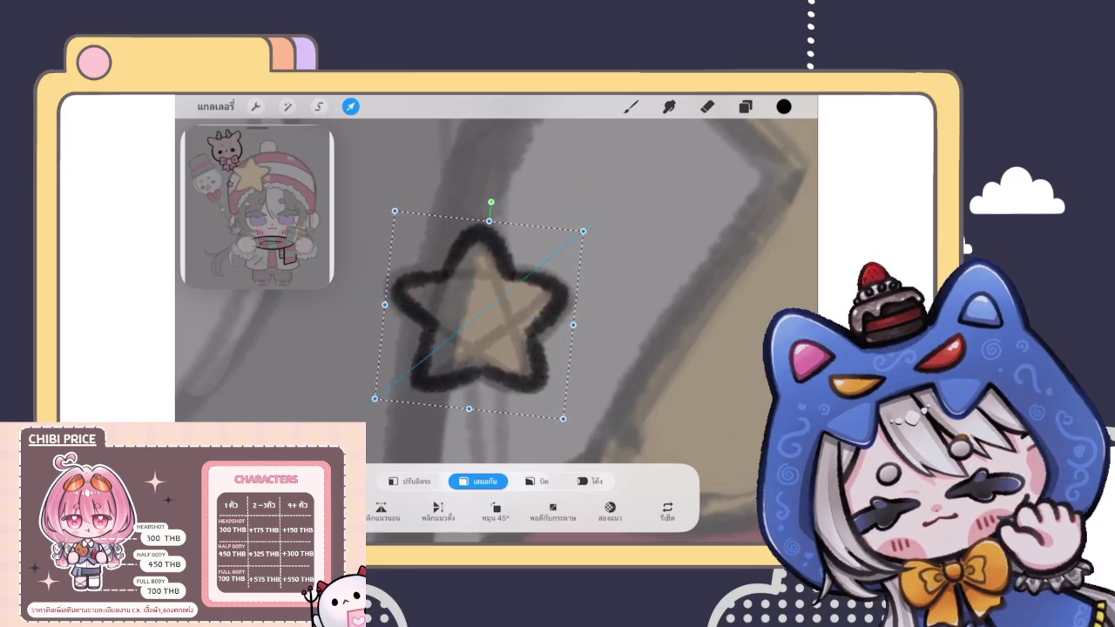
{"action": "left_click", "coordinate": [631, 106]}
{"action": "scroll", "coordinate": [497, 322], "scroll_direction": "down", "scroll_amount": 3}
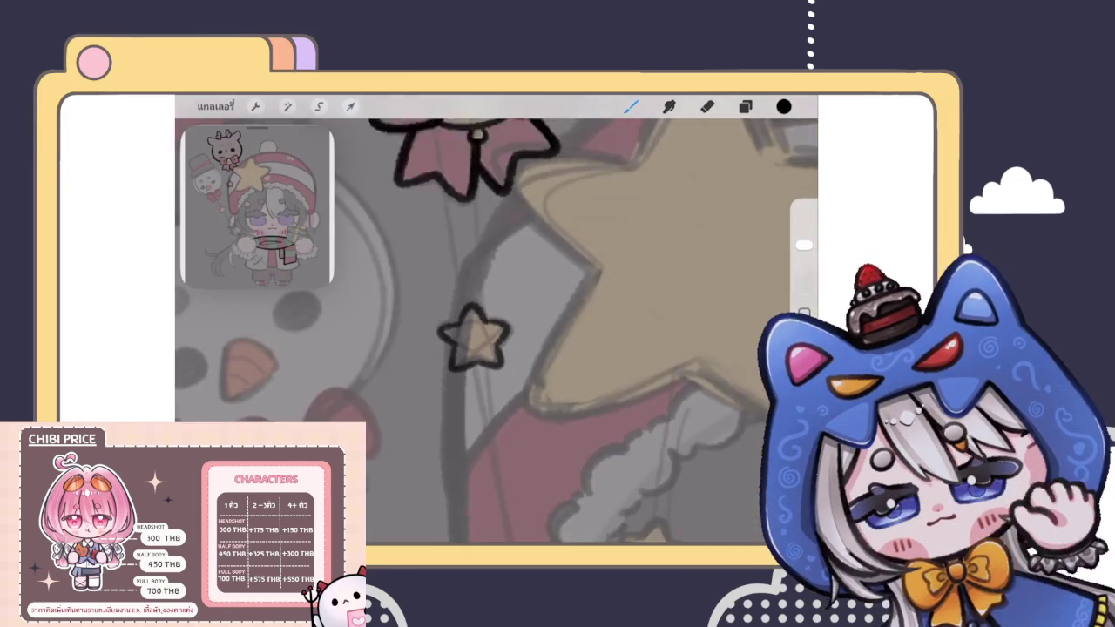
Step: Duplicate the star outline layer and check its blending settings
{"action": "left_click", "coordinate": [745, 107]}
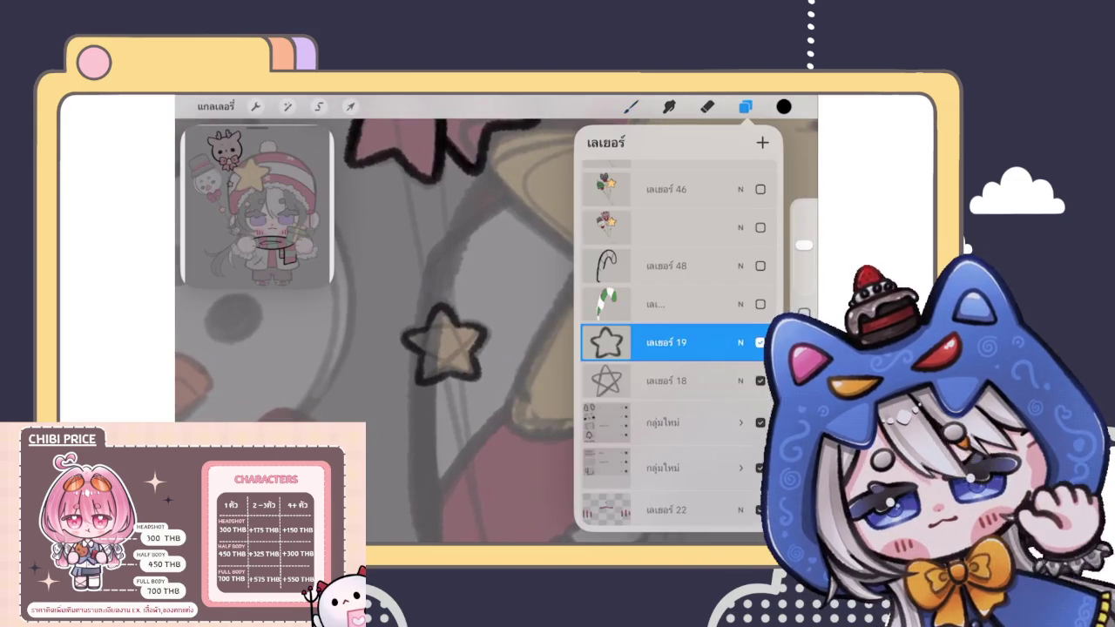
{"action": "left_click_drag", "start_coordinate": [705, 342], "coordinate": [610, 343]}
{"action": "left_click", "coordinate": [662, 342]}
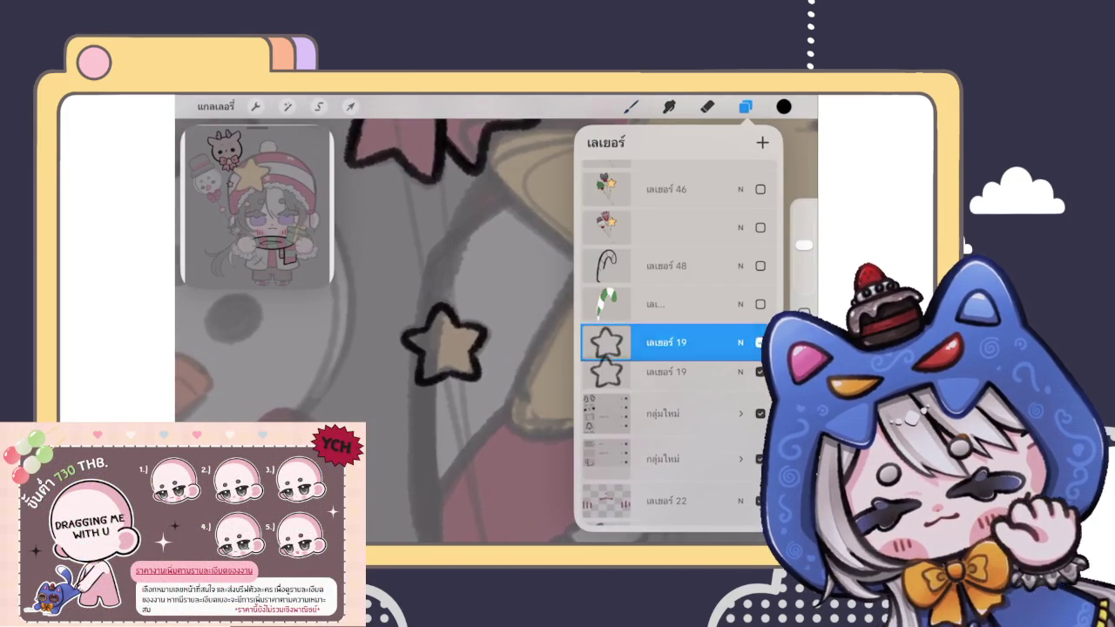
{"action": "scroll", "coordinate": [445, 344], "scroll_direction": "up", "scroll_amount": 3}
{"action": "left_click", "coordinate": [740, 341]}
{"action": "left_click", "coordinate": [740, 265]}
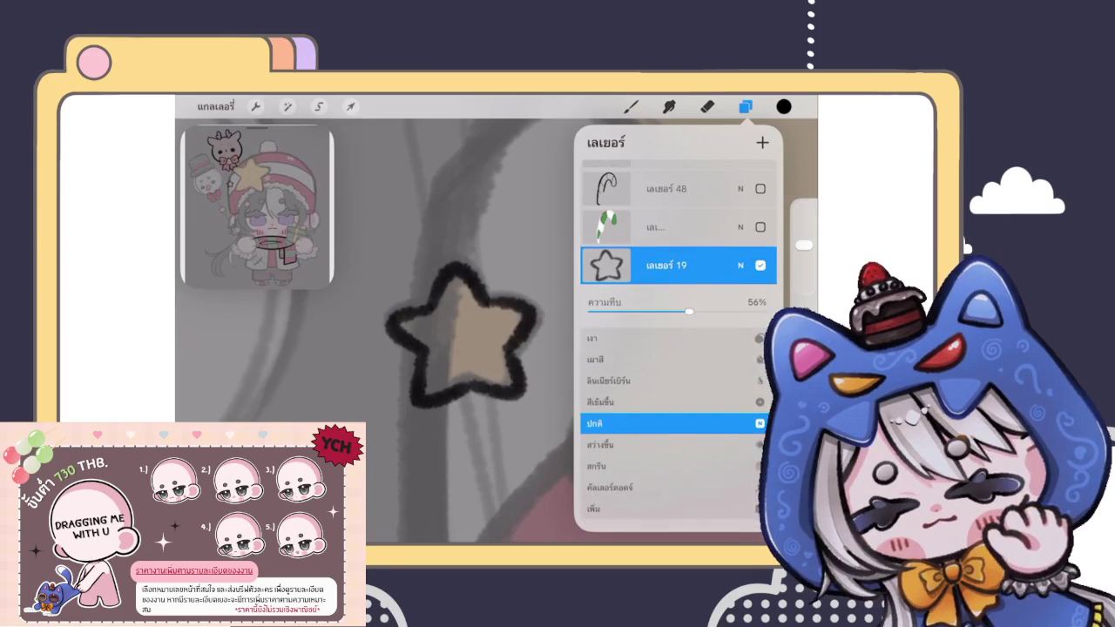
{"action": "left_click", "coordinate": [663, 264]}
{"action": "left_click", "coordinate": [631, 106]}
{"action": "scroll", "coordinate": [462, 340], "scroll_direction": "up", "scroll_amount": 2}
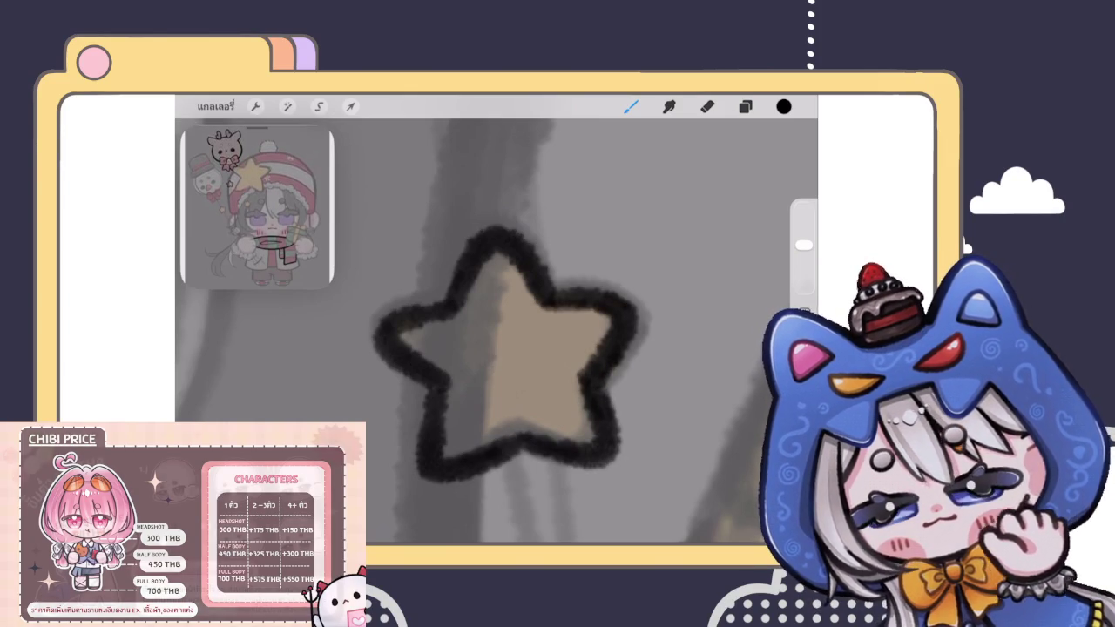
{"action": "scroll", "coordinate": [496, 331], "scroll_direction": "down", "scroll_amount": 5}
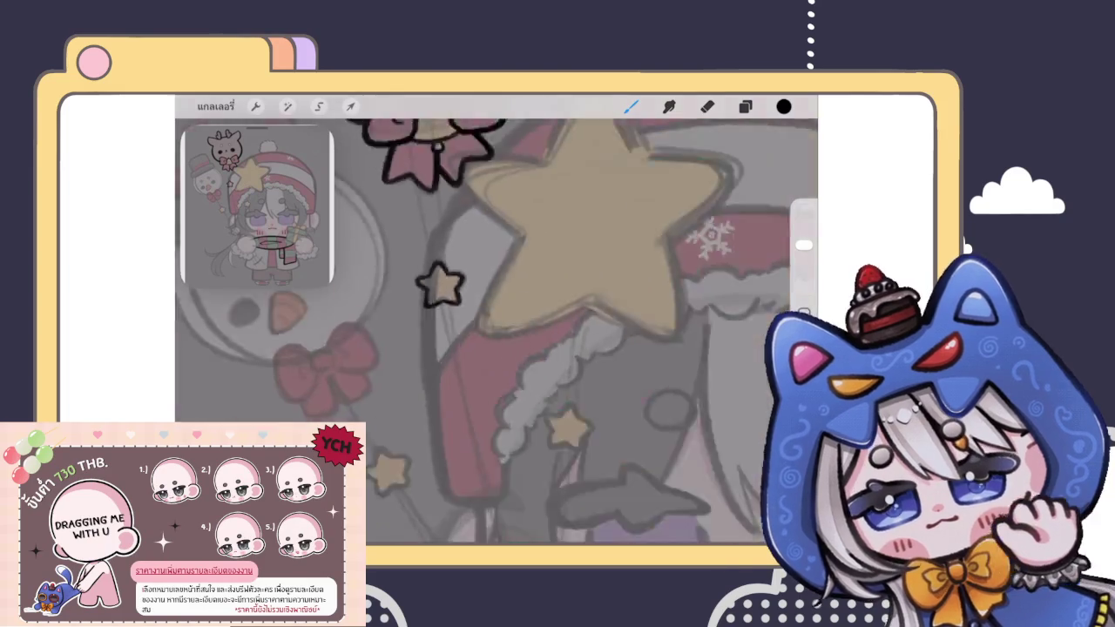
{"action": "scroll", "coordinate": [496, 331], "scroll_direction": "up", "scroll_amount": 5}
{"action": "scroll", "coordinate": [497, 348], "scroll_direction": "up", "scroll_amount": 2}
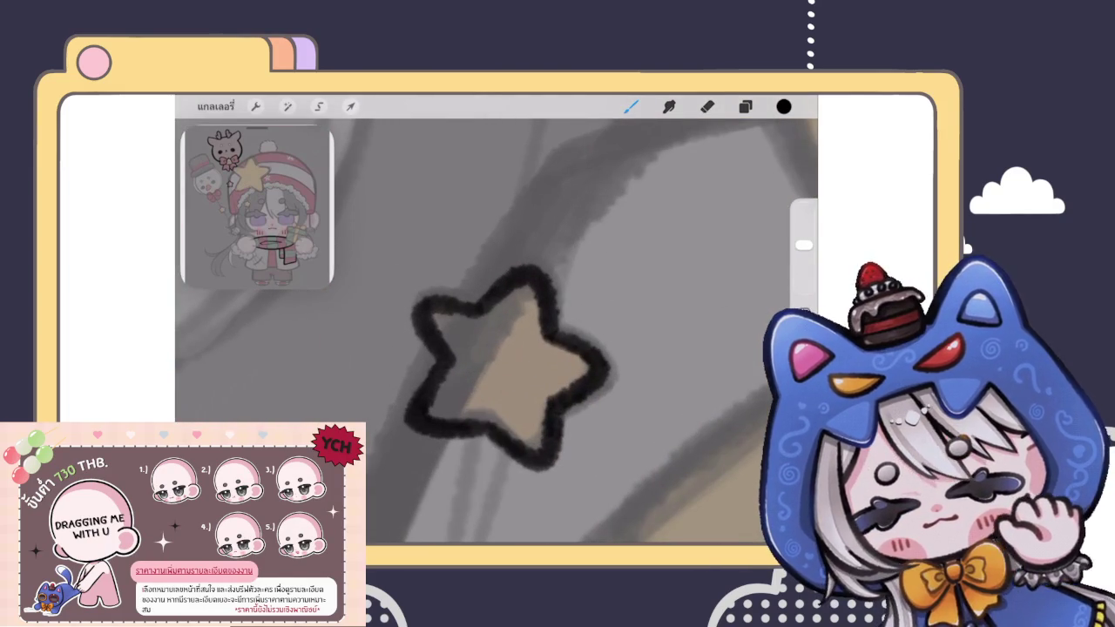
{"action": "scroll", "coordinate": [496, 331], "scroll_direction": "down", "scroll_amount": 3}
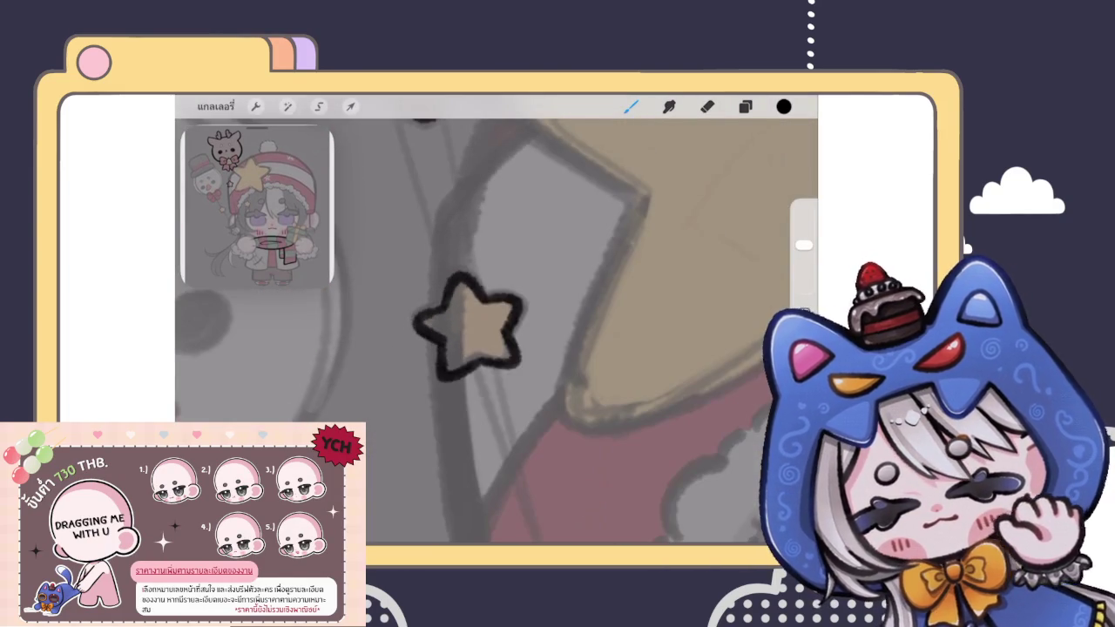
Step: Warp the small star's left arm into a less regular shape
{"action": "left_click", "coordinate": [351, 107]}
{"action": "left_click", "coordinate": [590, 481]}
{"action": "left_click_drag", "start_coordinate": [414, 314], "coordinate": [402, 312]}
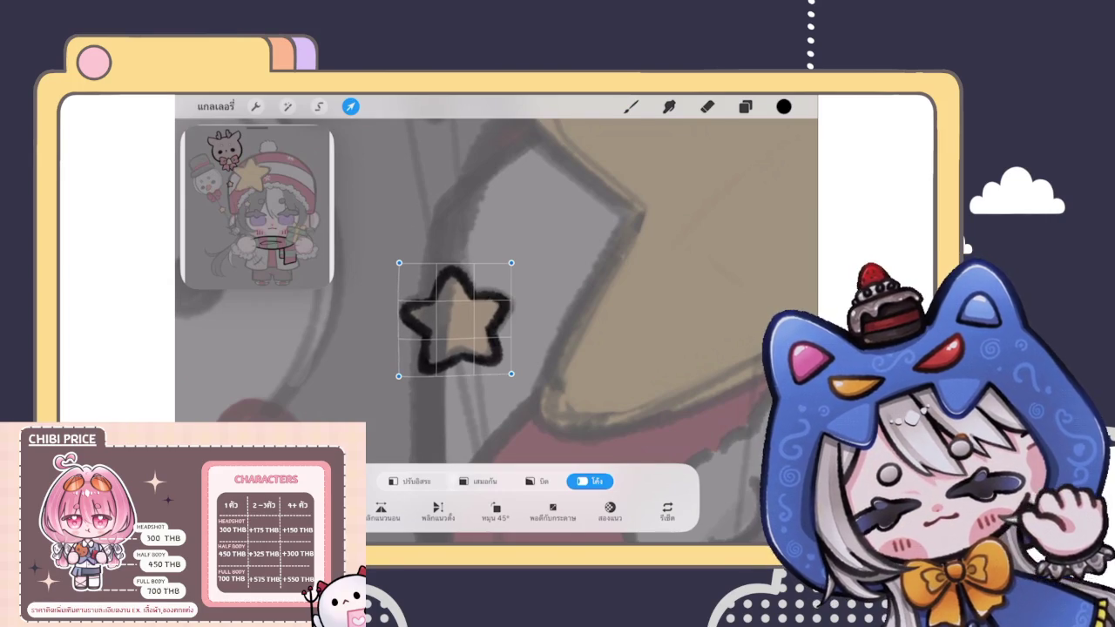
{"action": "left_click", "coordinate": [631, 106]}
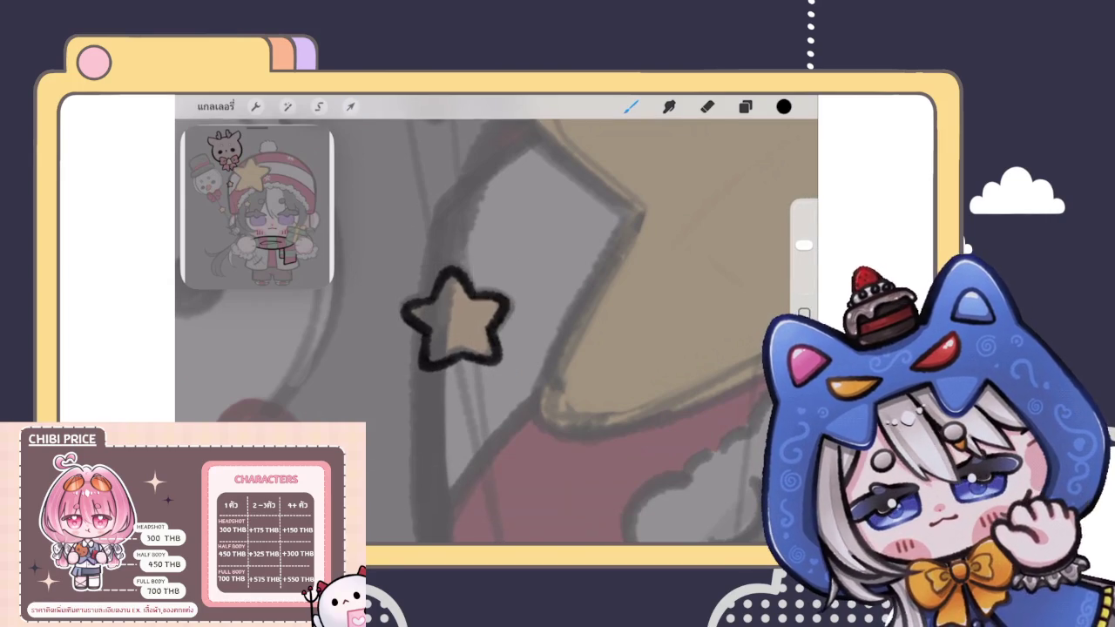
{"action": "scroll", "coordinate": [497, 331], "scroll_direction": "down", "scroll_amount": 5}
{"action": "scroll", "coordinate": [496, 331], "scroll_direction": "down", "scroll_amount": 3}
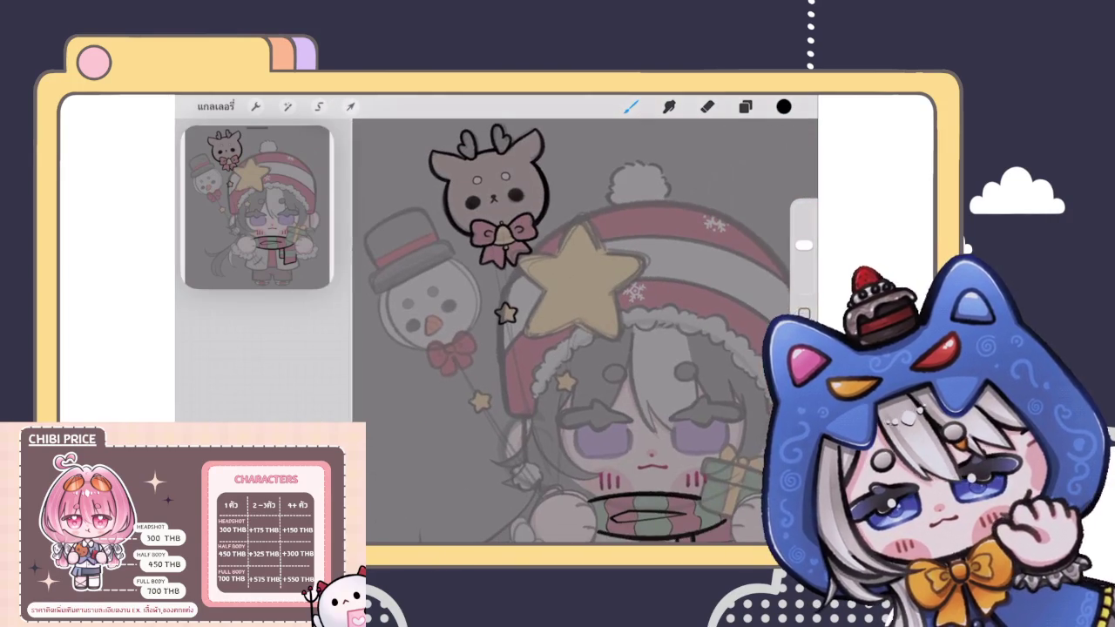
Step: Move a layer into the new group and select the duplicated star's Layer 19
{"action": "scroll", "coordinate": [497, 331], "scroll_direction": "up", "scroll_amount": 5}
{"action": "left_click", "coordinate": [745, 106]}
{"action": "left_click_drag", "start_coordinate": [659, 342], "coordinate": [659, 366]}
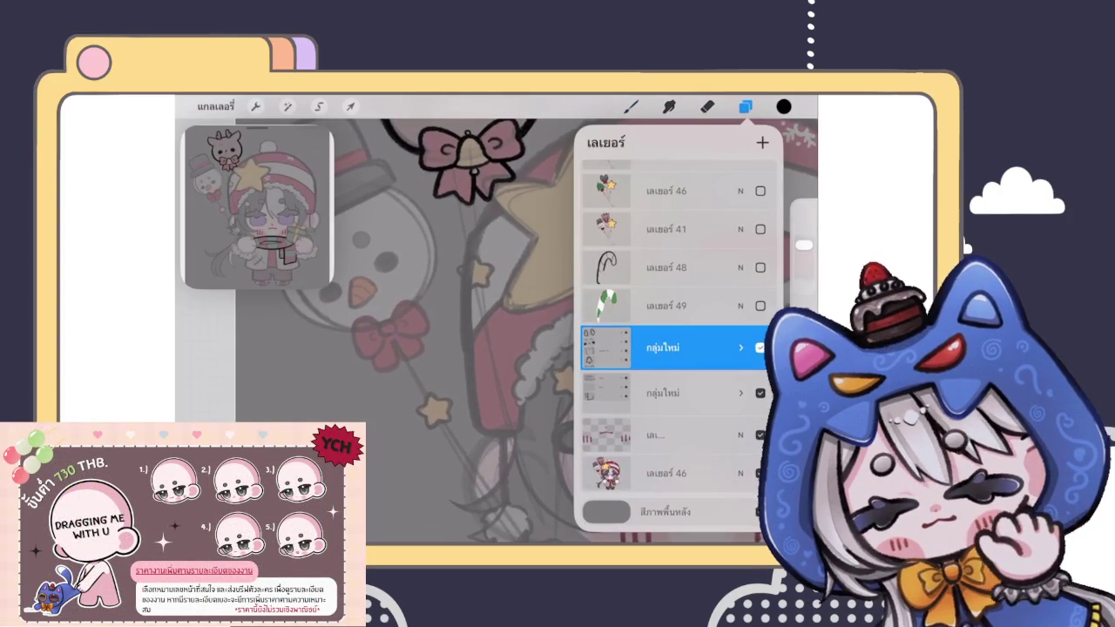
{"action": "left_click", "coordinate": [740, 348]}
{"action": "left_click", "coordinate": [667, 344]}
{"action": "scroll", "coordinate": [392, 331], "scroll_direction": "up", "scroll_amount": 2}
Step: Move the duplicated star down-left beside the balloon strings and tilt it slightly
{"action": "left_click", "coordinate": [351, 107]}
{"action": "left_click", "coordinate": [479, 481]}
{"action": "mouse_move", "coordinate": [533, 140]}
{"action": "left_mouse_down"}
{"action": "mouse_move", "coordinate": [443, 391]}
{"action": "mouse_move", "coordinate": [433, 356]}
{"action": "left_mouse_up"}
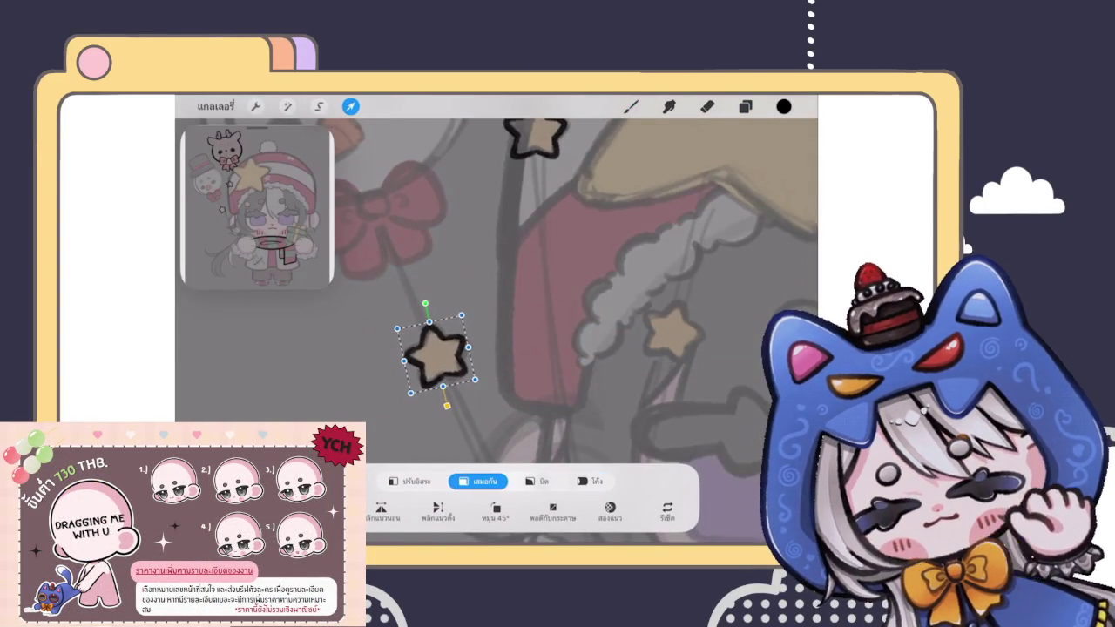
{"action": "left_click_drag", "start_coordinate": [421, 305], "coordinate": [429, 303]}
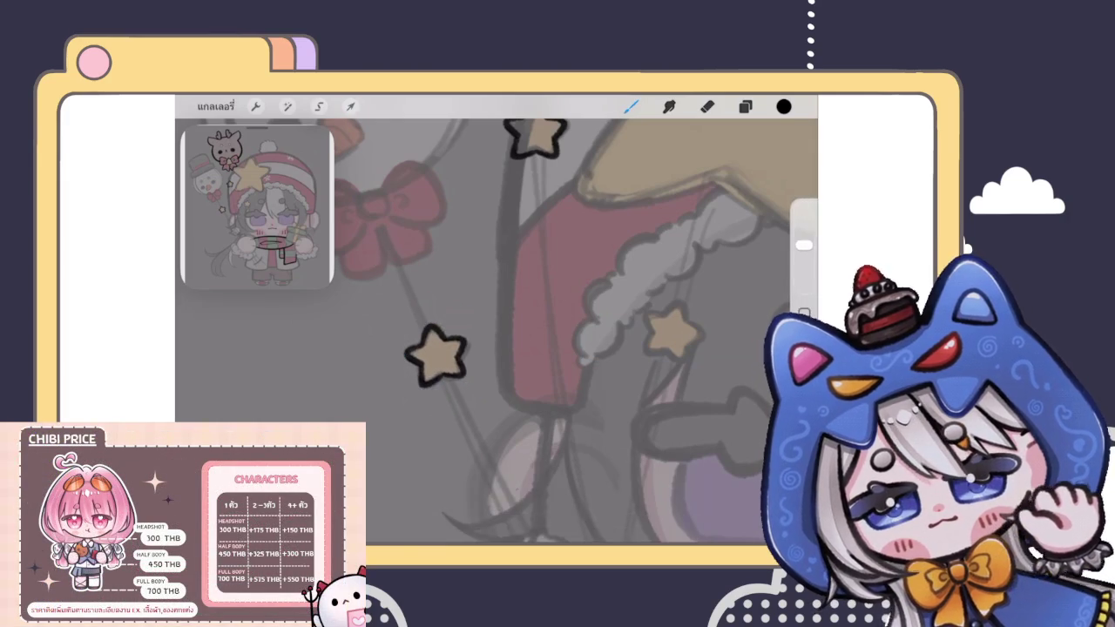
{"action": "scroll", "coordinate": [436, 349], "scroll_direction": "up", "scroll_amount": 3}
Step: Warp the second star's left arm slightly lower and apply the transform
{"action": "left_click", "coordinate": [590, 481]}
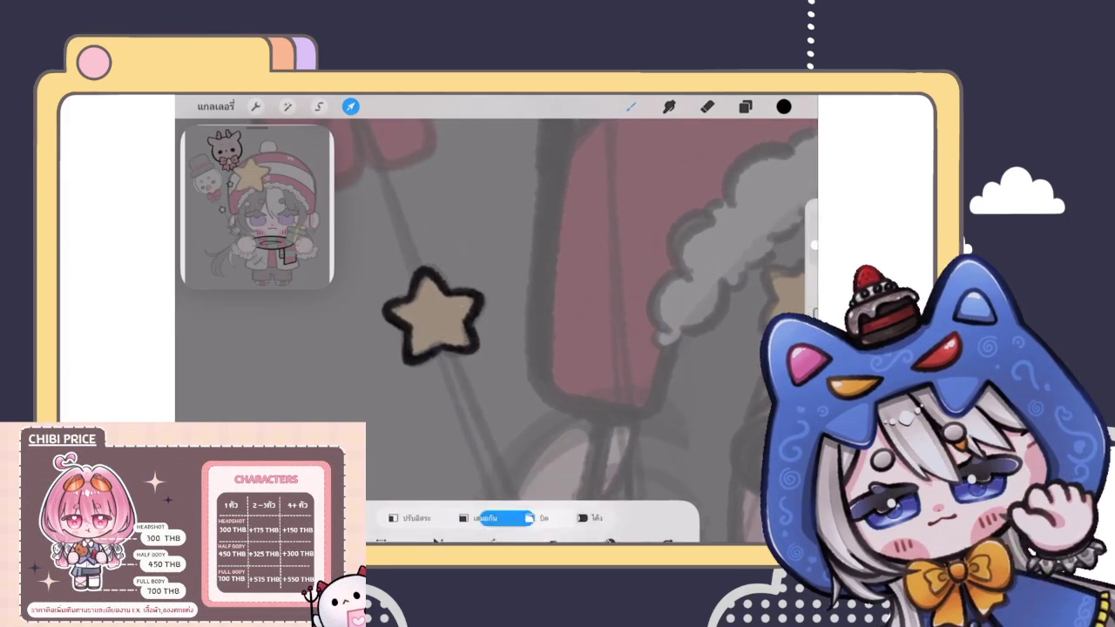
{"action": "left_click_drag", "start_coordinate": [414, 292], "coordinate": [403, 306]}
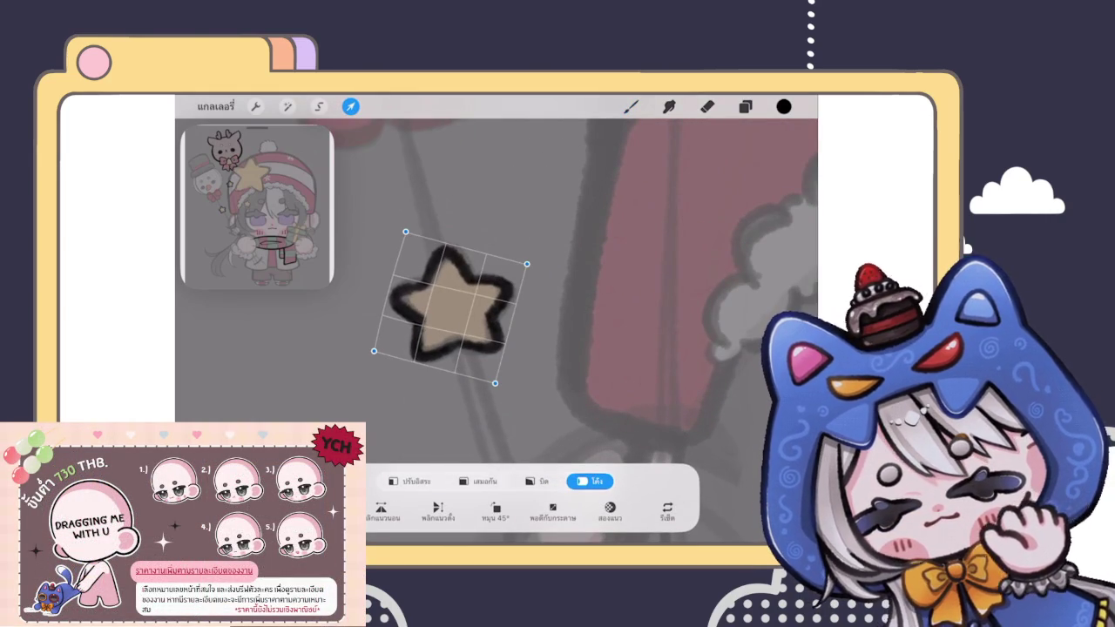
{"action": "left_click", "coordinate": [631, 106]}
{"action": "scroll", "coordinate": [496, 331], "scroll_direction": "down", "scroll_amount": 3}
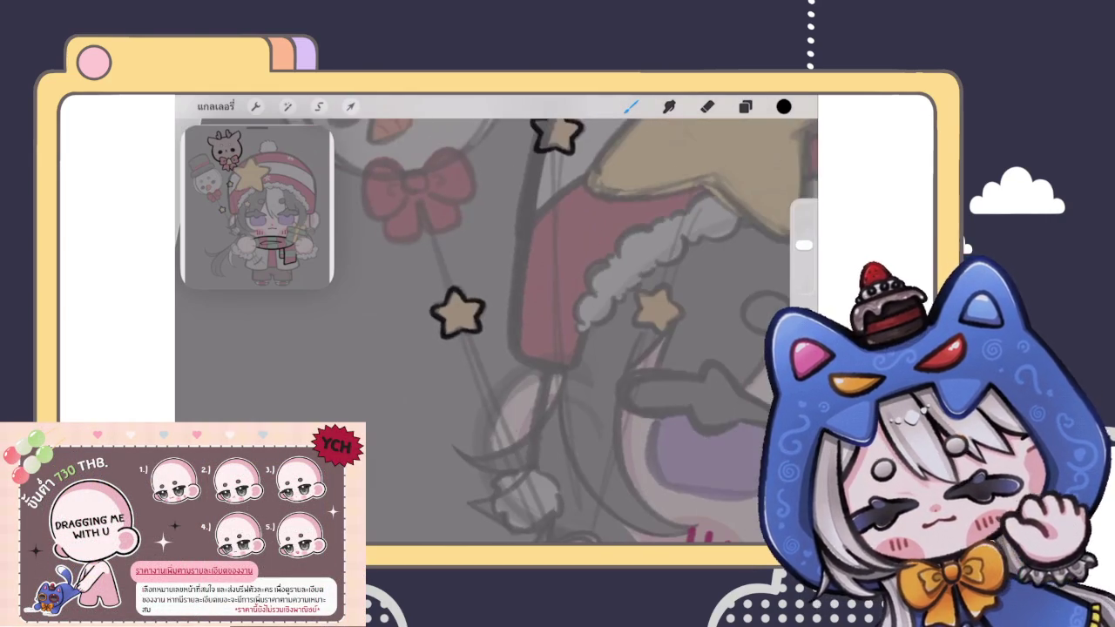
{"action": "scroll", "coordinate": [497, 331], "scroll_direction": "down", "scroll_amount": 3}
{"action": "scroll", "coordinate": [497, 331], "scroll_direction": "up", "scroll_amount": 3}
{"action": "left_click", "coordinate": [745, 106]}
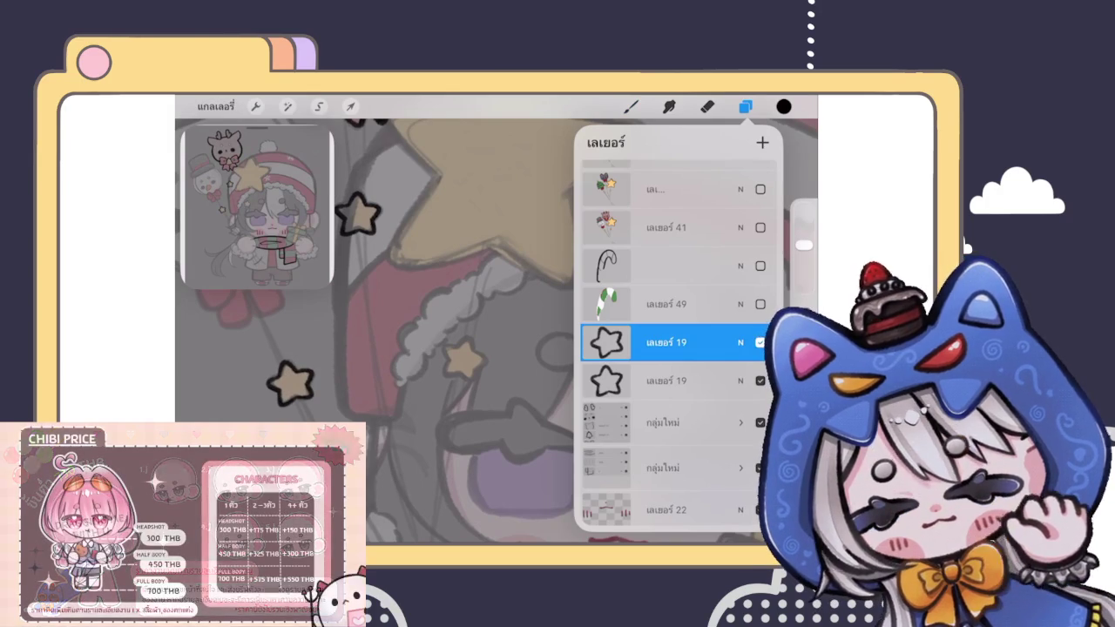
Step: Outline the tan star's top point and both arms in black, redrawing the right arm
{"action": "scroll", "coordinate": [470, 340], "scroll_direction": "up", "scroll_amount": 2}
{"action": "scroll", "coordinate": [470, 340], "scroll_direction": "up", "scroll_amount": 2}
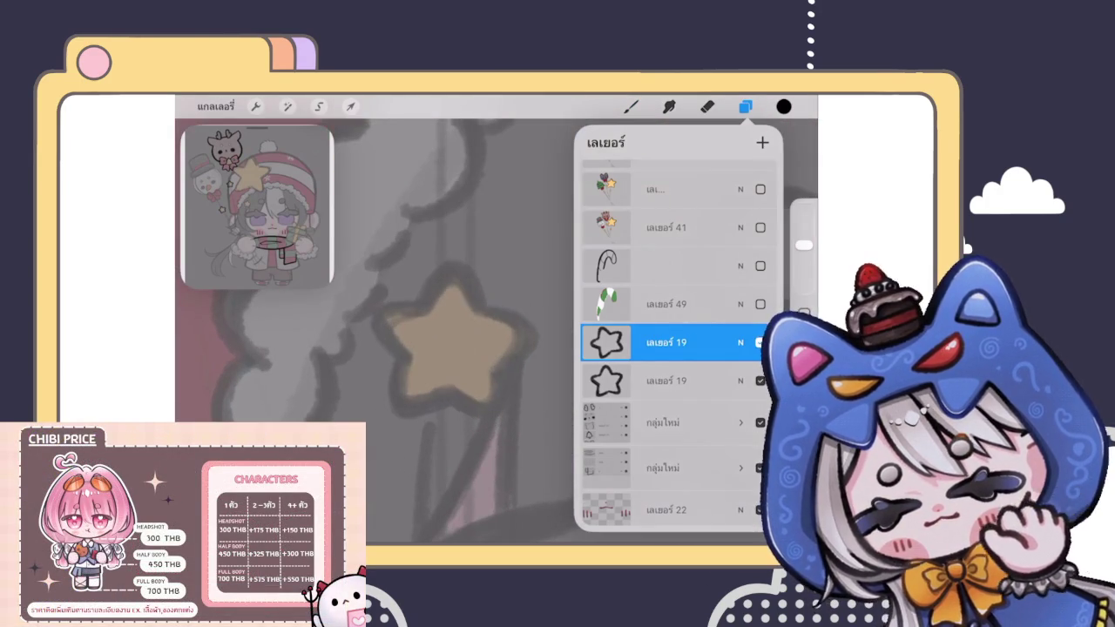
{"action": "left_click", "coordinate": [631, 106]}
{"action": "left_click_drag", "start_coordinate": [419, 309], "coordinate": [491, 312]}
{"action": "left_click_drag", "start_coordinate": [422, 301], "coordinate": [410, 364]}
{"action": "left_click_drag", "start_coordinate": [488, 310], "coordinate": [501, 366]}
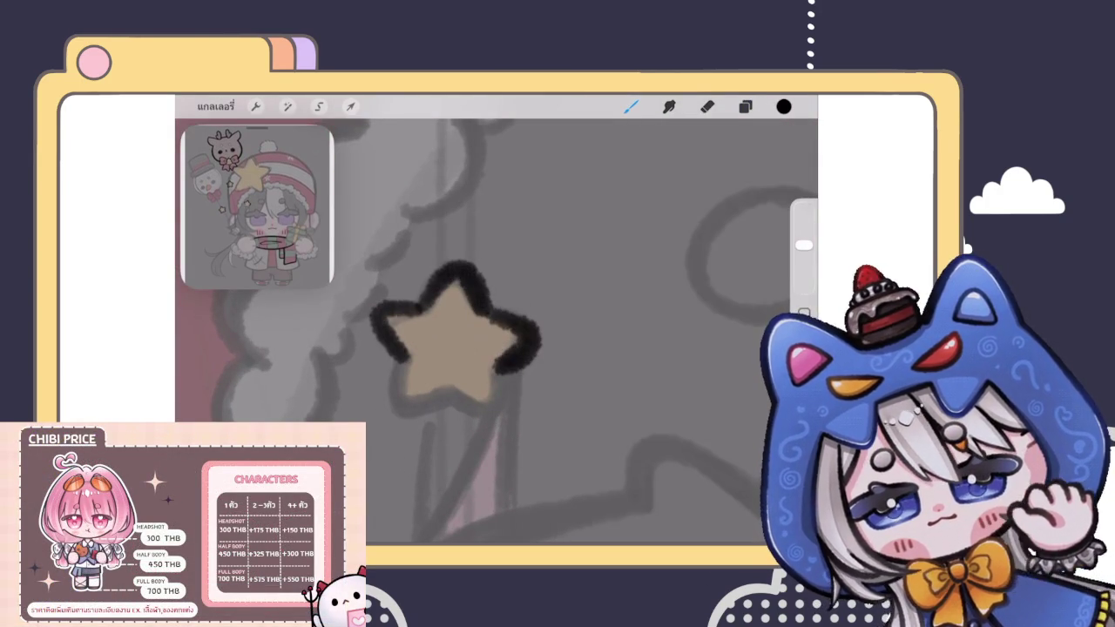
{"action": "key", "text": "ctrl+z"}
{"action": "left_click_drag", "start_coordinate": [485, 308], "coordinate": [506, 373]}
{"action": "scroll", "coordinate": [471, 340], "scroll_direction": "up", "scroll_amount": 1}
{"action": "scroll", "coordinate": [471, 340], "scroll_direction": "up", "scroll_amount": 1}
Step: Close the star outline along its lower edges, redrawing the lower-right stroke
{"action": "mouse_move", "coordinate": [406, 415]}
{"action": "left_mouse_down"}
{"action": "mouse_move", "coordinate": [474, 394]}
{"action": "mouse_move", "coordinate": [532, 425]}
{"action": "left_mouse_up"}
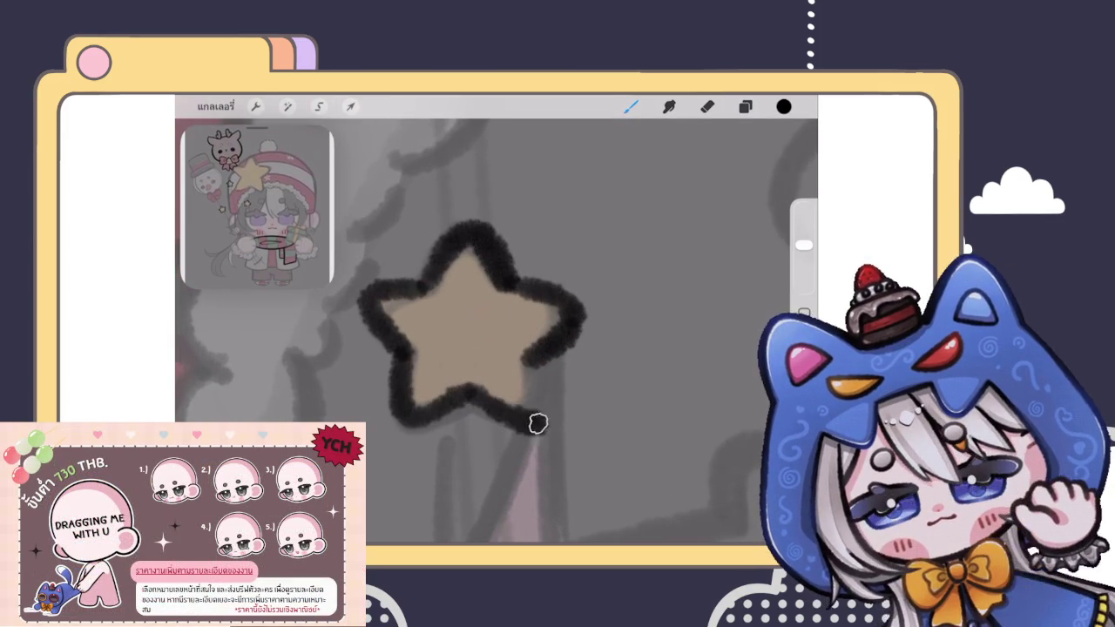
{"action": "scroll", "coordinate": [470, 340], "scroll_direction": "down", "scroll_amount": 3}
{"action": "scroll", "coordinate": [471, 340], "scroll_direction": "up", "scroll_amount": 1}
{"action": "scroll", "coordinate": [471, 340], "scroll_direction": "up", "scroll_amount": 1}
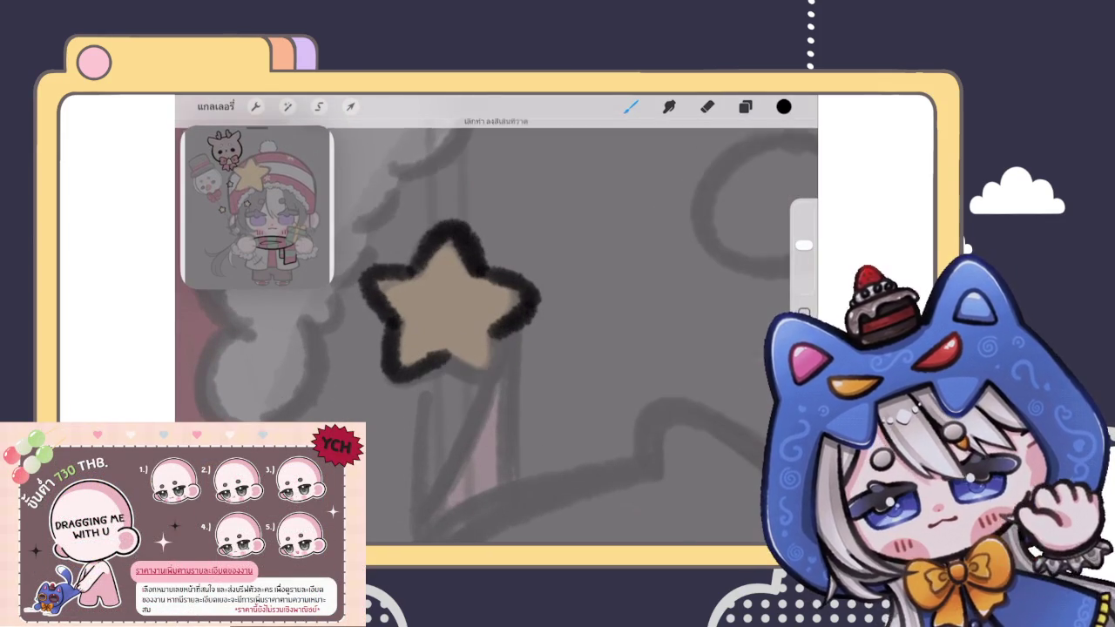
{"action": "left_click_drag", "start_coordinate": [446, 357], "coordinate": [510, 345]}
{"action": "key", "text": "ctrl+z"}
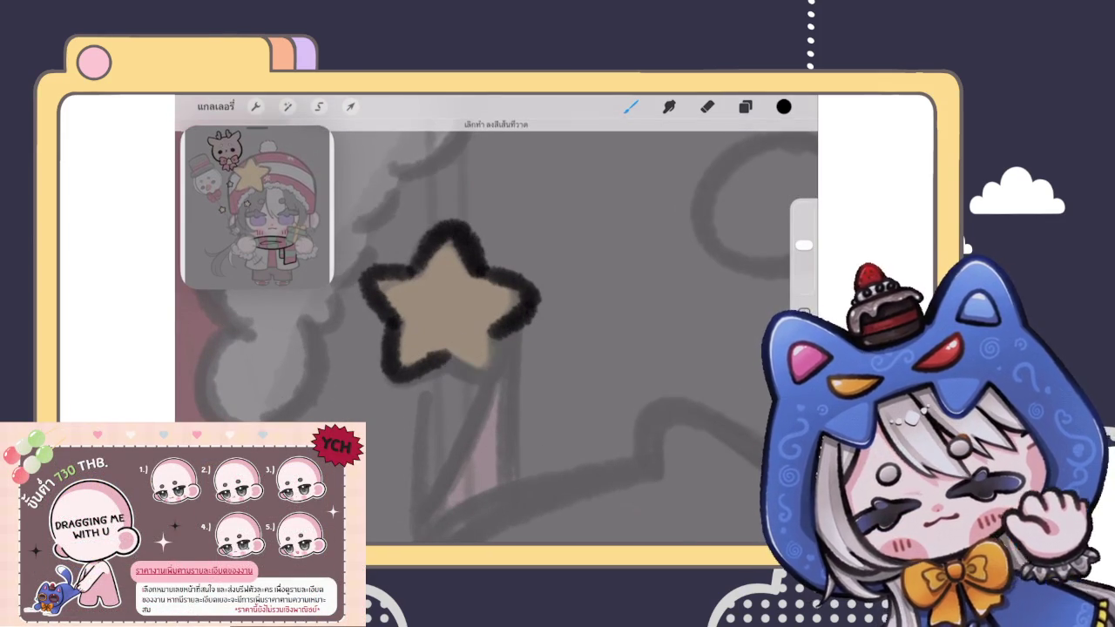
{"action": "left_click_drag", "start_coordinate": [444, 383], "coordinate": [510, 335]}
{"action": "scroll", "coordinate": [496, 331], "scroll_direction": "down", "scroll_amount": 2}
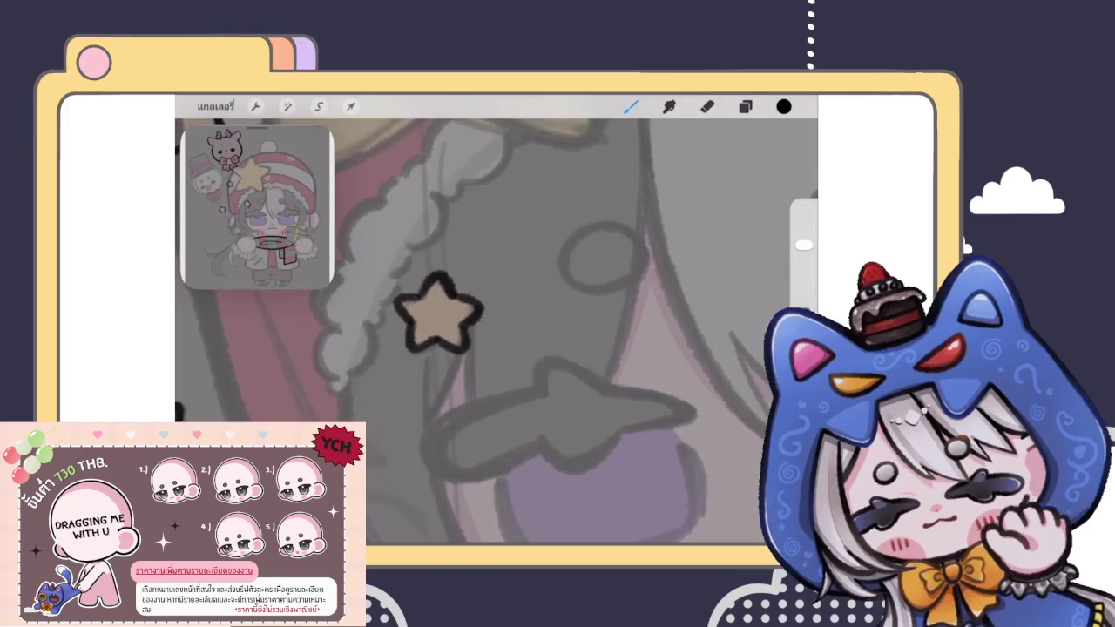
{"action": "scroll", "coordinate": [497, 331], "scroll_direction": "down", "scroll_amount": 2}
{"action": "scroll", "coordinate": [497, 331], "scroll_direction": "down", "scroll_amount": 1}
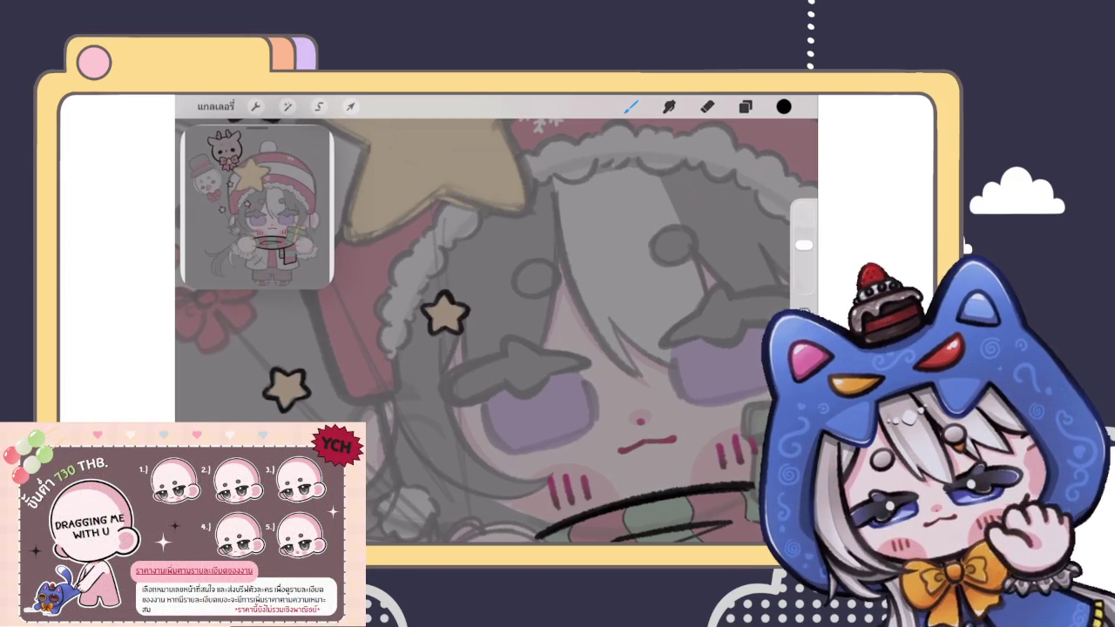
{"action": "scroll", "coordinate": [497, 331], "scroll_direction": "down", "scroll_amount": 5}
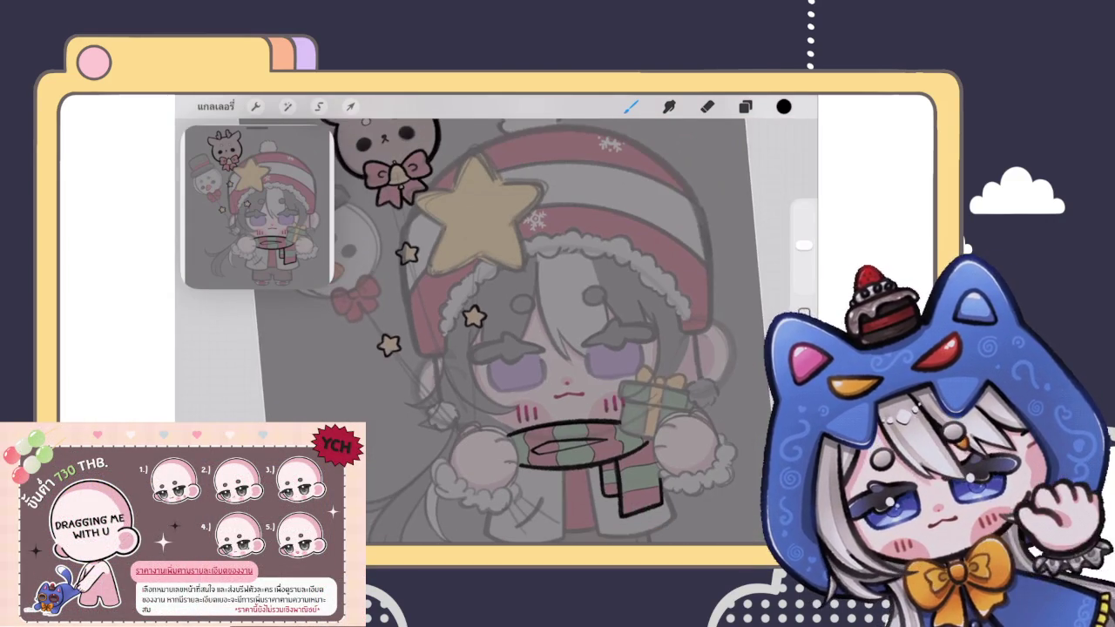
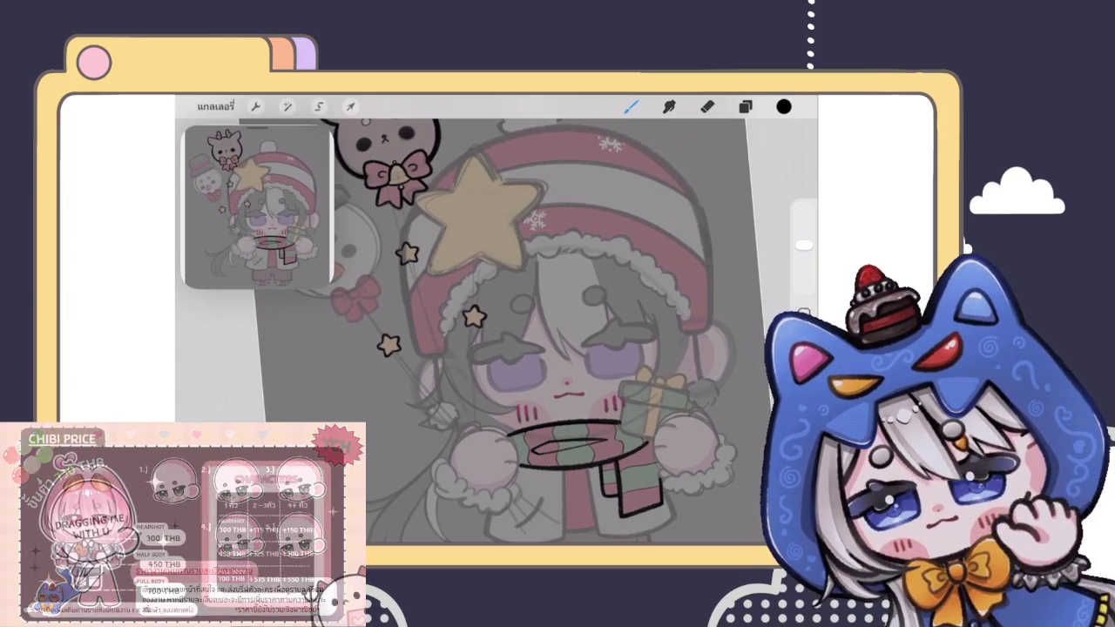
Step: Tilt the small tan star slightly and warp its outline with Transform
{"action": "scroll", "coordinate": [488, 314], "scroll_direction": "up", "scroll_amount": 5}
{"action": "scroll", "coordinate": [493, 309], "scroll_direction": "up", "scroll_amount": 3}
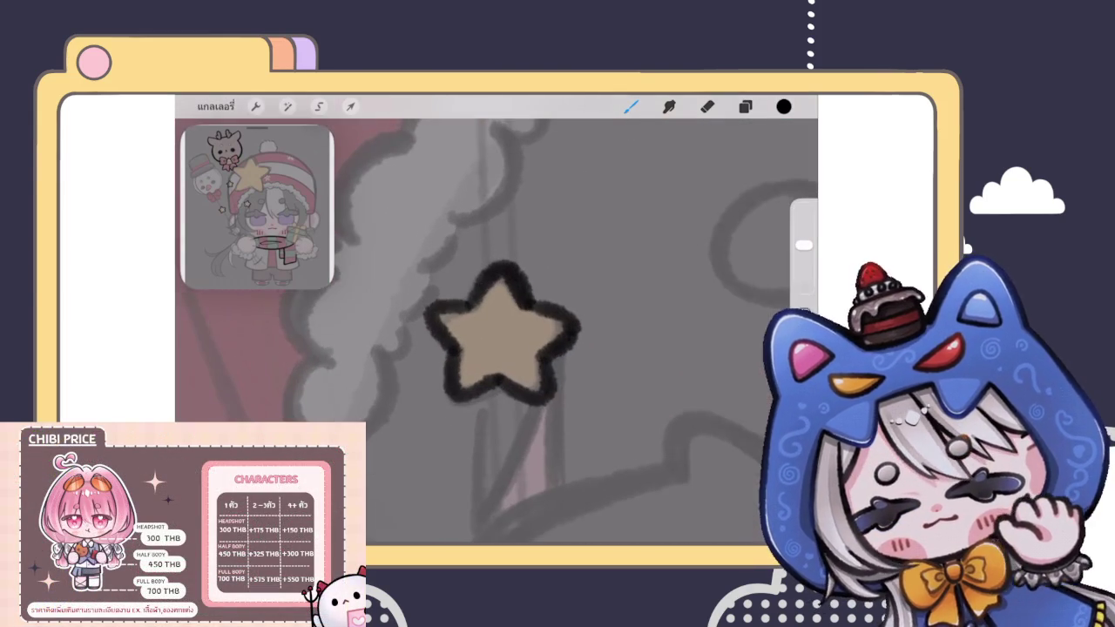
{"action": "left_click", "coordinate": [745, 106]}
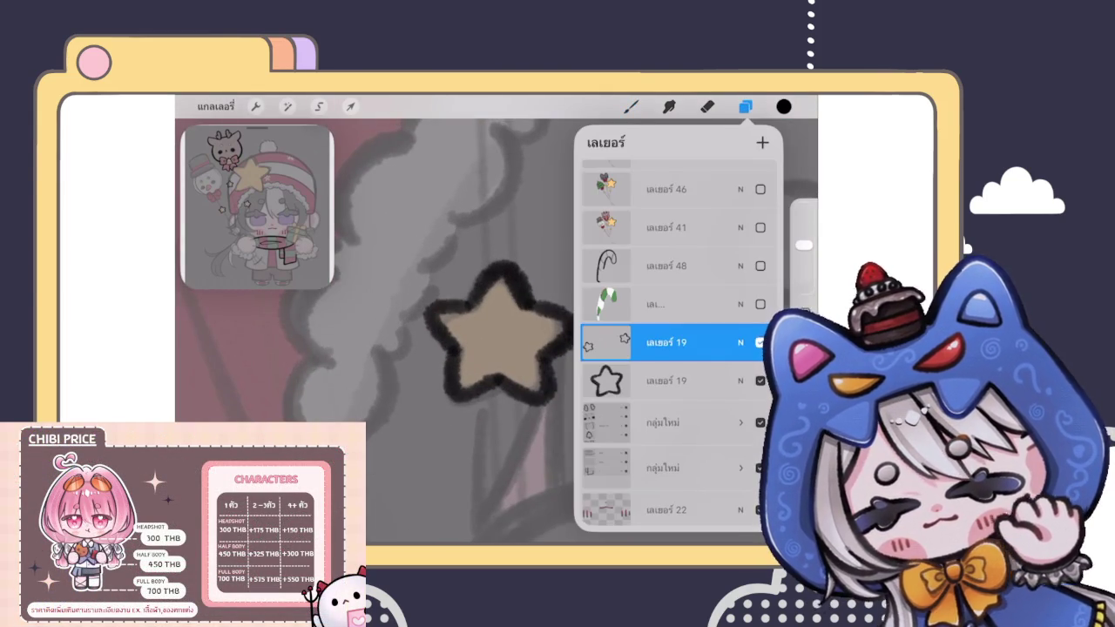
{"action": "left_click", "coordinate": [350, 106]}
{"action": "left_click_drag", "start_coordinate": [473, 218], "coordinate": [460, 228]}
{"action": "scroll", "coordinate": [488, 331], "scroll_direction": "down", "scroll_amount": 1}
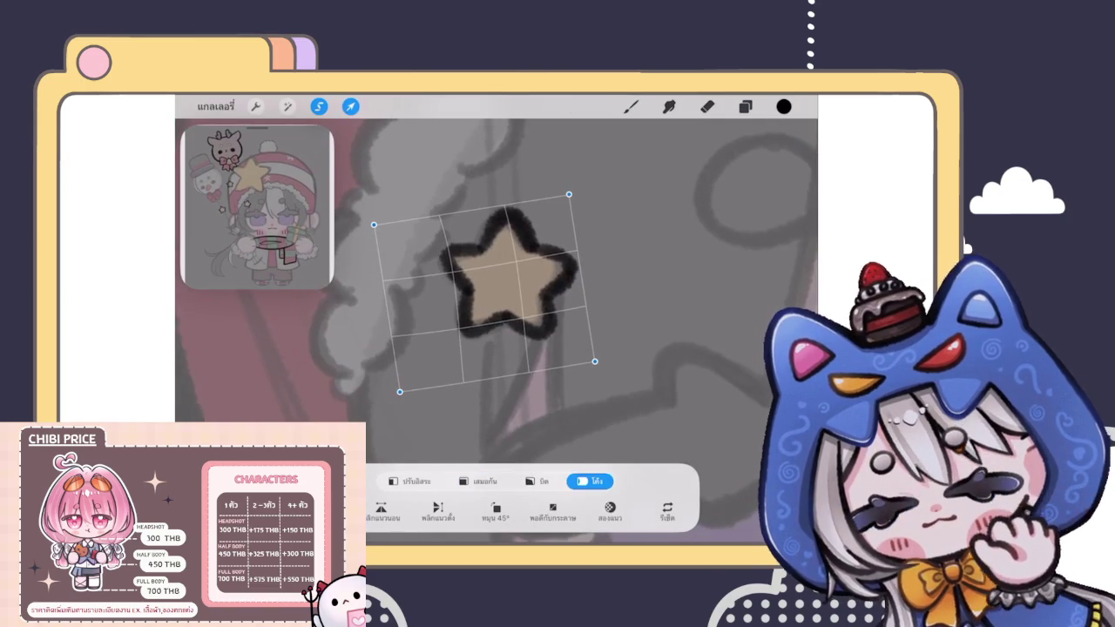
{"action": "left_click_drag", "start_coordinate": [569, 193], "coordinate": [566, 198]}
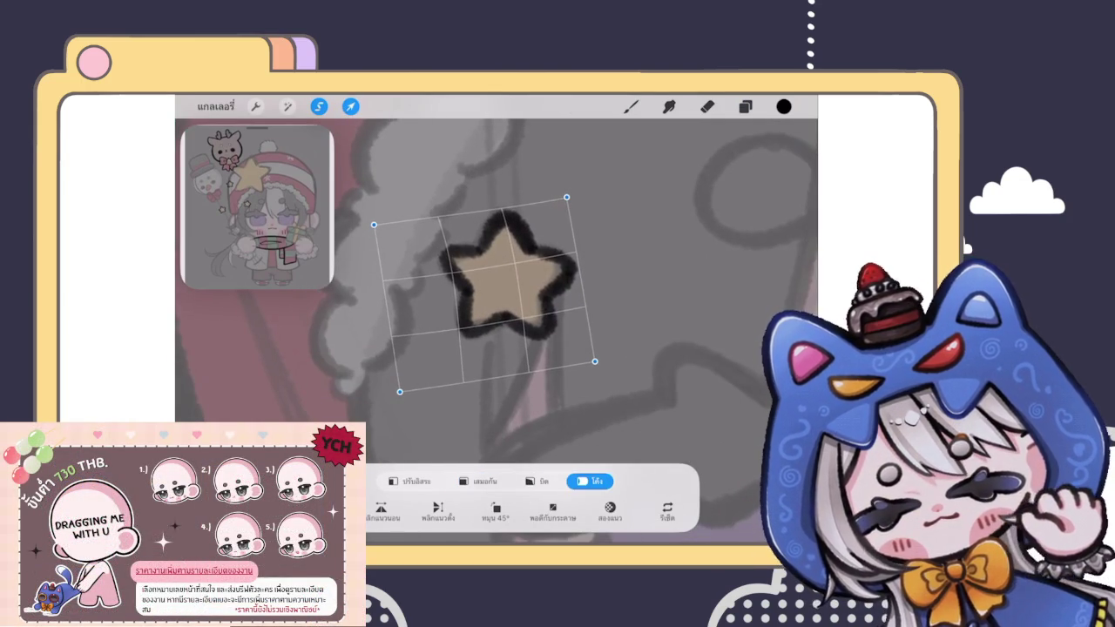
{"action": "left_click_drag", "start_coordinate": [488, 262], "coordinate": [483, 257]}
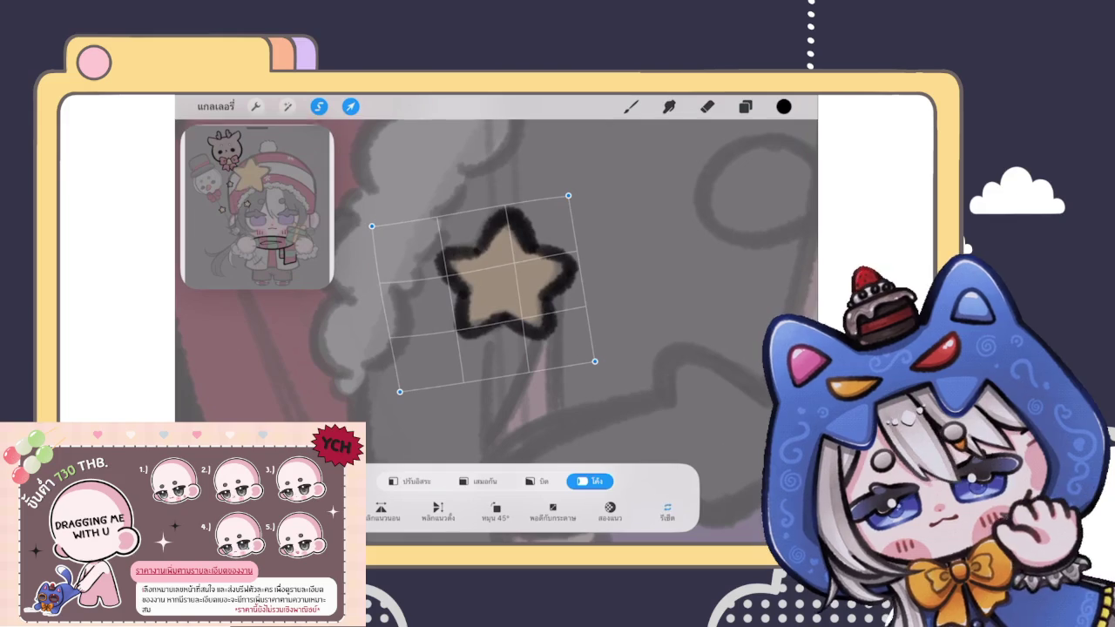
Step: Liquify the star, pushing its left arm into shape
{"action": "left_click", "coordinate": [288, 107]}
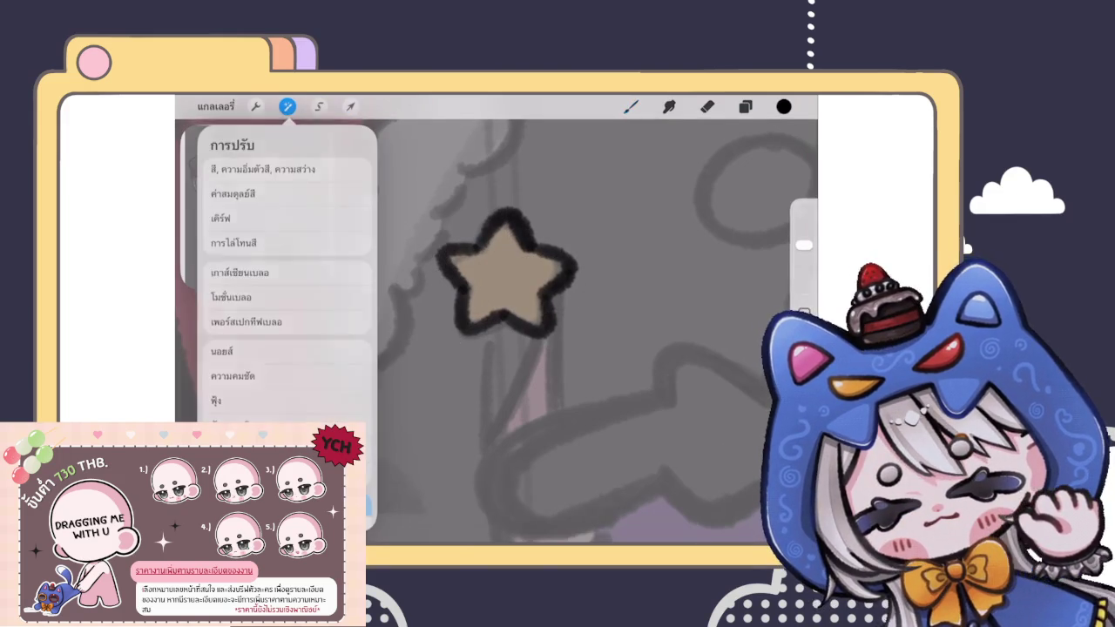
{"action": "left_click", "coordinate": [288, 498]}
{"action": "left_click_drag", "start_coordinate": [425, 283], "coordinate": [431, 277]}
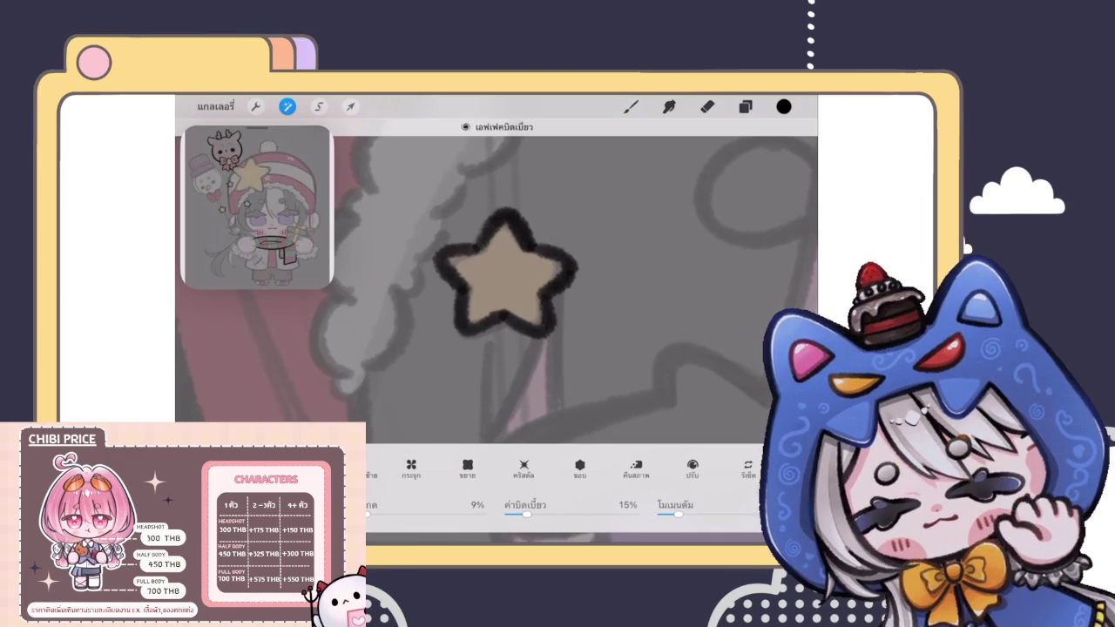
{"action": "left_click", "coordinate": [630, 106]}
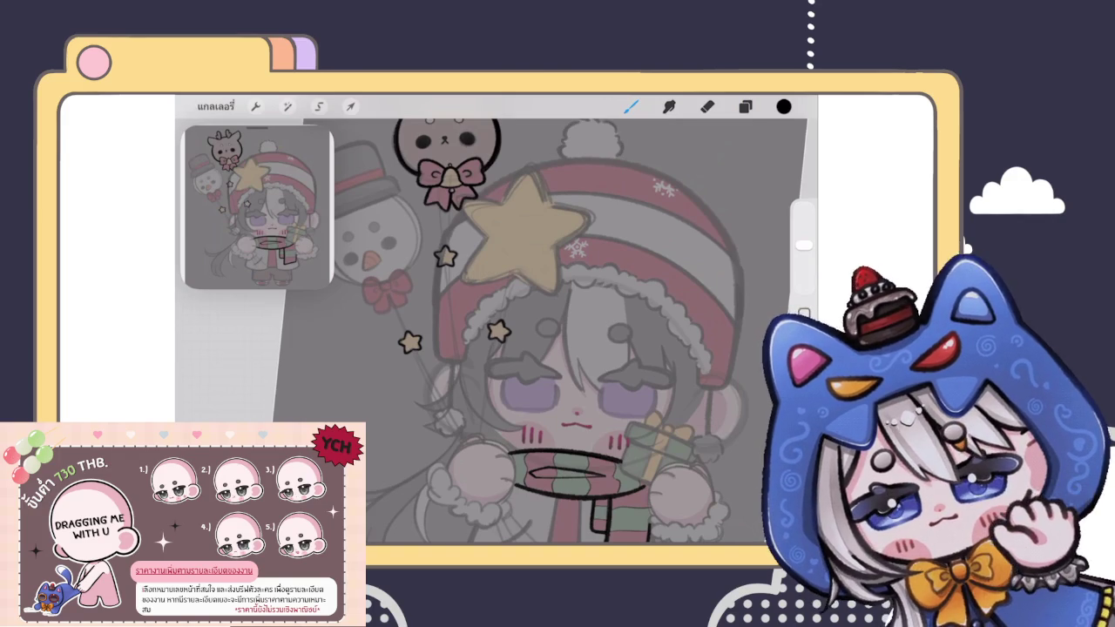
Step: Merge the star layer down and move it below both layer groups
{"action": "left_click", "coordinate": [745, 106]}
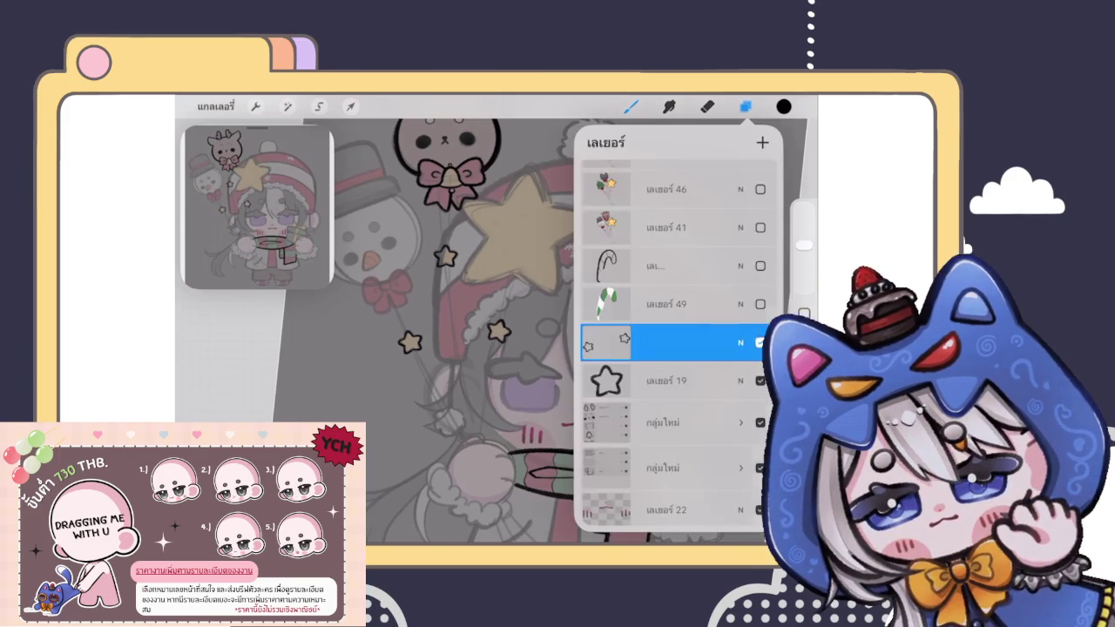
{"action": "left_click", "coordinate": [667, 343]}
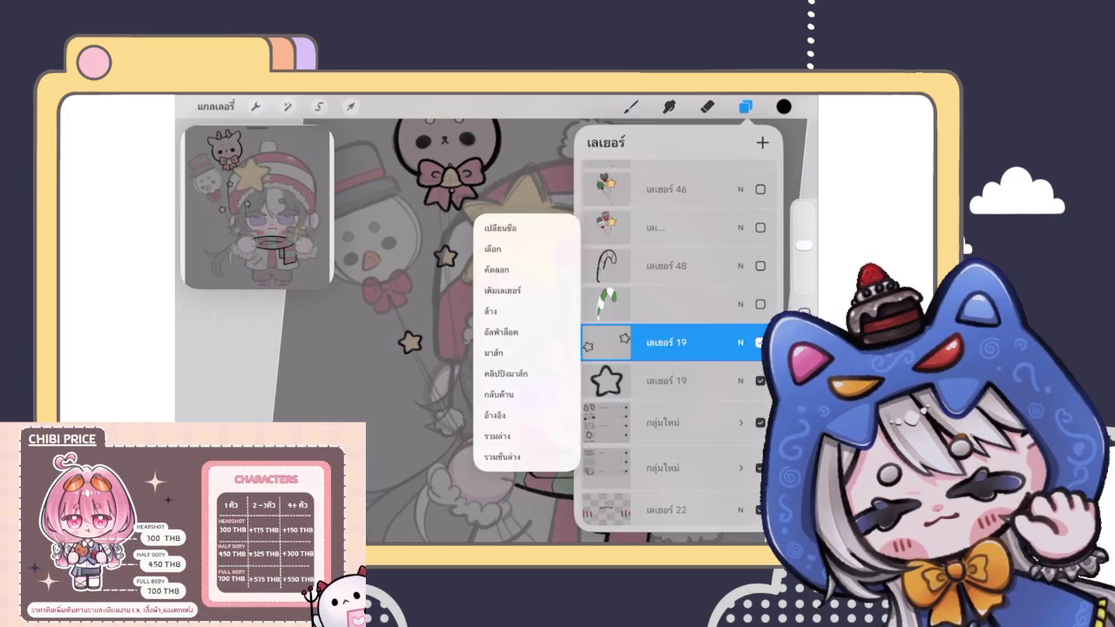
{"action": "left_click", "coordinate": [523, 435]}
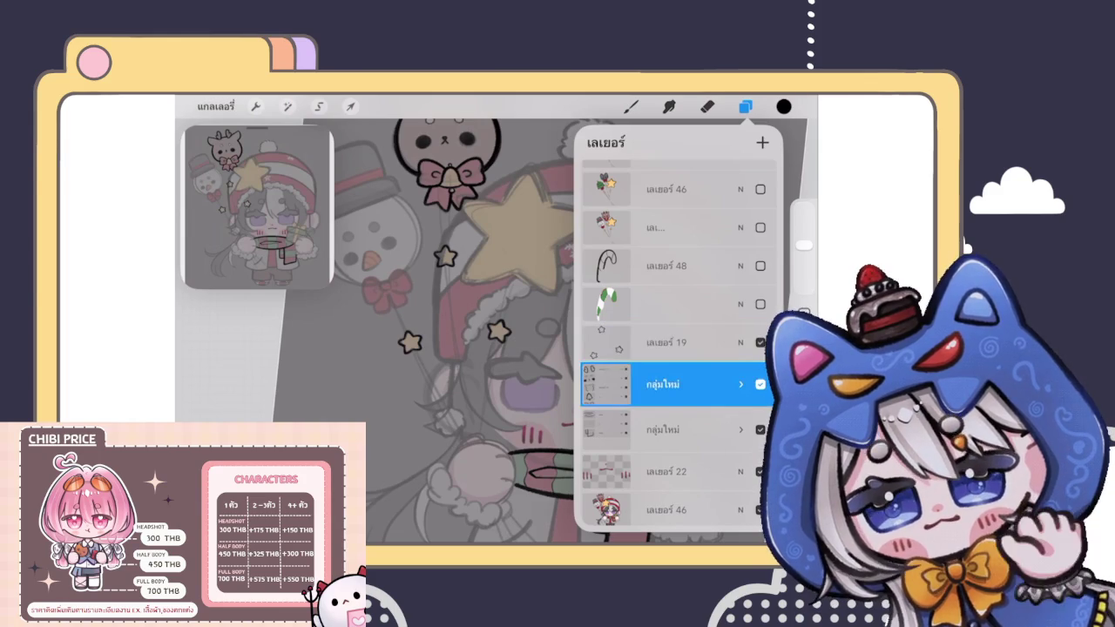
{"action": "left_click_drag", "start_coordinate": [666, 343], "coordinate": [667, 423]}
{"action": "left_click", "coordinate": [631, 106]}
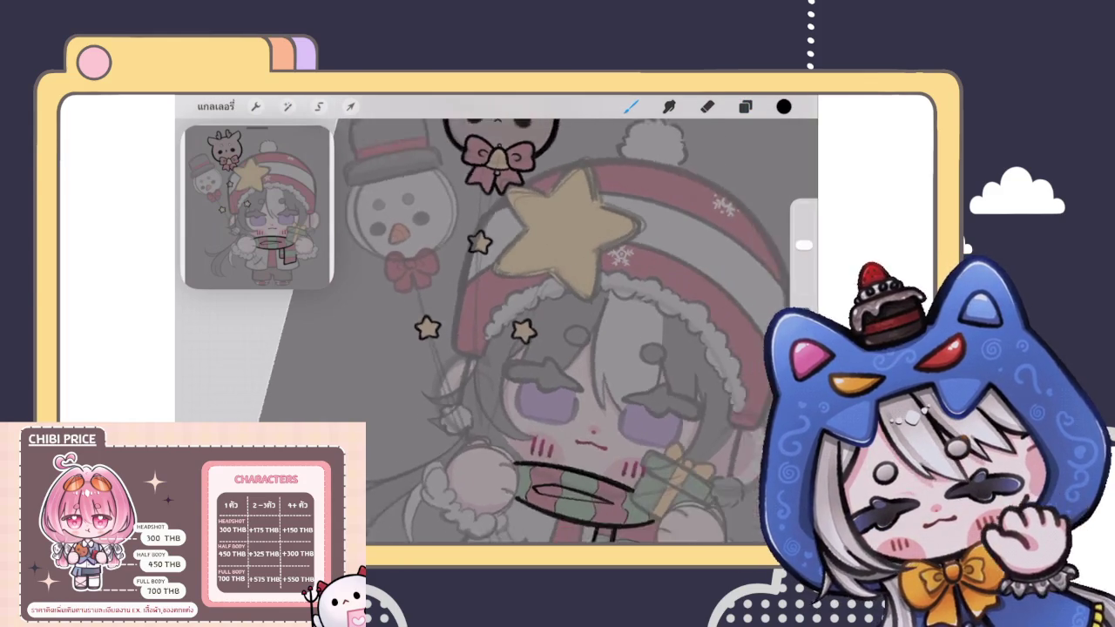
Step: Draw a balloon string from the reindeer's pink bow down to the hand, snapped straight
{"action": "scroll", "coordinate": [575, 331], "scroll_direction": "up", "scroll_amount": 3}
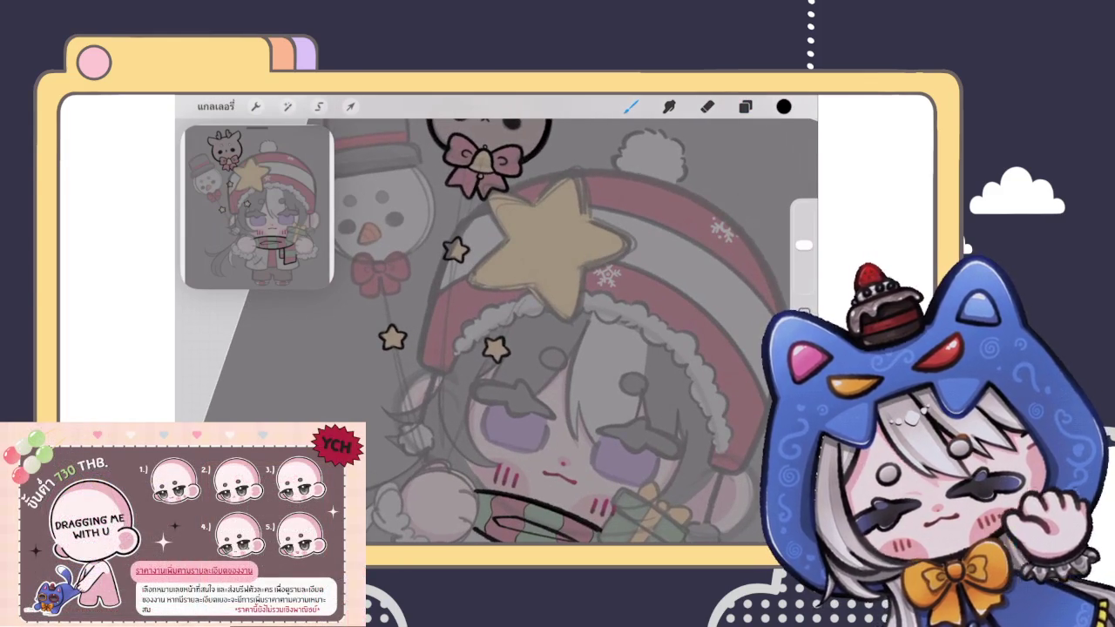
{"action": "mouse_move", "coordinate": [479, 170]}
{"action": "left_mouse_down"}
{"action": "mouse_move", "coordinate": [449, 301]}
{"action": "mouse_move", "coordinate": [440, 460]}
{"action": "left_mouse_up"}
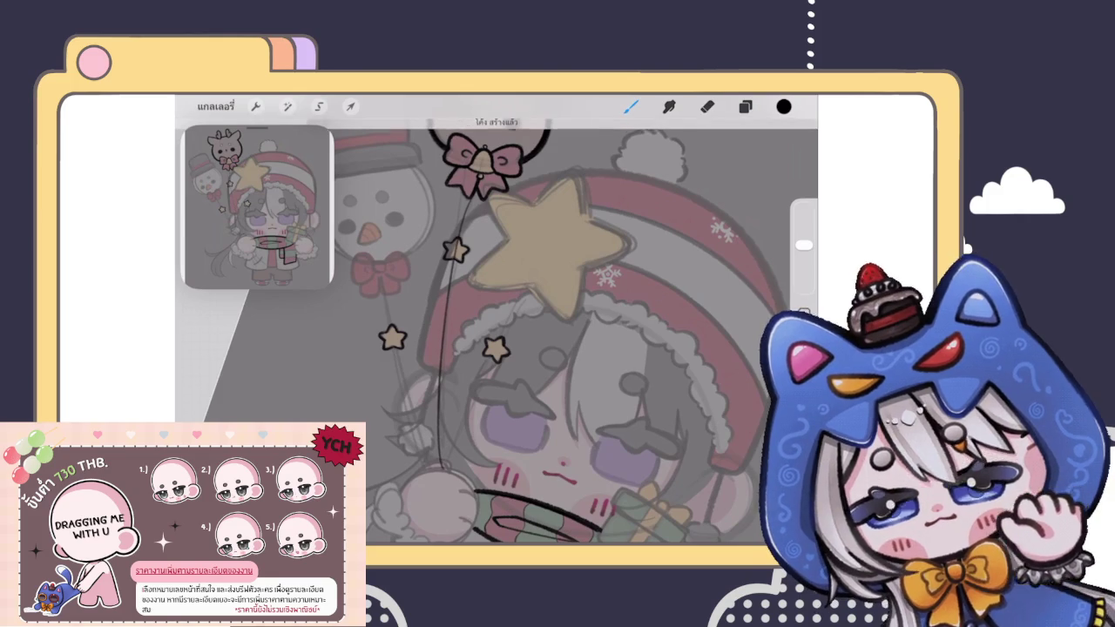
{"action": "scroll", "coordinate": [496, 331], "scroll_direction": "down", "scroll_amount": 3}
{"action": "scroll", "coordinate": [496, 331], "scroll_direction": "up", "scroll_amount": 2}
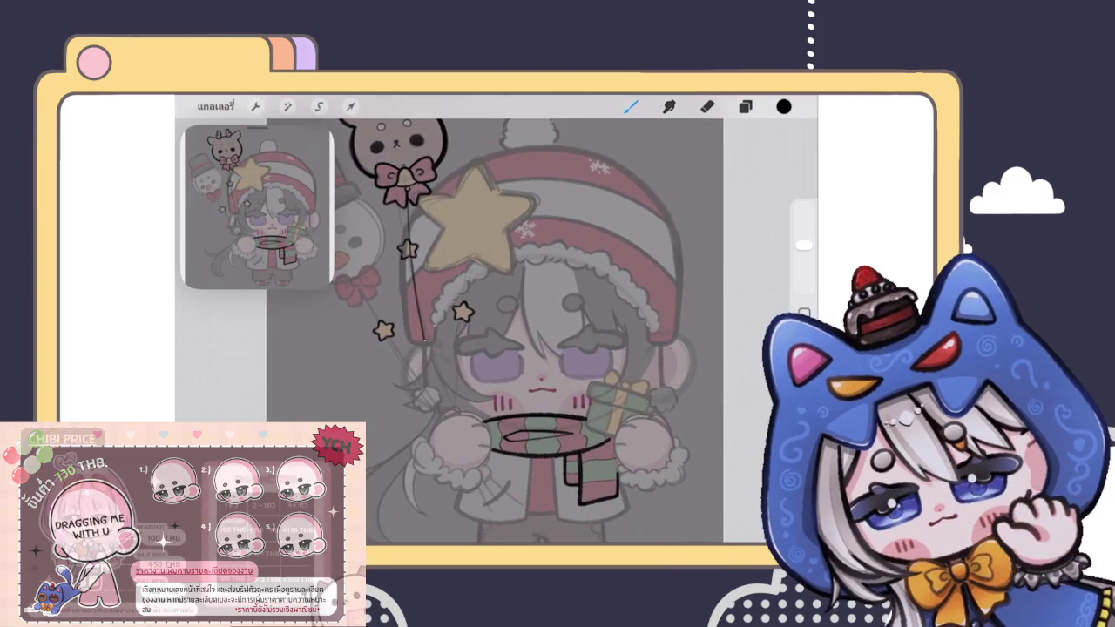
{"action": "left_click_drag", "start_coordinate": [406, 190], "coordinate": [448, 418]}
{"action": "left_click_drag", "start_coordinate": [406, 192], "coordinate": [450, 416]}
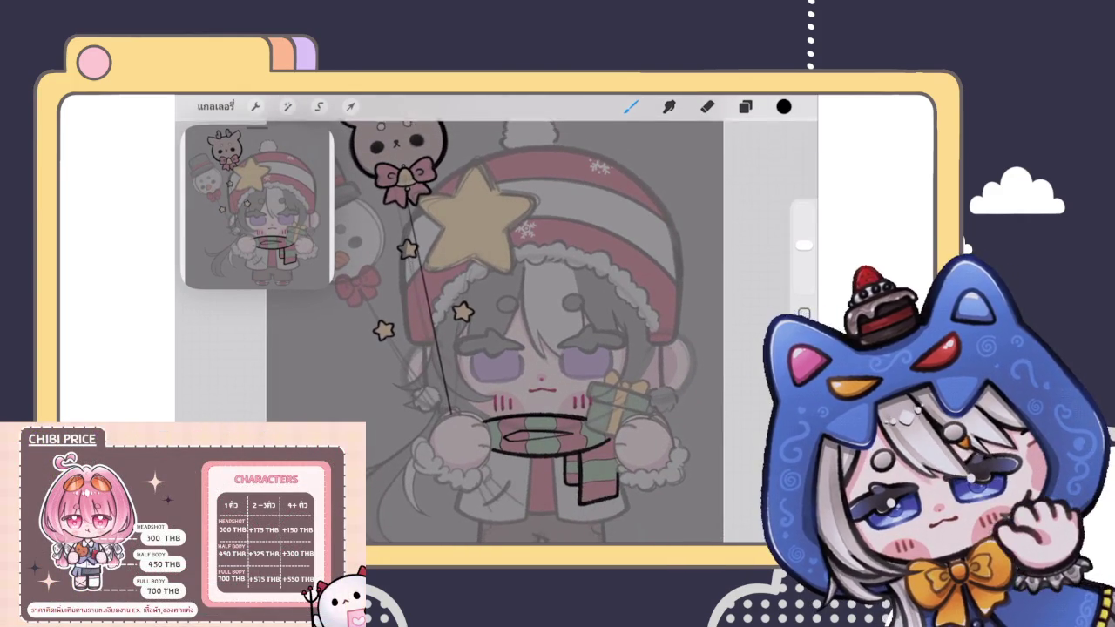
Step: Convert the string to a QuickShape curve and bend its upper part slightly left
{"action": "left_click", "coordinate": [494, 126]}
{"action": "left_click", "coordinate": [522, 155]}
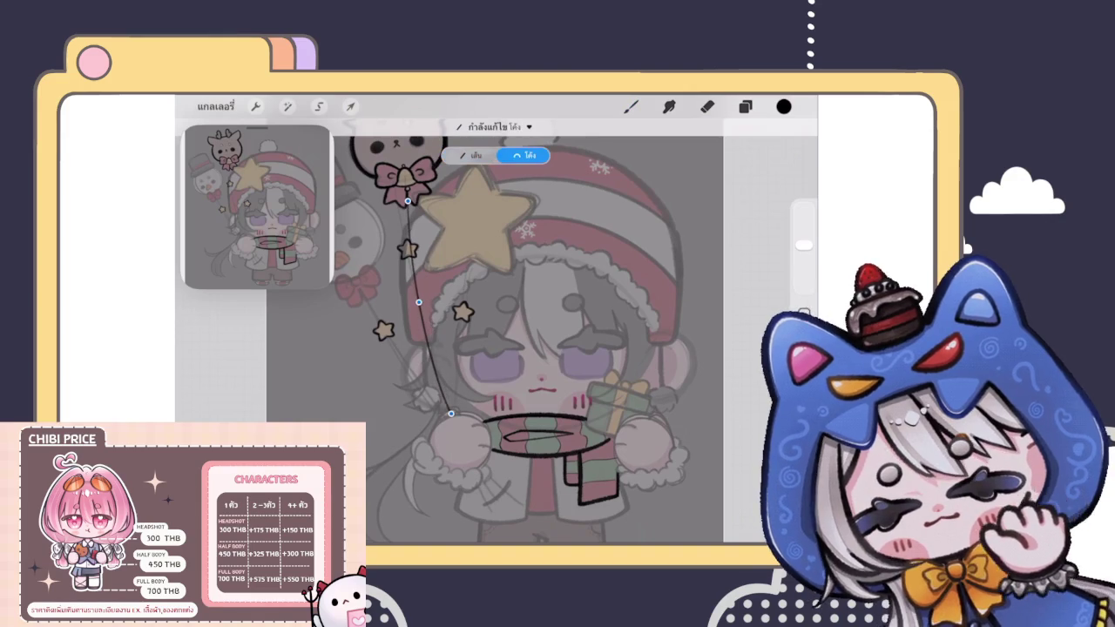
{"action": "left_click_drag", "start_coordinate": [408, 201], "coordinate": [404, 202]}
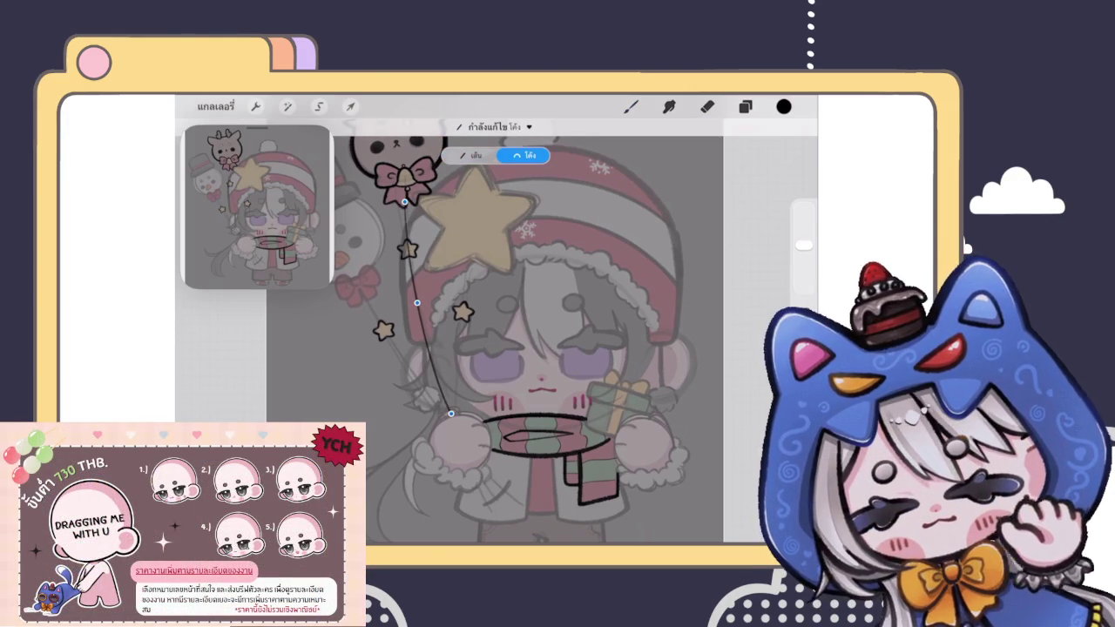
{"action": "left_click", "coordinate": [630, 106]}
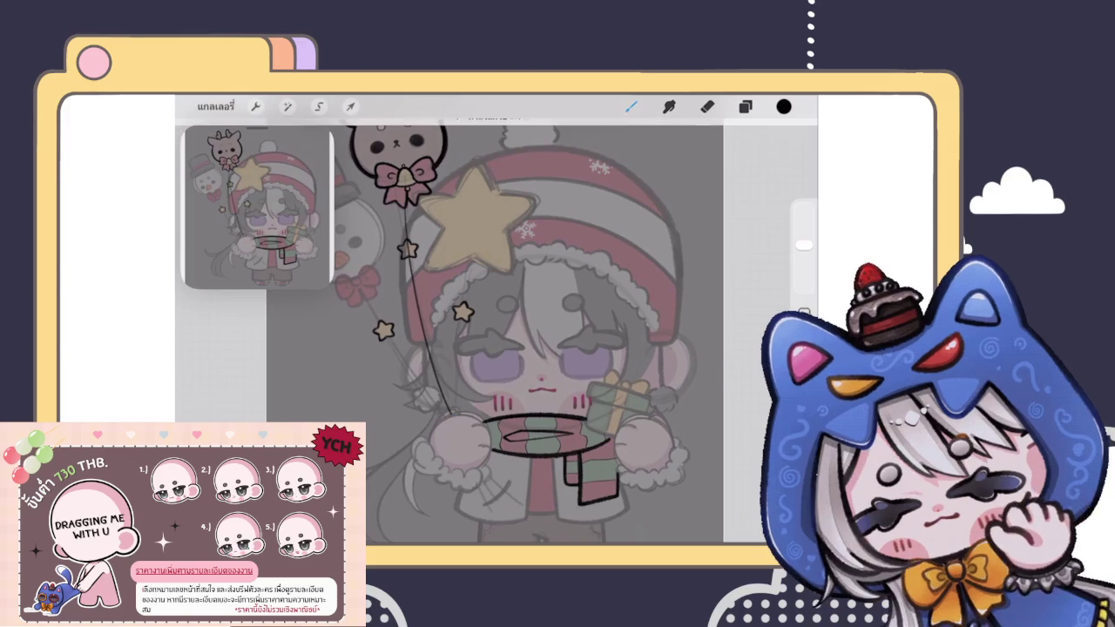
{"action": "scroll", "coordinate": [485, 305], "scroll_direction": "down", "scroll_amount": 5}
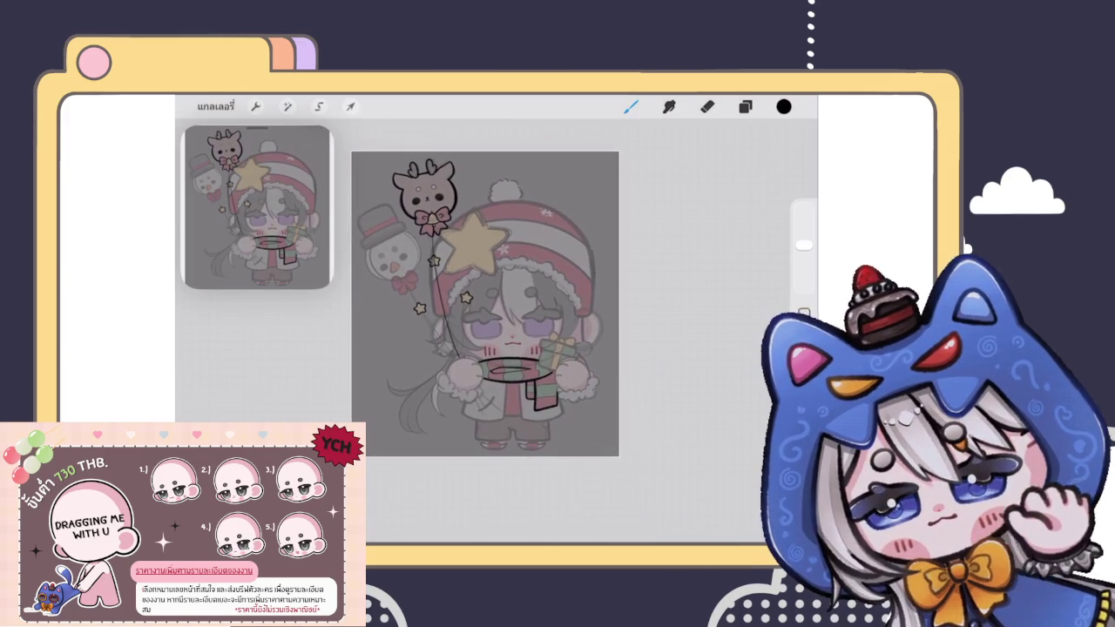
{"action": "scroll", "coordinate": [485, 305], "scroll_direction": "up", "scroll_amount": 2}
{"action": "scroll", "coordinate": [486, 305], "scroll_direction": "up", "scroll_amount": 2}
{"action": "scroll", "coordinate": [485, 305], "scroll_direction": "up", "scroll_amount": 2}
{"action": "left_click", "coordinate": [745, 107]}
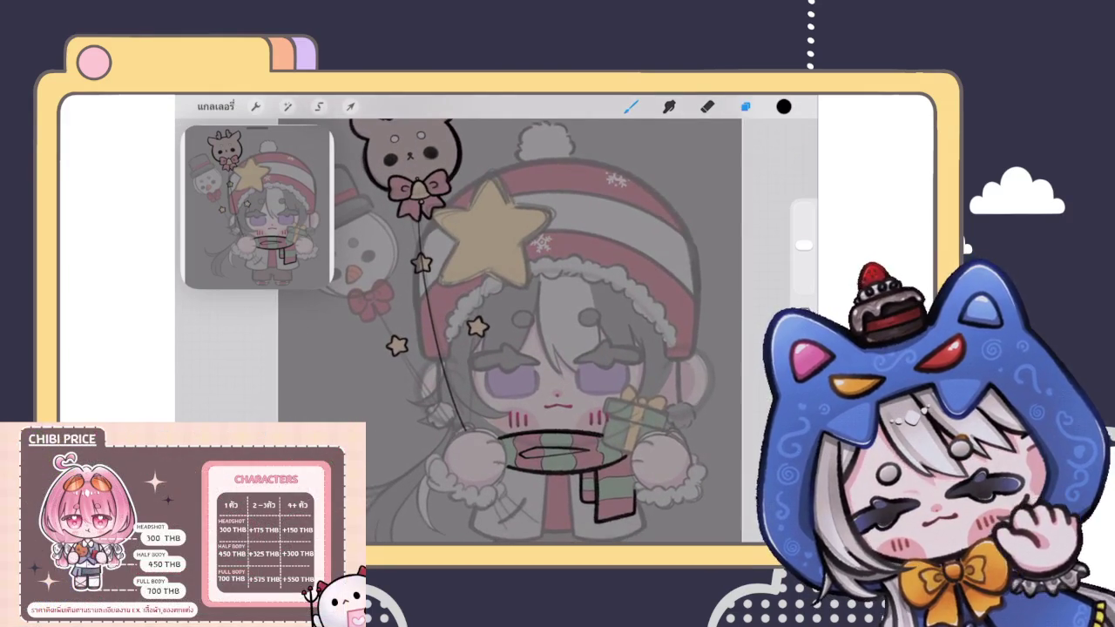
Step: Erase the string where it crosses the star, then return to the brush
{"action": "left_click", "coordinate": [667, 351]}
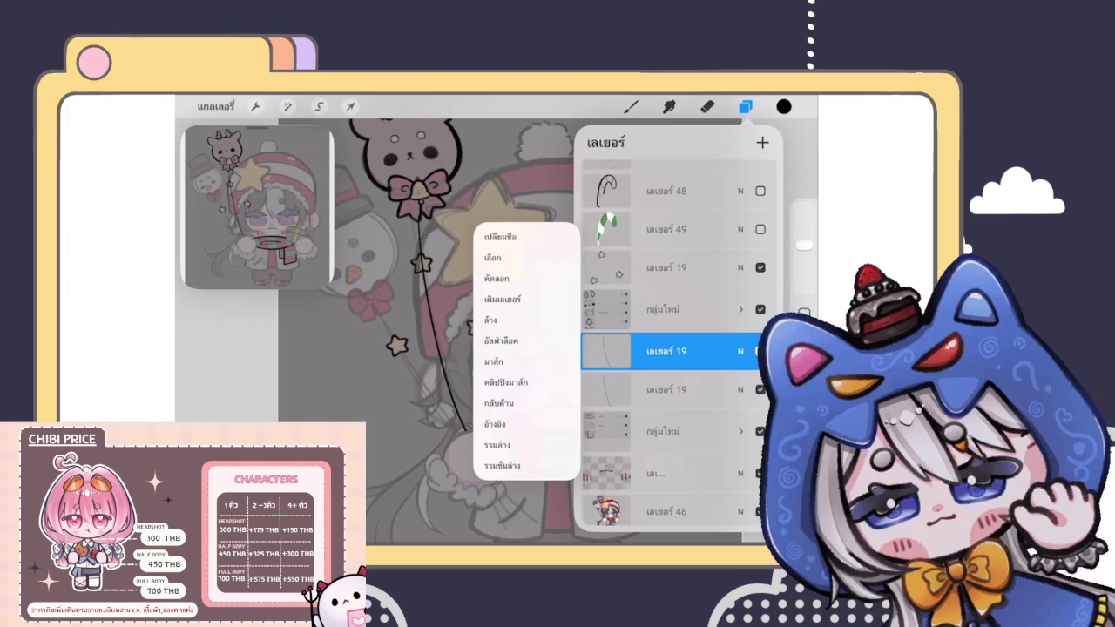
{"action": "left_click", "coordinate": [708, 106]}
{"action": "scroll", "coordinate": [488, 331], "scroll_direction": "up", "scroll_amount": 3}
{"action": "scroll", "coordinate": [488, 331], "scroll_direction": "up", "scroll_amount": 3}
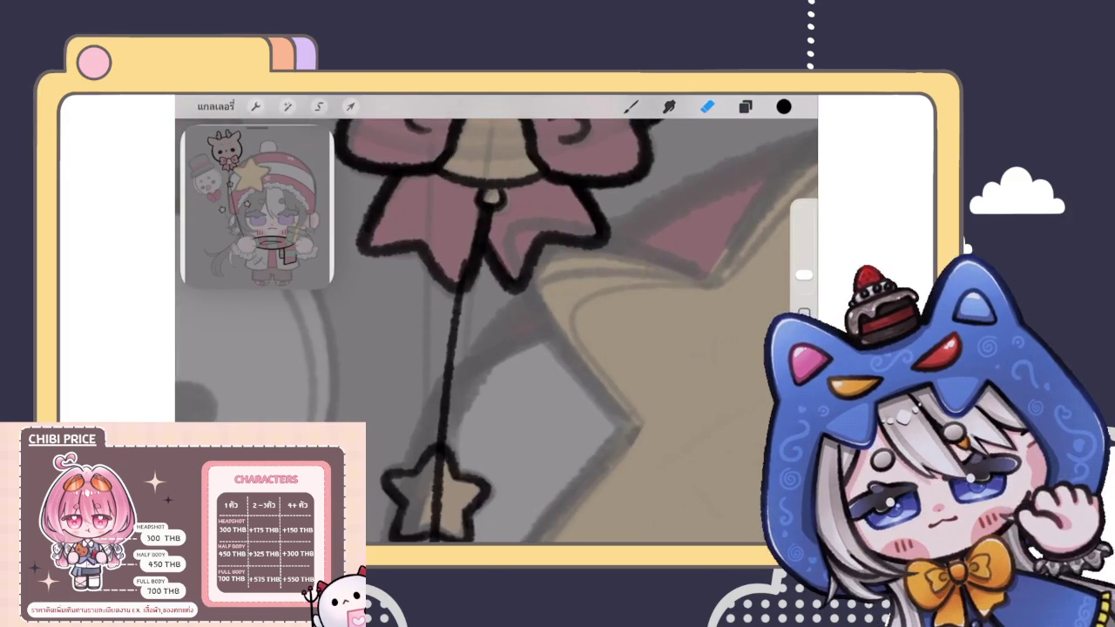
{"action": "scroll", "coordinate": [488, 331], "scroll_direction": "up", "scroll_amount": 3}
{"action": "mouse_move", "coordinate": [471, 384]}
{"action": "left_mouse_down"}
{"action": "mouse_move", "coordinate": [465, 323]}
{"action": "mouse_move", "coordinate": [448, 369]}
{"action": "mouse_move", "coordinate": [475, 402]}
{"action": "left_mouse_up"}
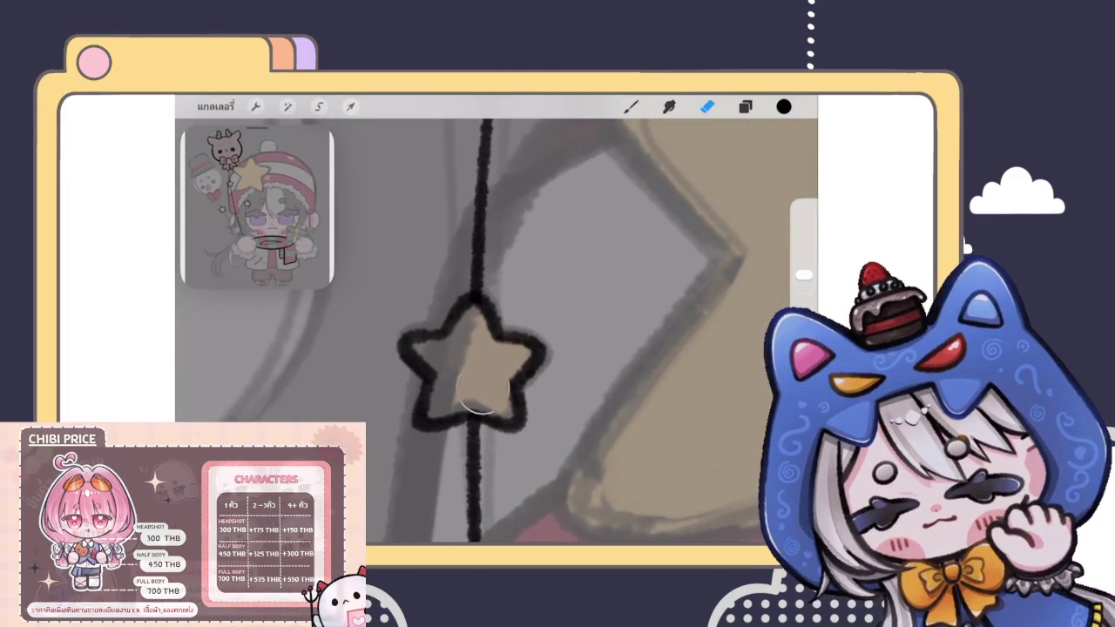
{"action": "scroll", "coordinate": [488, 332], "scroll_direction": "down", "scroll_amount": 5}
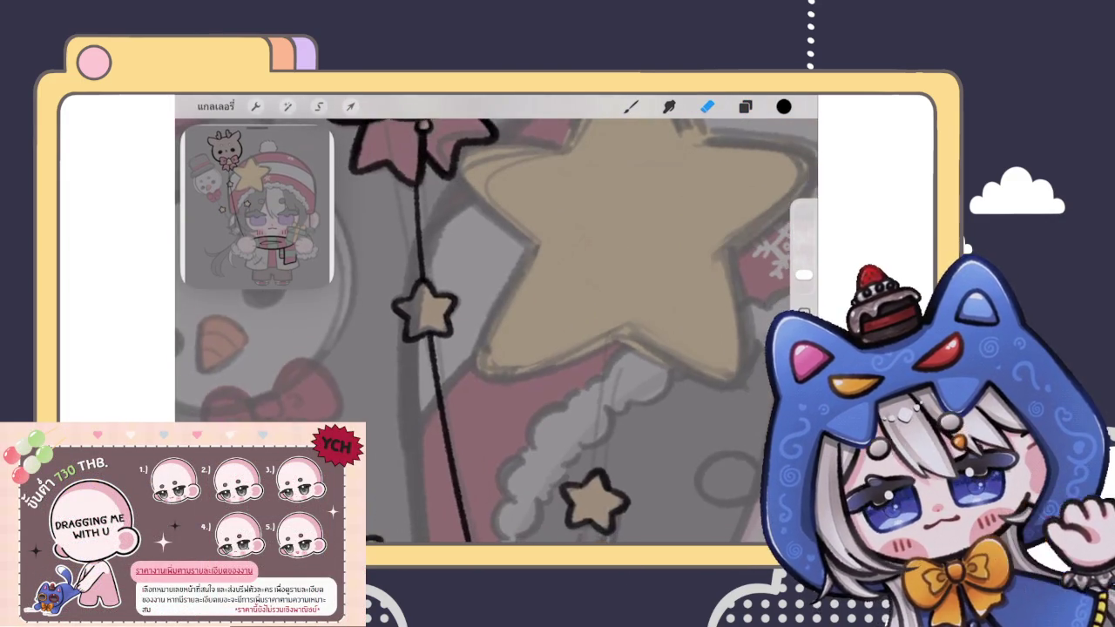
{"action": "scroll", "coordinate": [496, 331], "scroll_direction": "down", "scroll_amount": 5}
{"action": "scroll", "coordinate": [496, 331], "scroll_direction": "down", "scroll_amount": 3}
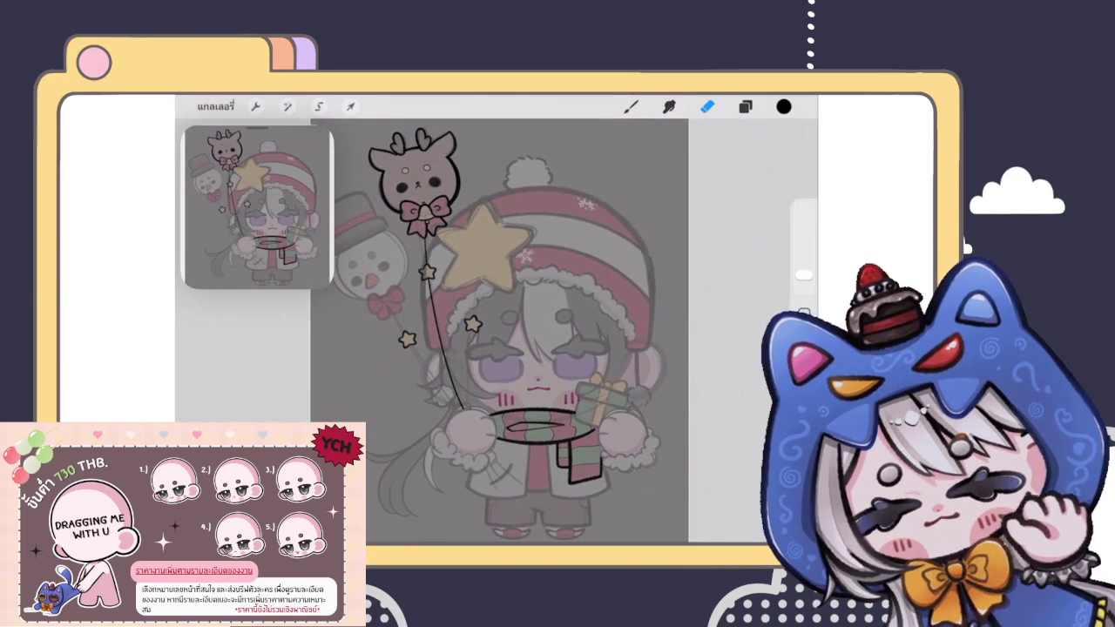
{"action": "scroll", "coordinate": [470, 279], "scroll_direction": "up", "scroll_amount": 5}
{"action": "key", "text": "b"}
{"action": "scroll", "coordinate": [496, 331], "scroll_direction": "up", "scroll_amount": 3}
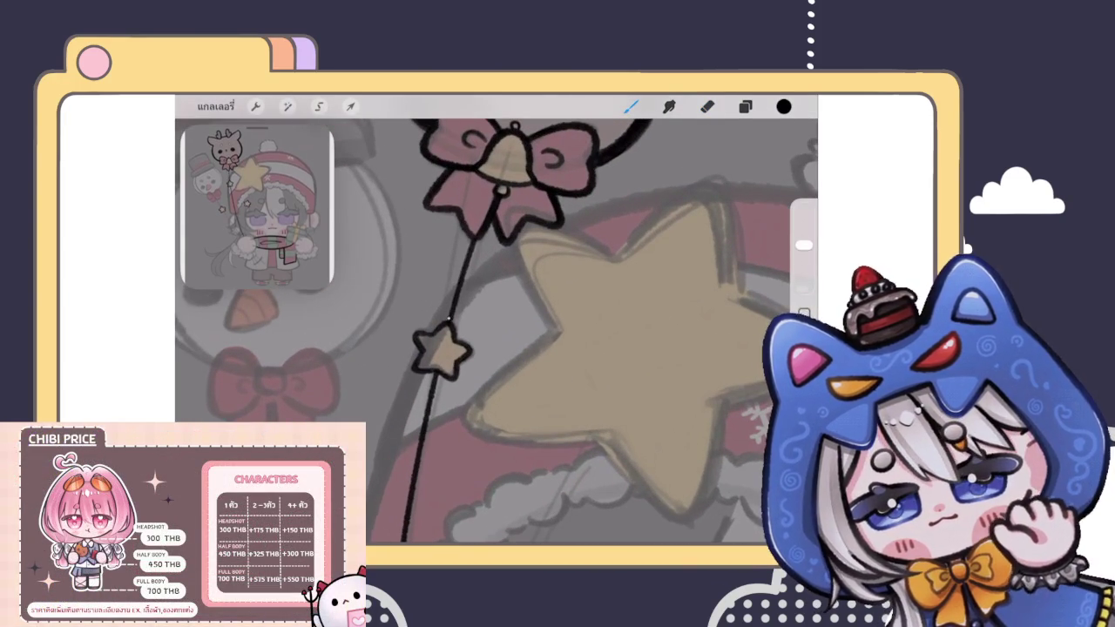
{"action": "scroll", "coordinate": [497, 331], "scroll_direction": "down", "scroll_amount": 3}
{"action": "scroll", "coordinate": [496, 332], "scroll_direction": "down", "scroll_amount": 3}
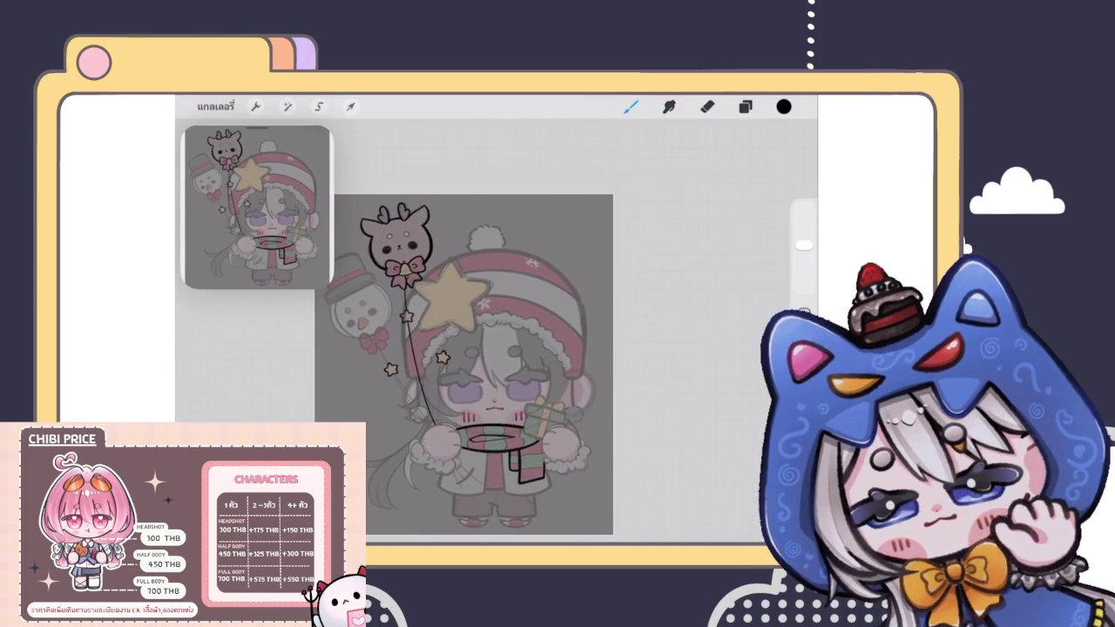
Step: Select the group above layer 19 and begin sketching star guide lines
{"action": "left_click", "coordinate": [745, 107]}
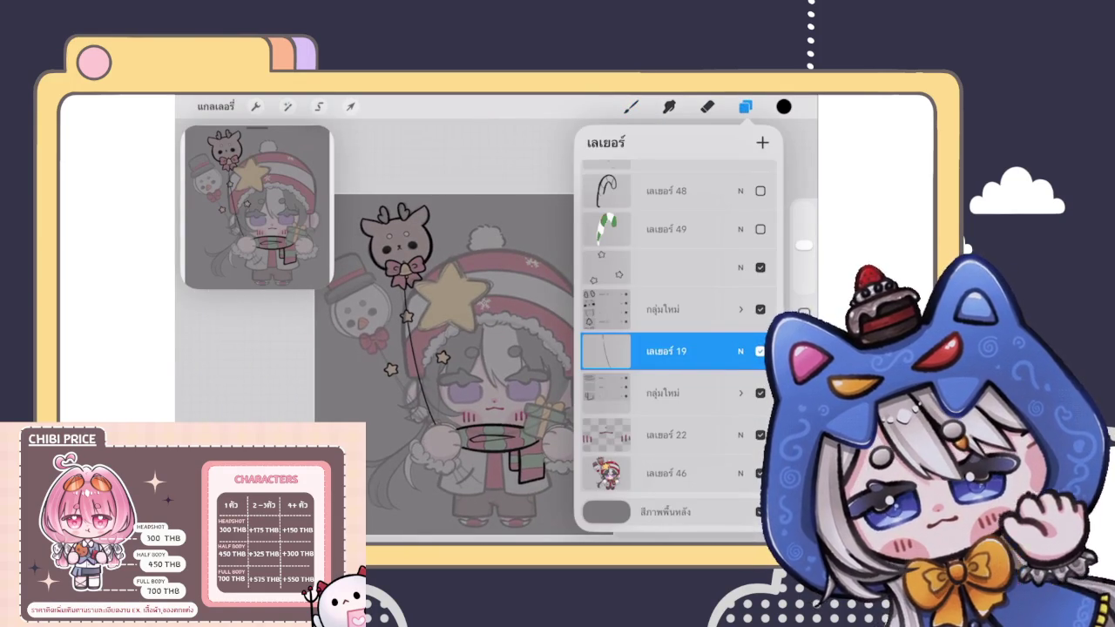
{"action": "left_click", "coordinate": [667, 309]}
{"action": "left_click", "coordinate": [631, 107]}
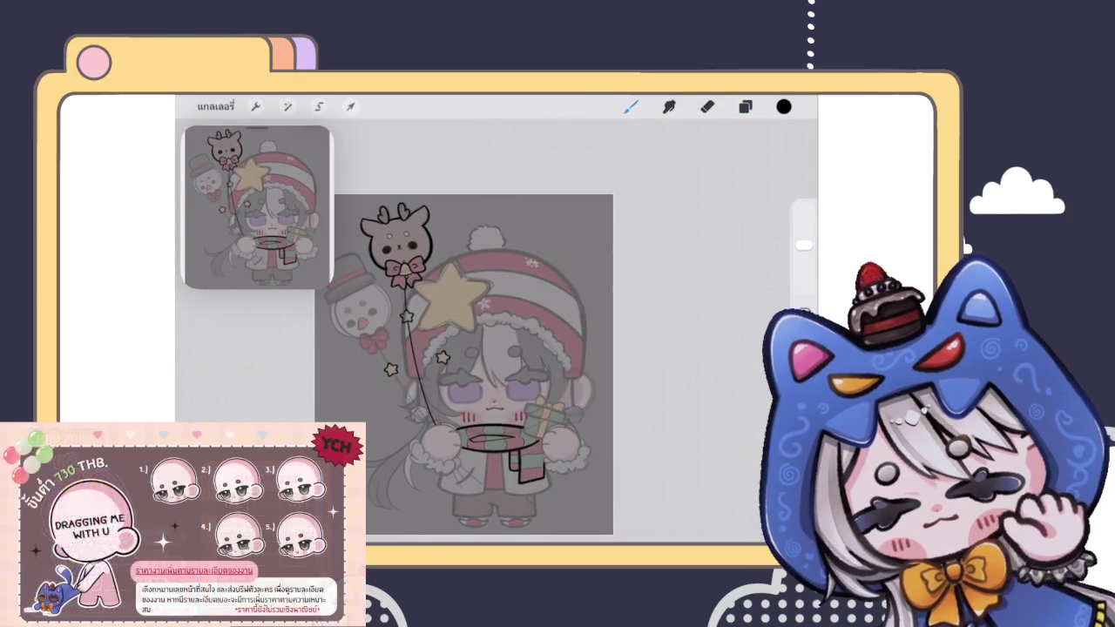
{"action": "scroll", "coordinate": [449, 292], "scroll_direction": "up", "scroll_amount": 3}
{"action": "scroll", "coordinate": [449, 292], "scroll_direction": "up", "scroll_amount": 3}
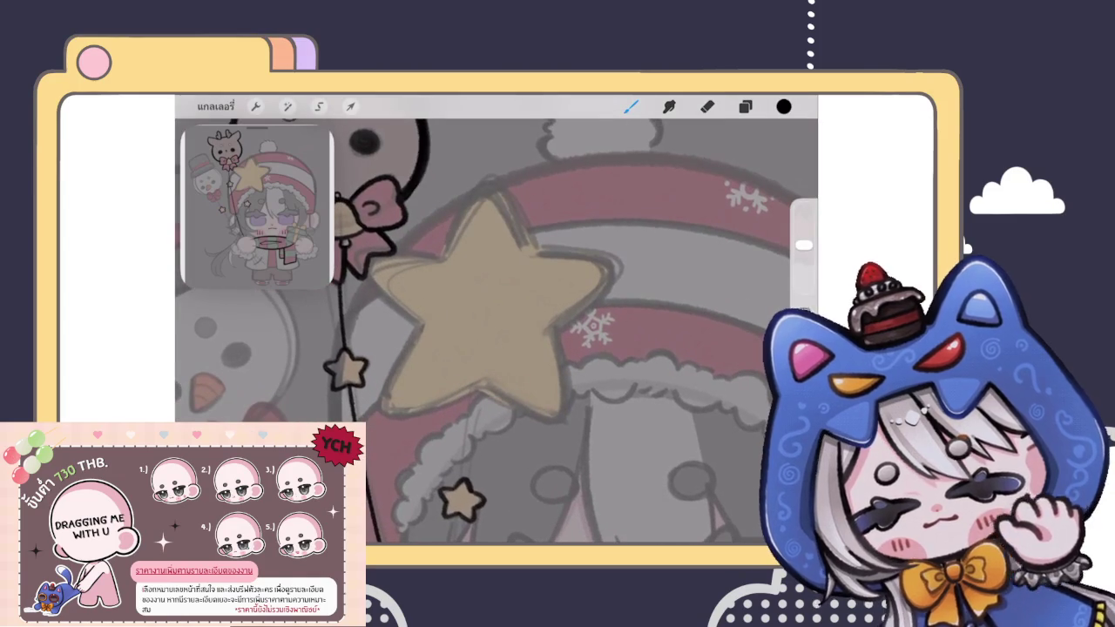
{"action": "left_click_drag", "start_coordinate": [390, 405], "coordinate": [603, 275]}
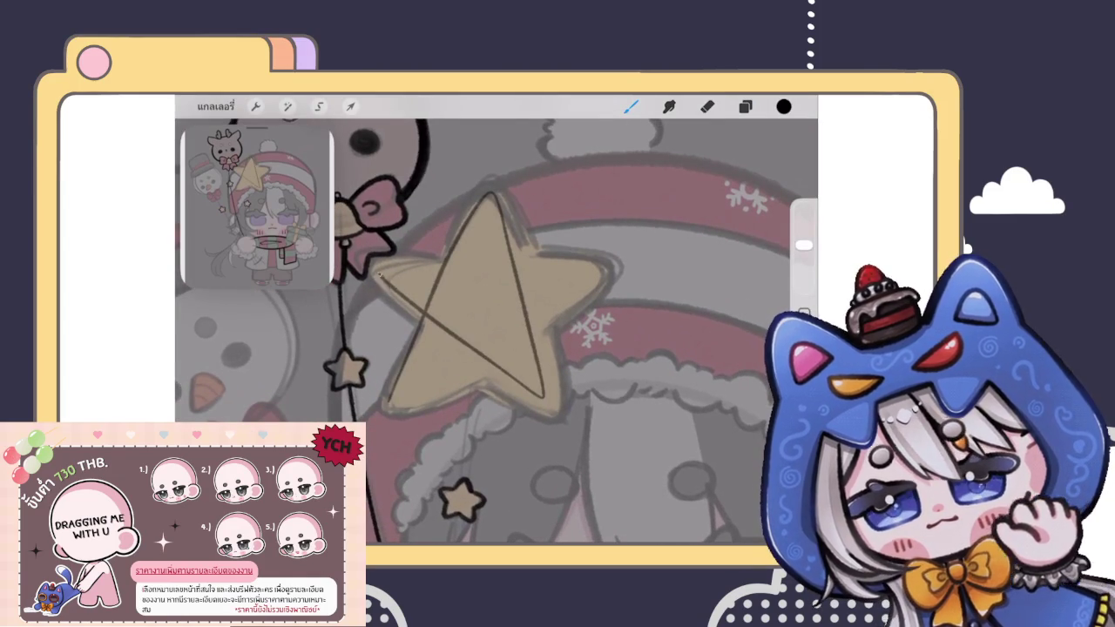
{"action": "key", "text": "ctrl+z"}
{"action": "mouse_move", "coordinate": [383, 406]}
{"action": "left_mouse_down"}
{"action": "mouse_move", "coordinate": [501, 205]}
{"action": "mouse_move", "coordinate": [426, 313]}
{"action": "mouse_move", "coordinate": [606, 277]}
{"action": "mouse_move", "coordinate": [386, 408]}
{"action": "left_mouse_up"}
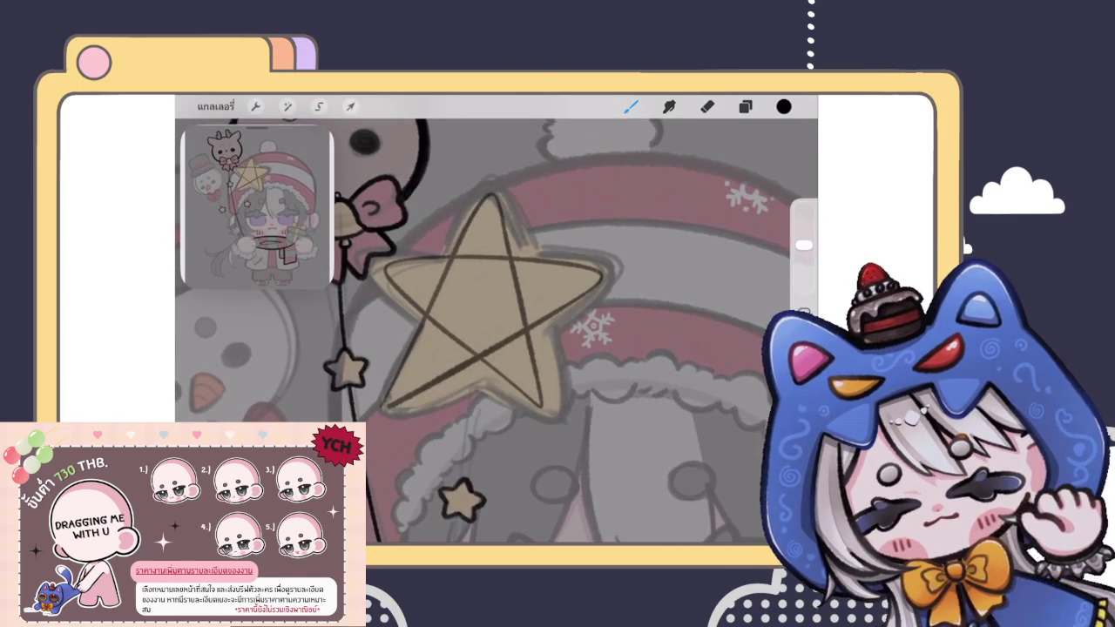
{"action": "scroll", "coordinate": [497, 331], "scroll_direction": "down", "scroll_amount": 3}
{"action": "scroll", "coordinate": [497, 331], "scroll_direction": "up", "scroll_amount": 3}
{"action": "key", "text": "ctrl+z"}
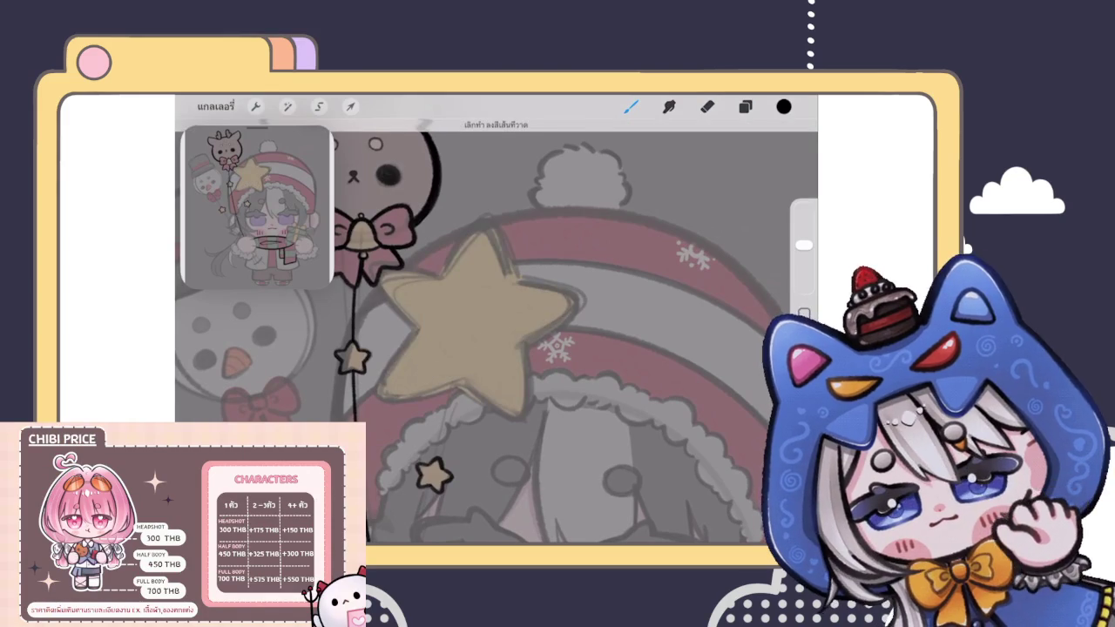
Step: Redraw the pentagram guide lines across the beige star from its top point
{"action": "mouse_move", "coordinate": [502, 230]}
{"action": "left_mouse_down"}
{"action": "mouse_move", "coordinate": [394, 289]}
{"action": "mouse_move", "coordinate": [557, 277]}
{"action": "mouse_move", "coordinate": [399, 394]}
{"action": "mouse_move", "coordinate": [482, 232]}
{"action": "mouse_move", "coordinate": [522, 406]}
{"action": "mouse_move", "coordinate": [571, 289]}
{"action": "mouse_move", "coordinate": [385, 394]}
{"action": "left_mouse_up"}
{"action": "key", "text": "ctrl+z"}
{"action": "key", "text": "ctrl+z"}
{"action": "mouse_move", "coordinate": [482, 228]}
{"action": "left_mouse_down"}
{"action": "mouse_move", "coordinate": [399, 348]}
{"action": "mouse_move", "coordinate": [519, 409]}
{"action": "mouse_move", "coordinate": [390, 289]}
{"action": "left_mouse_up"}
{"action": "left_click_drag", "start_coordinate": [390, 289], "coordinate": [514, 345]}
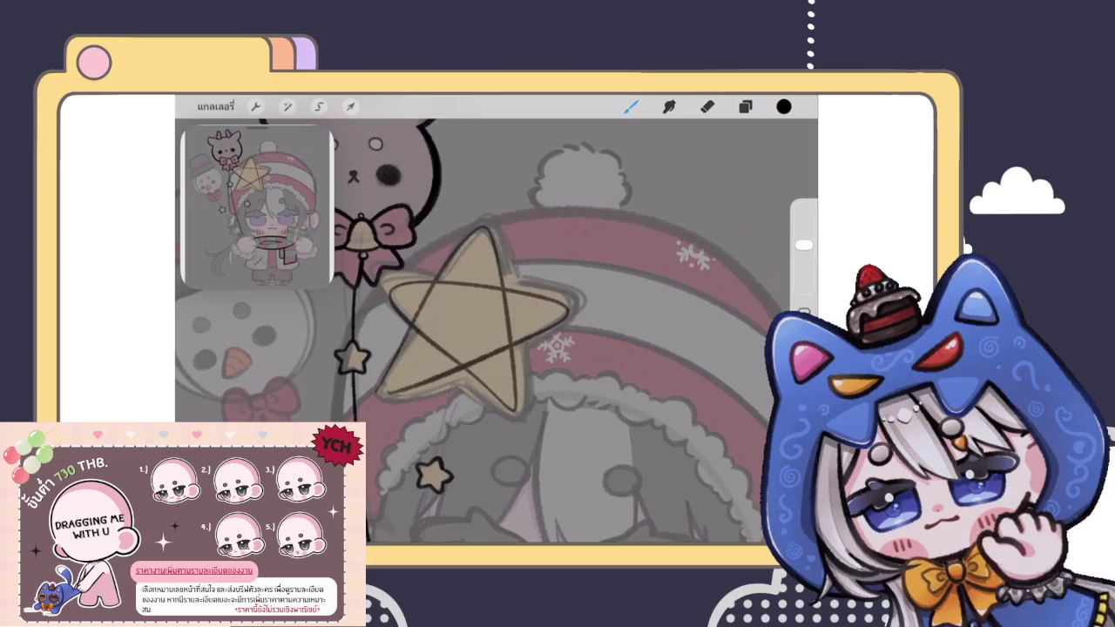
{"action": "key", "text": "ctrl+z"}
{"action": "mouse_move", "coordinate": [482, 229]}
{"action": "left_mouse_down"}
{"action": "mouse_move", "coordinate": [518, 419]}
{"action": "mouse_move", "coordinate": [383, 284]}
{"action": "mouse_move", "coordinate": [565, 303]}
{"action": "left_mouse_up"}
{"action": "left_click_drag", "start_coordinate": [565, 304], "coordinate": [385, 392]}
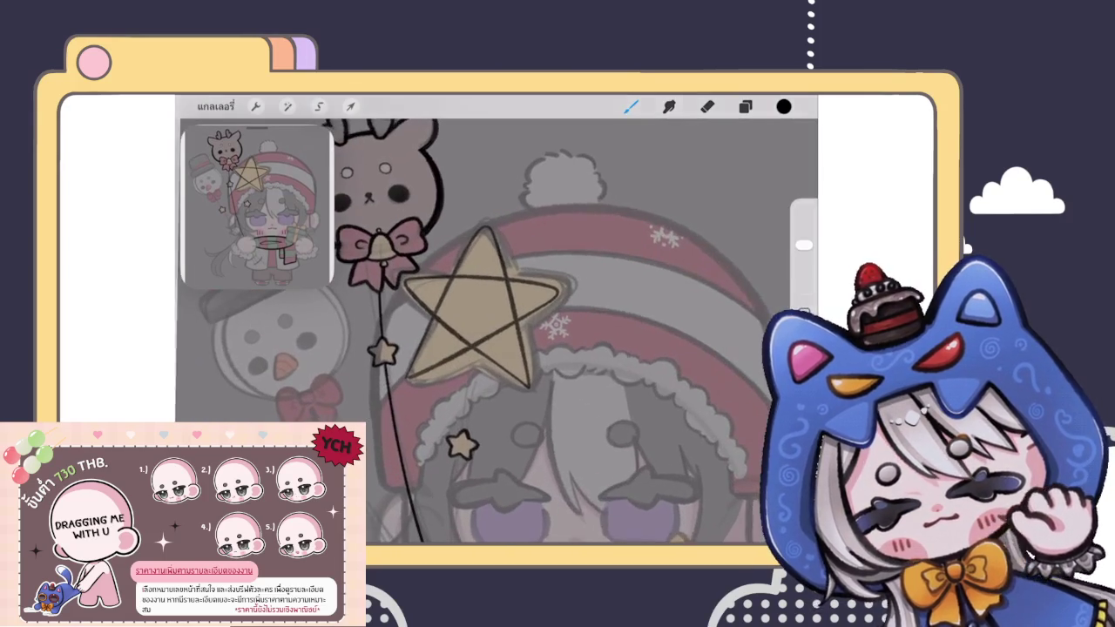
Step: Lower the star sketch layer 20 to 43% opacity and ink the star's top point black
{"action": "left_click", "coordinate": [745, 107]}
{"action": "scroll", "coordinate": [667, 348], "scroll_direction": "down", "scroll_amount": 2}
{"action": "left_click", "coordinate": [741, 262]}
{"action": "left_click_drag", "start_coordinate": [672, 311], "coordinate": [644, 311]}
{"action": "scroll", "coordinate": [667, 392], "scroll_direction": "down", "scroll_amount": 1}
{"action": "left_click", "coordinate": [630, 106]}
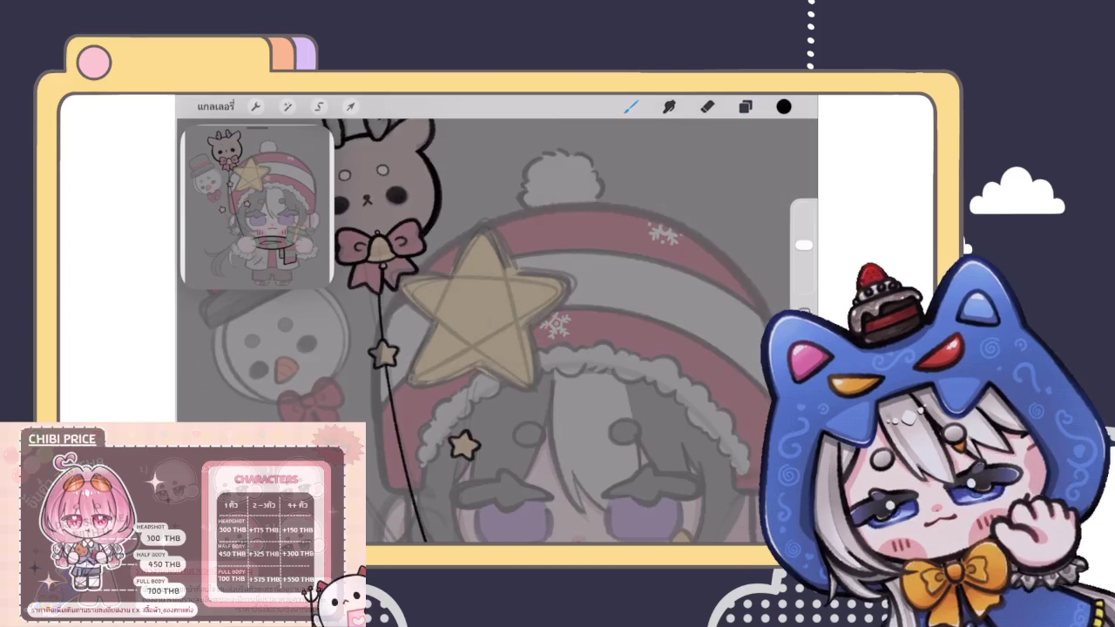
{"action": "scroll", "coordinate": [483, 235], "scroll_direction": "up", "scroll_amount": 3}
{"action": "left_click_drag", "start_coordinate": [429, 303], "coordinate": [527, 299]}
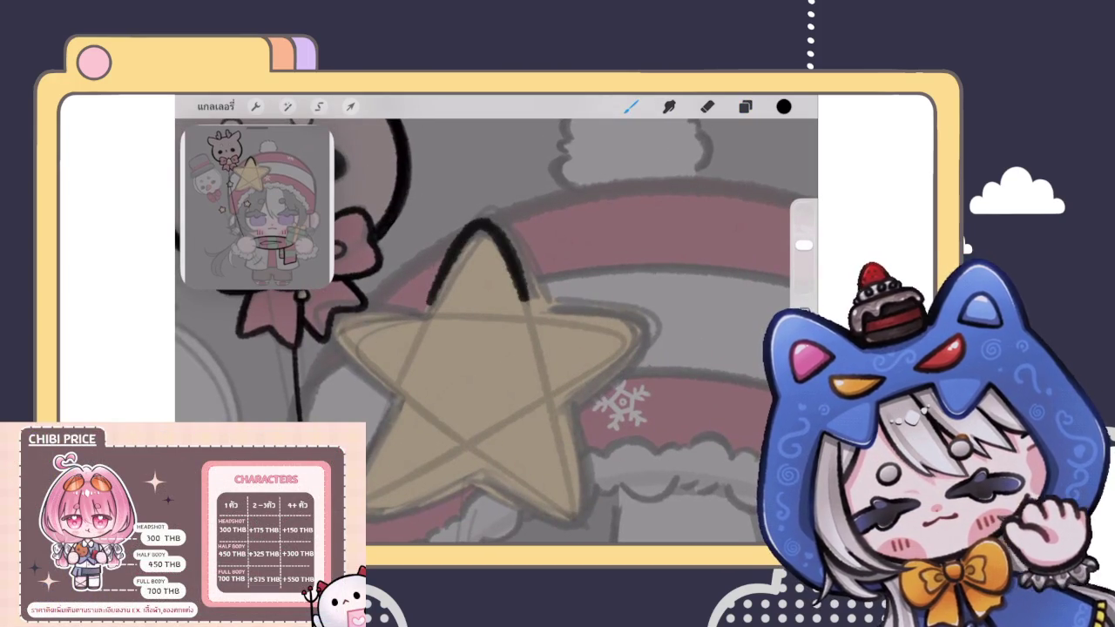
Step: Ink a thick black line over the big star's top point, redoing it several times
{"action": "key", "text": "ctrl+z"}
{"action": "mouse_move", "coordinate": [427, 293]}
{"action": "left_mouse_down"}
{"action": "mouse_move", "coordinate": [483, 218]}
{"action": "mouse_move", "coordinate": [532, 305]}
{"action": "left_mouse_up"}
{"action": "scroll", "coordinate": [484, 261], "scroll_direction": "up", "scroll_amount": 3}
{"action": "key", "text": "ctrl+z"}
{"action": "left_click_drag", "start_coordinate": [358, 348], "coordinate": [540, 379]}
{"action": "key", "text": "ctrl+z"}
{"action": "left_click_drag", "start_coordinate": [357, 349], "coordinate": [531, 383]}
{"action": "scroll", "coordinate": [488, 331], "scroll_direction": "down", "scroll_amount": 5}
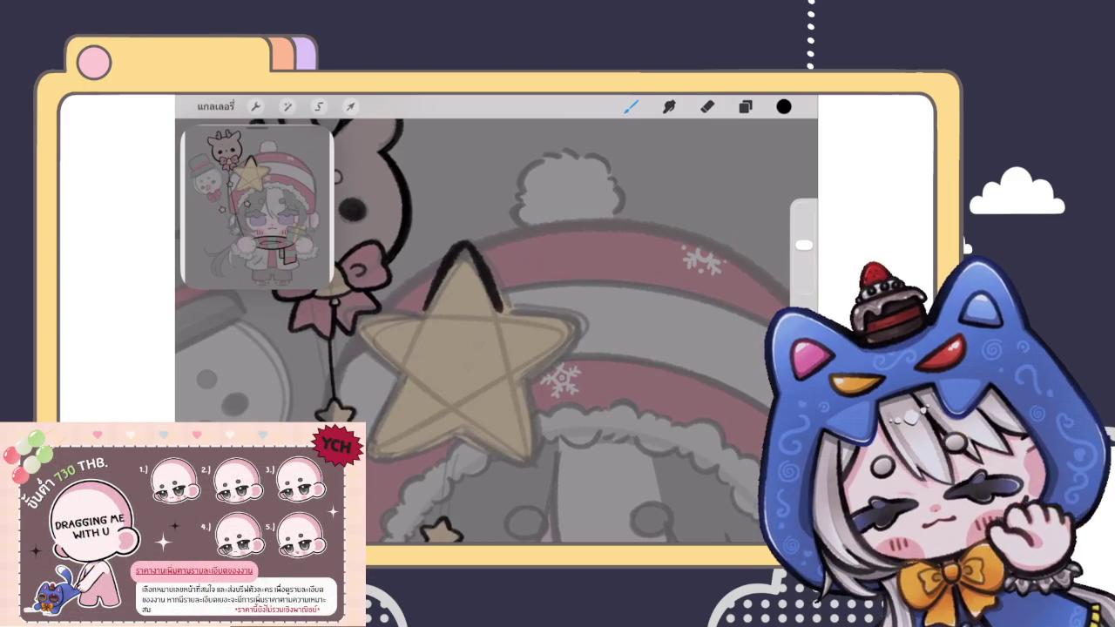
{"action": "scroll", "coordinate": [484, 279], "scroll_direction": "up", "scroll_amount": 3}
{"action": "key", "text": "ctrl+z"}
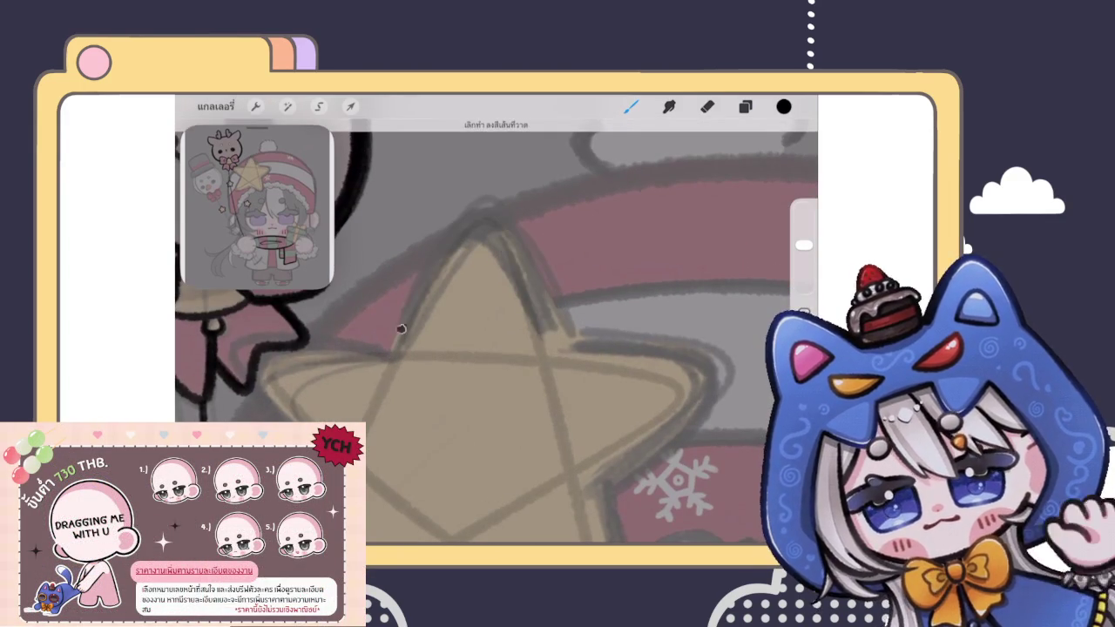
{"action": "left_click_drag", "start_coordinate": [399, 330], "coordinate": [571, 342]}
{"action": "scroll", "coordinate": [488, 331], "scroll_direction": "down", "scroll_amount": 3}
{"action": "scroll", "coordinate": [488, 331], "scroll_direction": "up", "scroll_amount": 3}
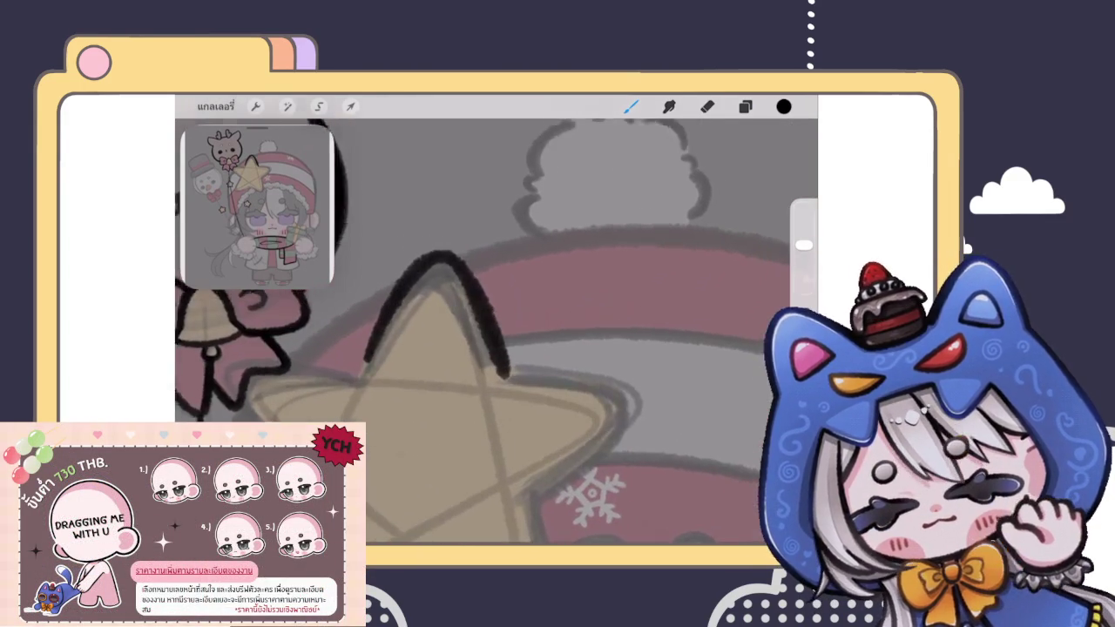
{"action": "key", "text": "ctrl+z"}
{"action": "mouse_move", "coordinate": [385, 355]}
{"action": "left_mouse_down"}
{"action": "mouse_move", "coordinate": [440, 250]}
{"action": "mouse_move", "coordinate": [522, 352]}
{"action": "left_mouse_up"}
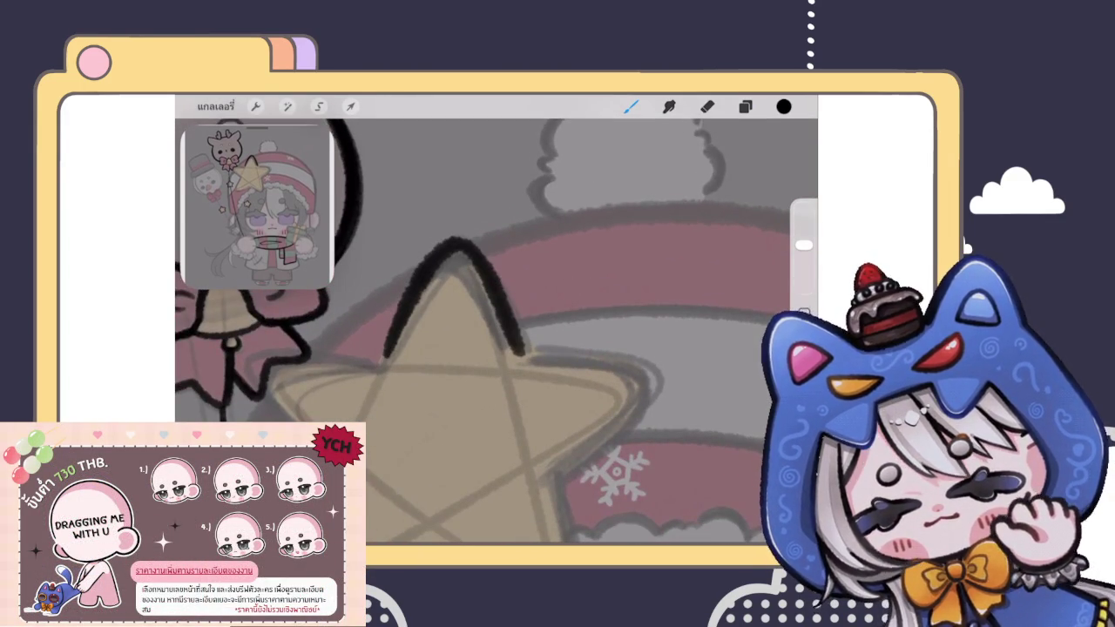
{"action": "key", "text": "ctrl+z"}
{"action": "left_click_drag", "start_coordinate": [384, 357], "coordinate": [519, 354]}
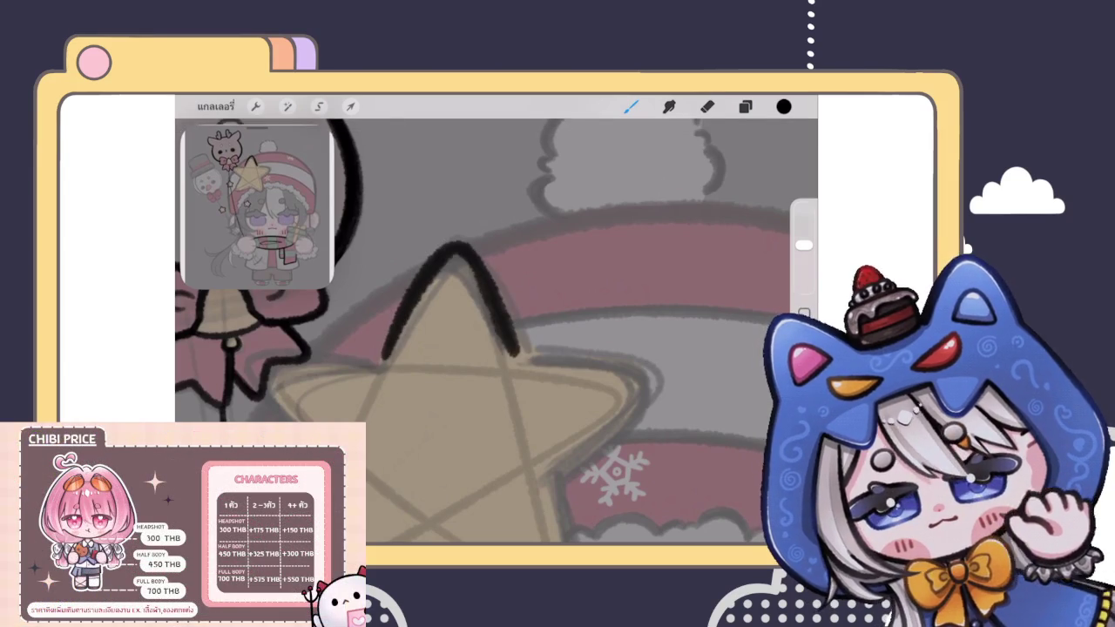
{"action": "scroll", "coordinate": [497, 331], "scroll_direction": "down", "scroll_amount": 5}
{"action": "scroll", "coordinate": [488, 331], "scroll_direction": "up", "scroll_amount": 3}
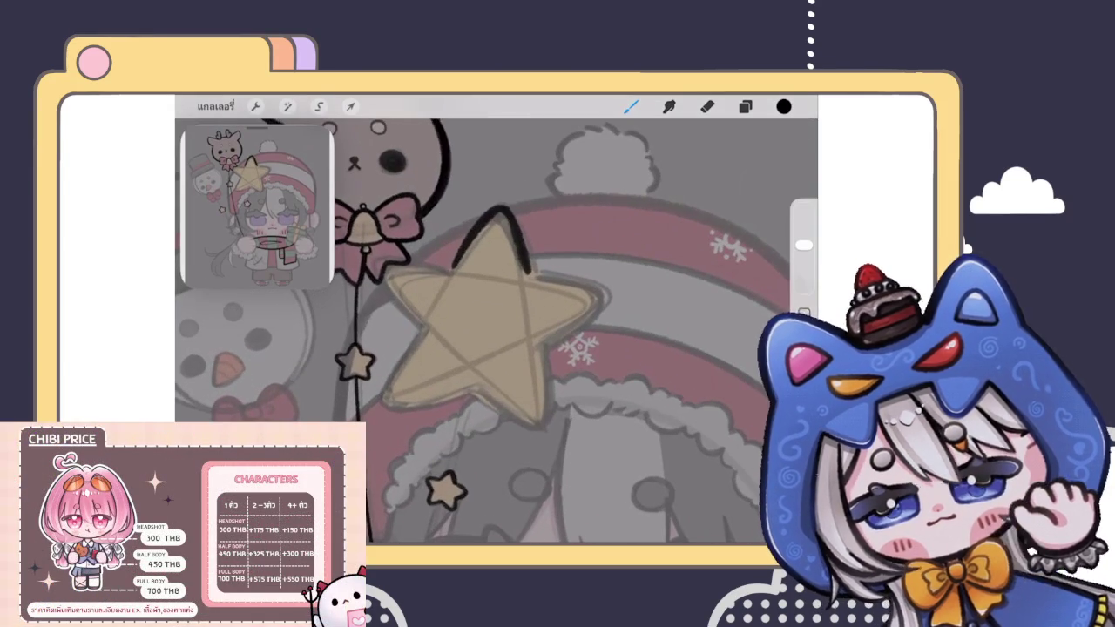
{"action": "scroll", "coordinate": [496, 331], "scroll_direction": "up", "scroll_amount": 3}
Step: Outline the star's tip and right arm in black
{"action": "mouse_move", "coordinate": [486, 300]}
{"action": "left_mouse_down"}
{"action": "mouse_move", "coordinate": [373, 311]}
{"action": "mouse_move", "coordinate": [366, 400]}
{"action": "left_mouse_up"}
{"action": "key", "text": "ctrl+z"}
{"action": "mouse_move", "coordinate": [486, 300]}
{"action": "left_mouse_down"}
{"action": "mouse_move", "coordinate": [419, 297]}
{"action": "mouse_move", "coordinate": [439, 406]}
{"action": "left_mouse_up"}
{"action": "scroll", "coordinate": [488, 331], "scroll_direction": "down", "scroll_amount": 3}
{"action": "scroll", "coordinate": [488, 331], "scroll_direction": "down", "scroll_amount": 3}
{"action": "left_click_drag", "start_coordinate": [510, 277], "coordinate": [540, 369]}
{"action": "scroll", "coordinate": [488, 331], "scroll_direction": "down", "scroll_amount": 3}
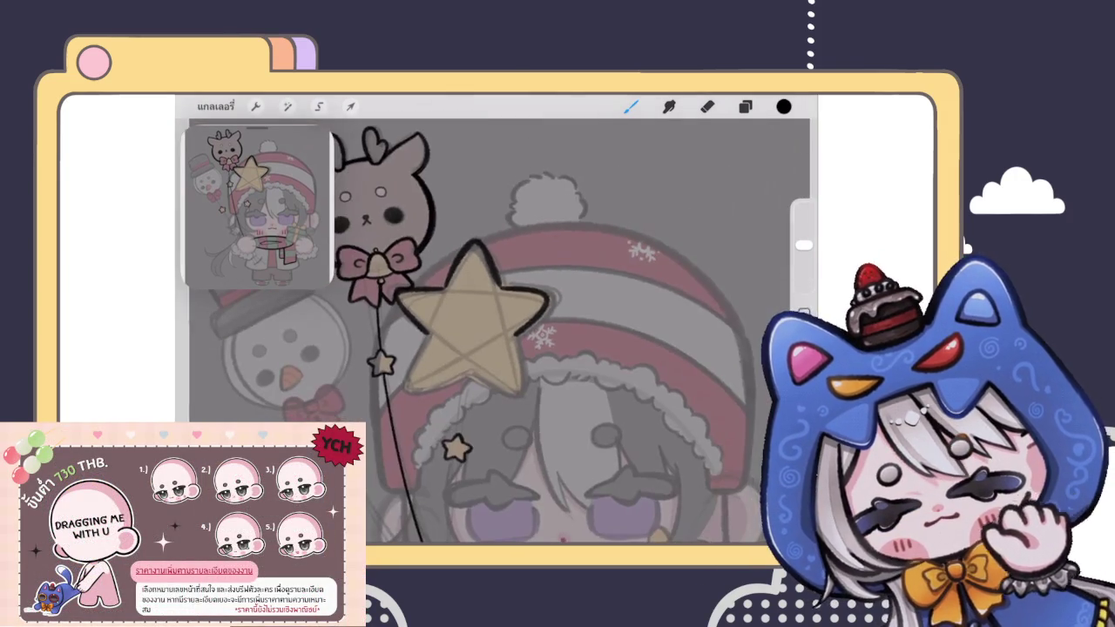
{"action": "scroll", "coordinate": [475, 296], "scroll_direction": "up", "scroll_amount": 3}
Step: Outline the star's lower-left leg and lower edges in black
{"action": "mouse_move", "coordinate": [401, 312]}
{"action": "left_mouse_down"}
{"action": "mouse_move", "coordinate": [375, 409]}
{"action": "mouse_move", "coordinate": [472, 406]}
{"action": "left_mouse_up"}
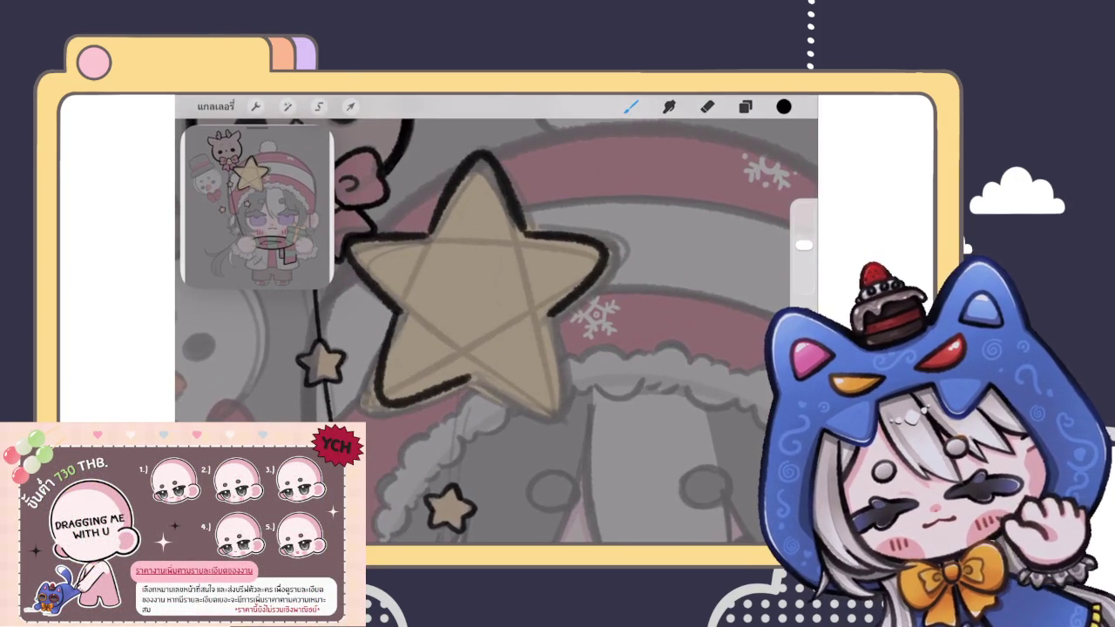
{"action": "scroll", "coordinate": [487, 331], "scroll_direction": "up", "scroll_amount": 3}
{"action": "mouse_move", "coordinate": [440, 348]}
{"action": "left_mouse_down"}
{"action": "mouse_move", "coordinate": [540, 413]}
{"action": "mouse_move", "coordinate": [557, 279]}
{"action": "left_mouse_up"}
{"action": "scroll", "coordinate": [496, 331], "scroll_direction": "down", "scroll_amount": 3}
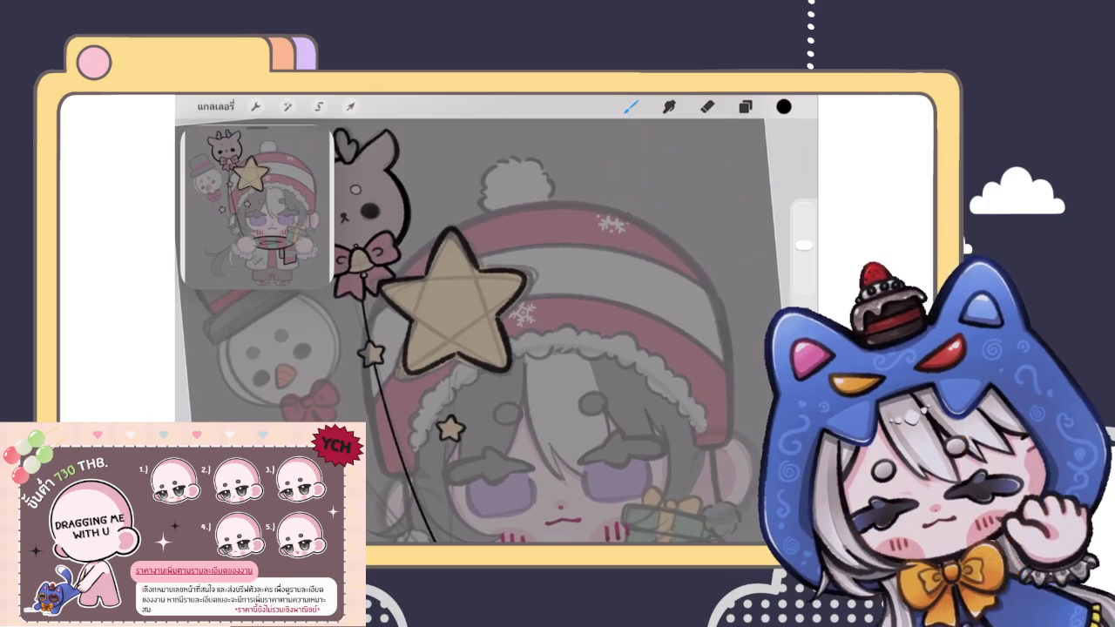
{"action": "scroll", "coordinate": [475, 322], "scroll_direction": "up", "scroll_amount": 3}
{"action": "mouse_move", "coordinate": [383, 278]}
{"action": "left_mouse_down"}
{"action": "mouse_move", "coordinate": [443, 374]}
{"action": "mouse_move", "coordinate": [522, 281]}
{"action": "left_mouse_up"}
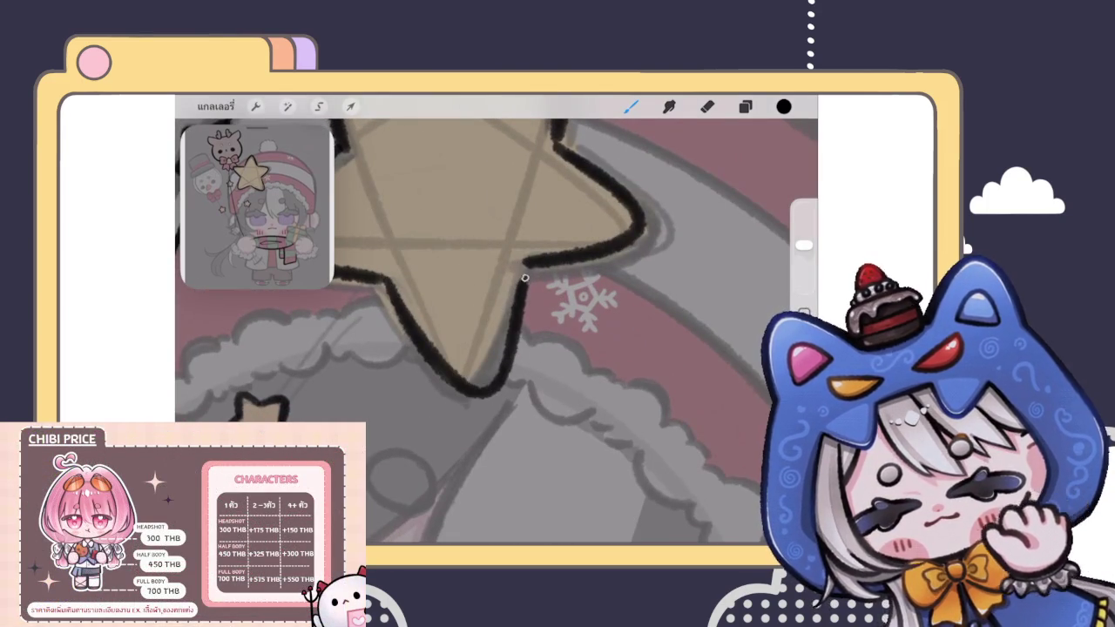
{"action": "key", "text": "ctrl+z"}
{"action": "key", "text": "ctrl+z"}
{"action": "key", "text": "ctrl+shift+z"}
{"action": "left_click_drag", "start_coordinate": [483, 388], "coordinate": [527, 266]}
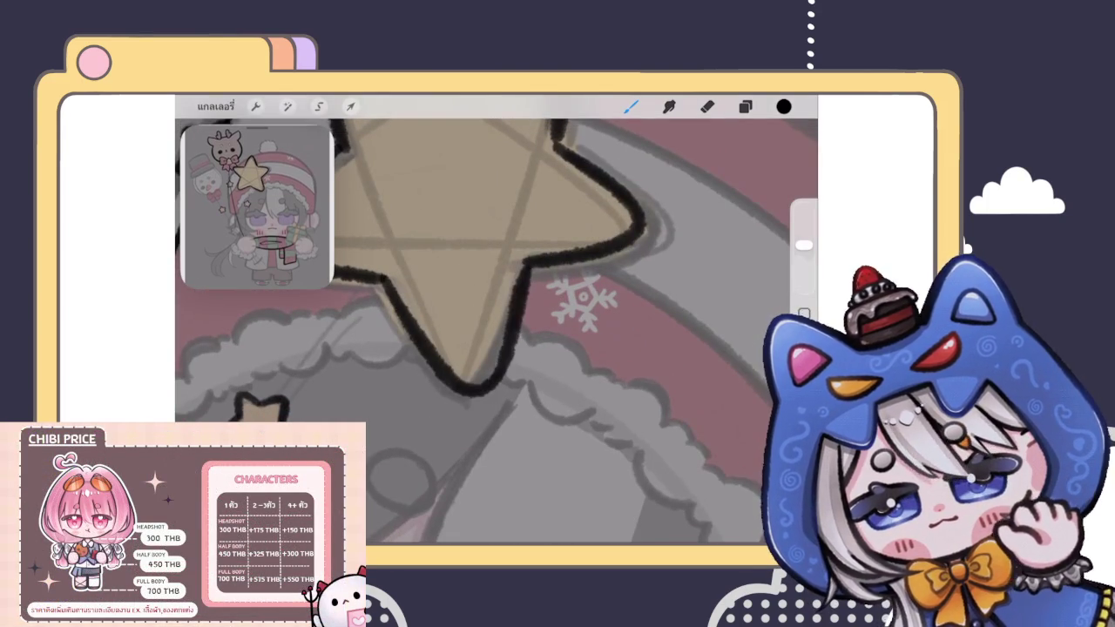
{"action": "scroll", "coordinate": [497, 331], "scroll_direction": "down", "scroll_amount": 3}
{"action": "scroll", "coordinate": [496, 332], "scroll_direction": "up", "scroll_amount": 3}
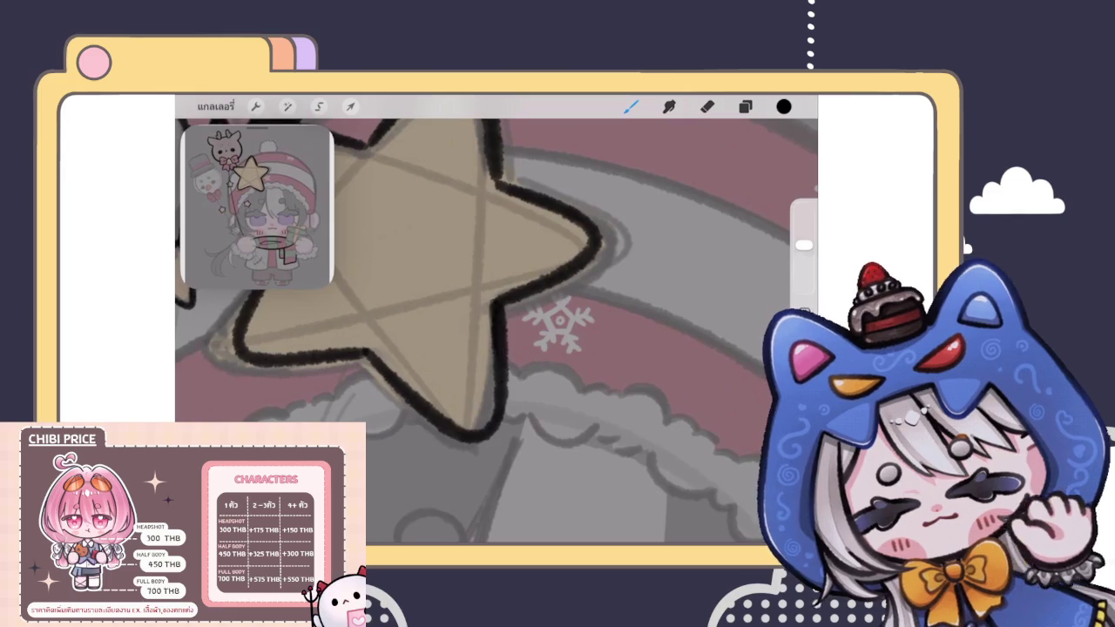
{"action": "scroll", "coordinate": [497, 331], "scroll_direction": "down", "scroll_amount": 5}
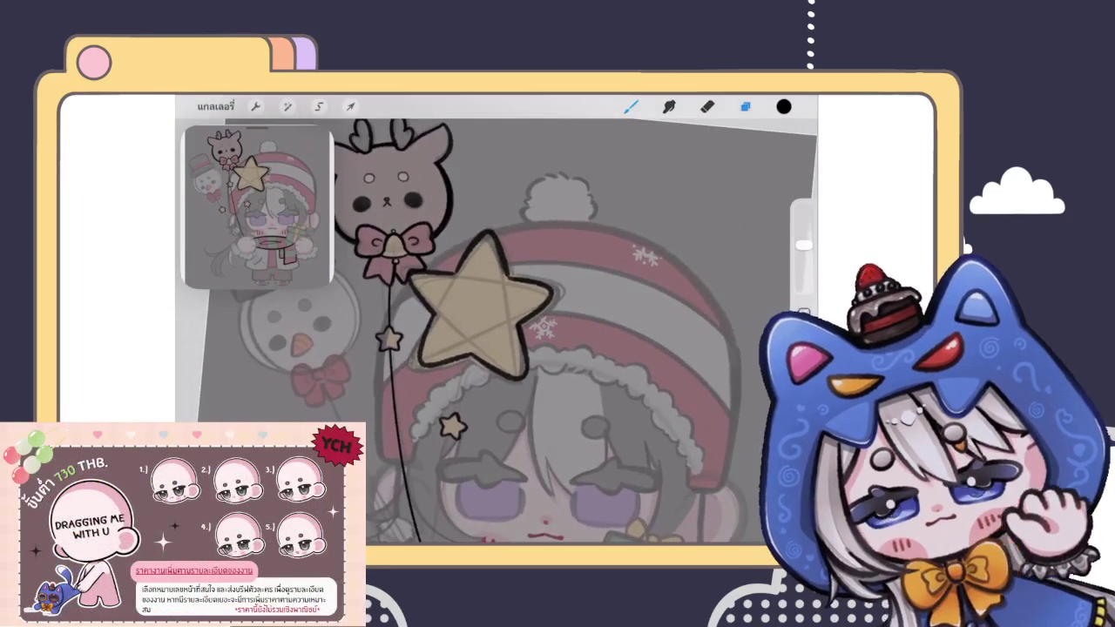
Step: Hide the pentagram guide layer 20 and warp the star's right point outward
{"action": "left_click", "coordinate": [745, 106]}
{"action": "left_click", "coordinate": [760, 381]}
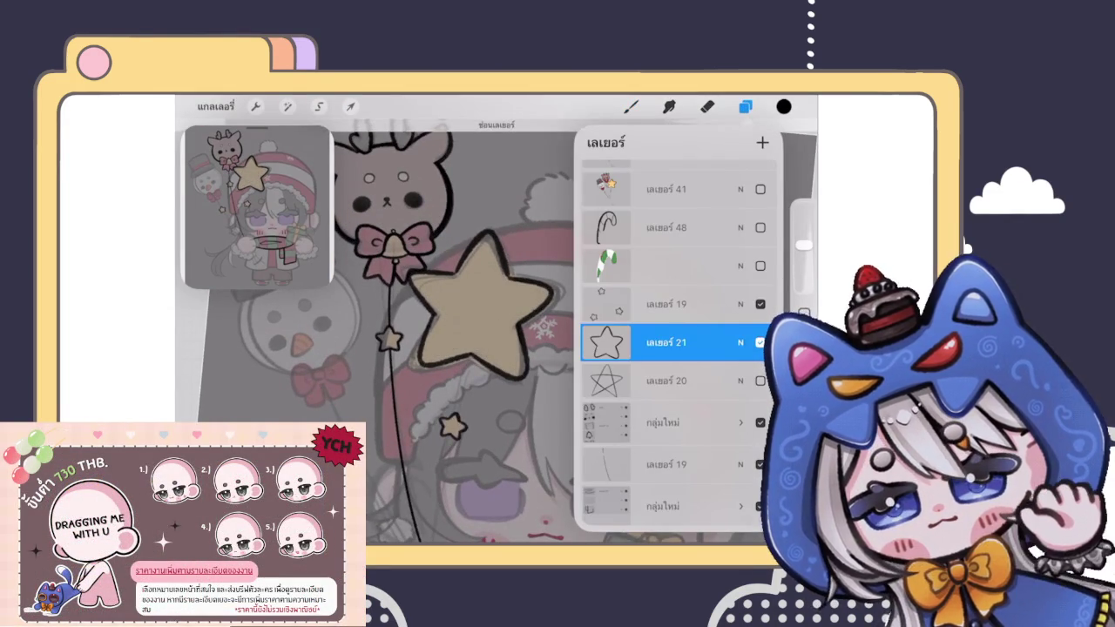
{"action": "left_click", "coordinate": [350, 107]}
{"action": "scroll", "coordinate": [488, 287], "scroll_direction": "up", "scroll_amount": 3}
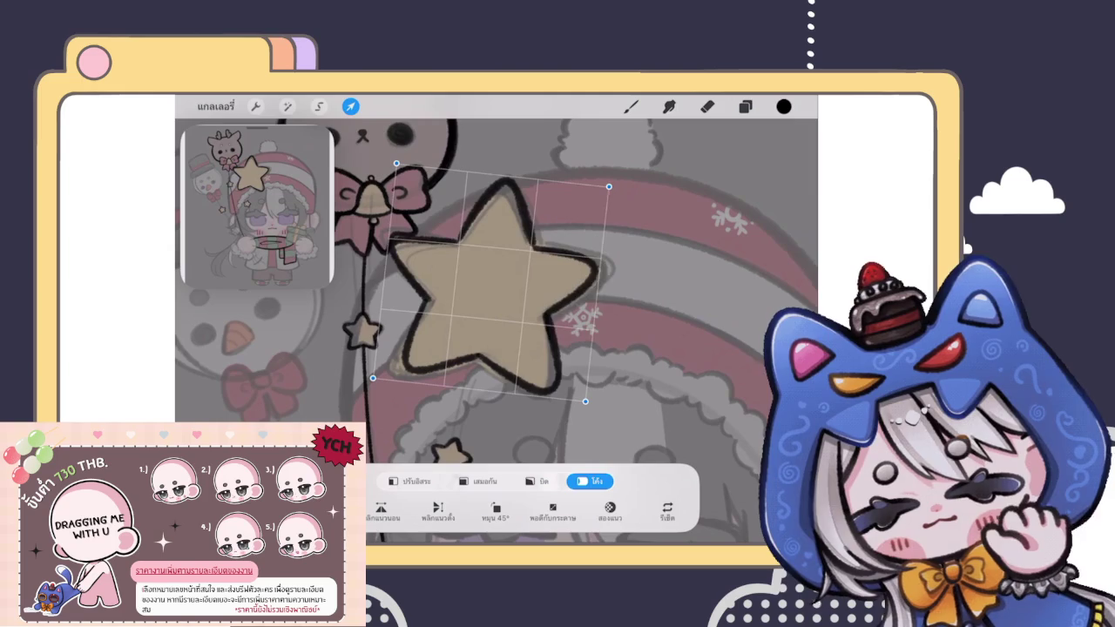
{"action": "left_click_drag", "start_coordinate": [586, 279], "coordinate": [603, 272]}
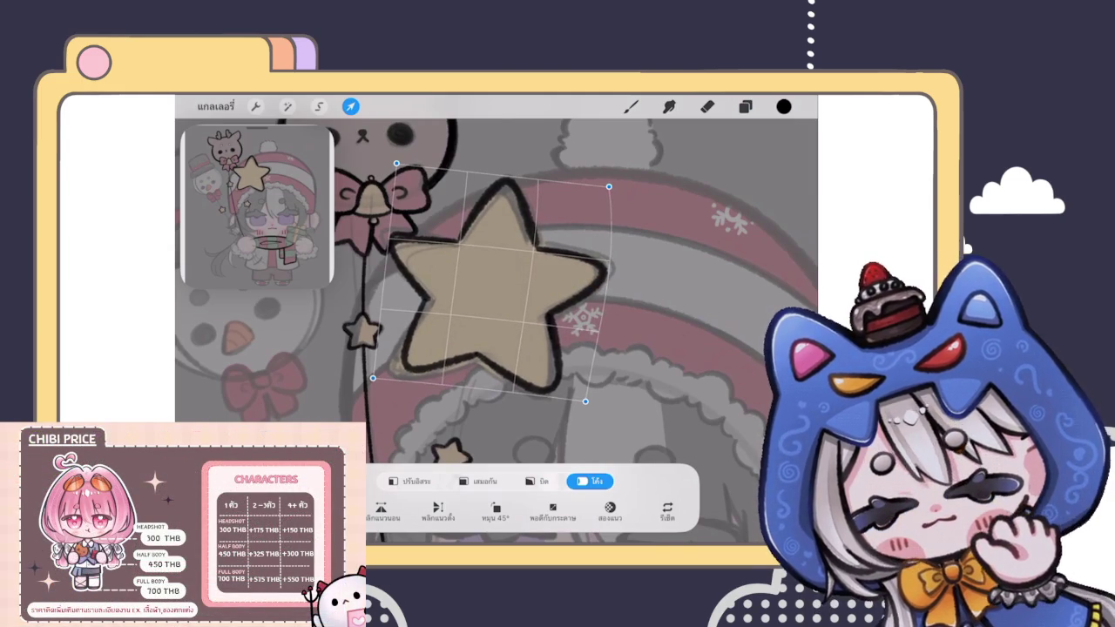
{"action": "left_click", "coordinate": [631, 106]}
{"action": "scroll", "coordinate": [497, 349], "scroll_direction": "down", "scroll_amount": 5}
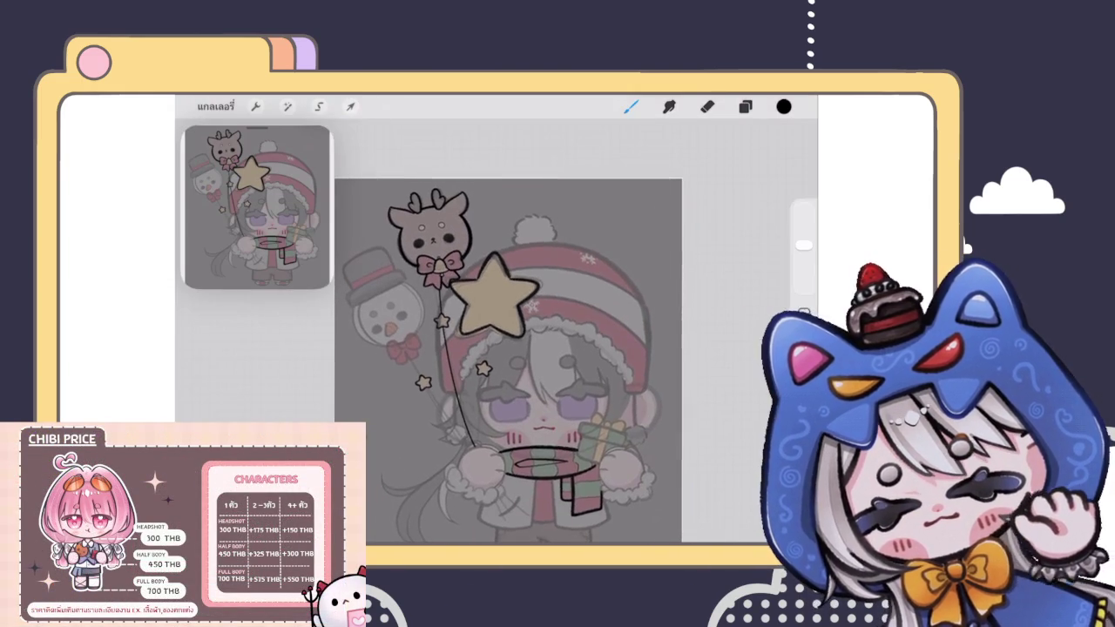
{"action": "scroll", "coordinate": [515, 348], "scroll_direction": "down", "scroll_amount": 3}
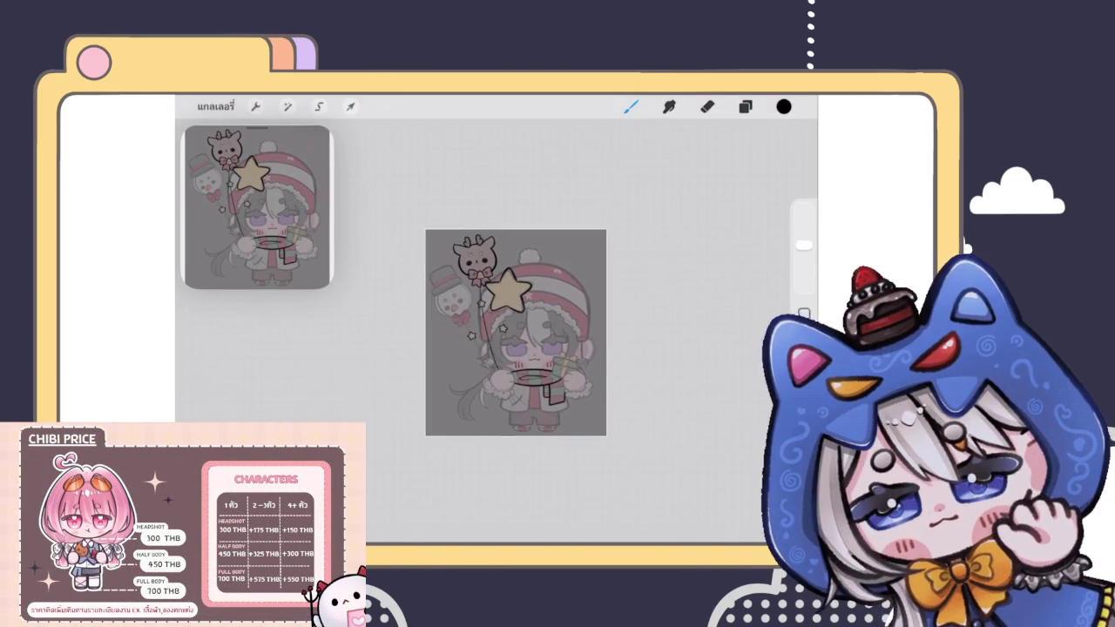
{"action": "scroll", "coordinate": [516, 332], "scroll_direction": "up", "scroll_amount": 5}
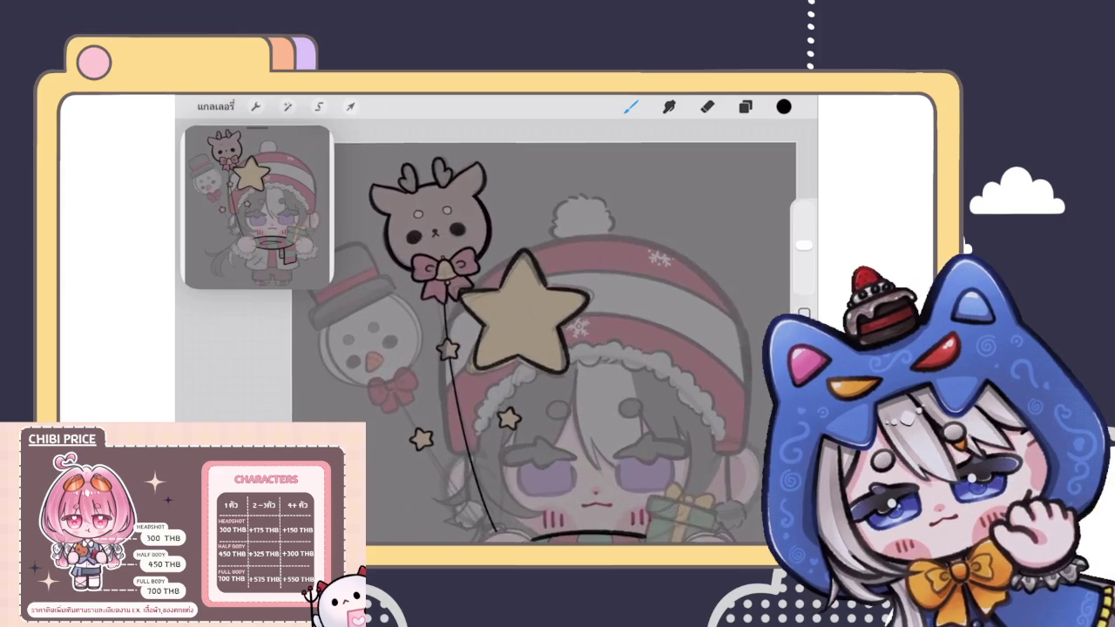
Step: Rotate the star slightly clockwise using Uniform transform
{"action": "left_click", "coordinate": [350, 107]}
{"action": "left_click", "coordinate": [480, 481]}
{"action": "left_click_drag", "start_coordinate": [524, 228], "coordinate": [525, 230]}
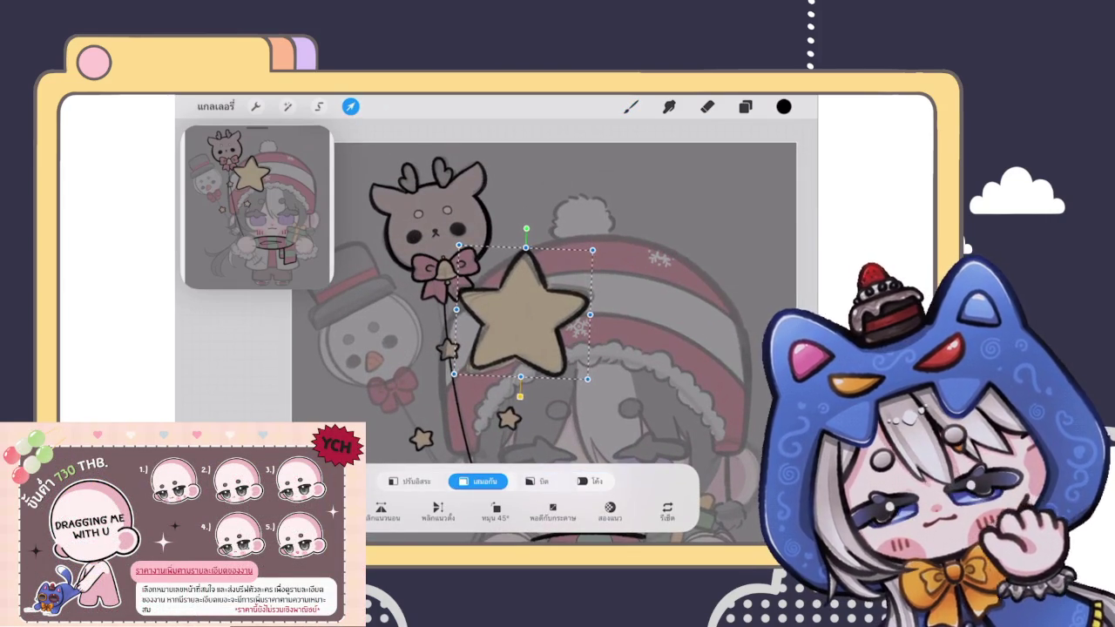
{"action": "left_click", "coordinate": [350, 106]}
{"action": "scroll", "coordinate": [516, 362], "scroll_direction": "down", "scroll_amount": 5}
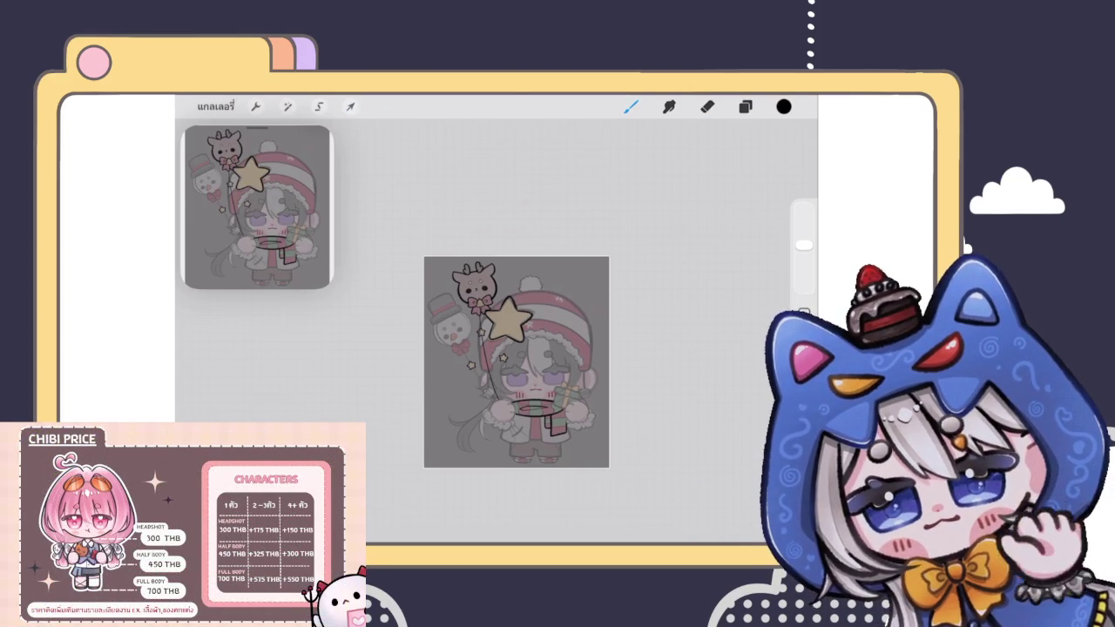
{"action": "scroll", "coordinate": [517, 361], "scroll_direction": "up", "scroll_amount": 5}
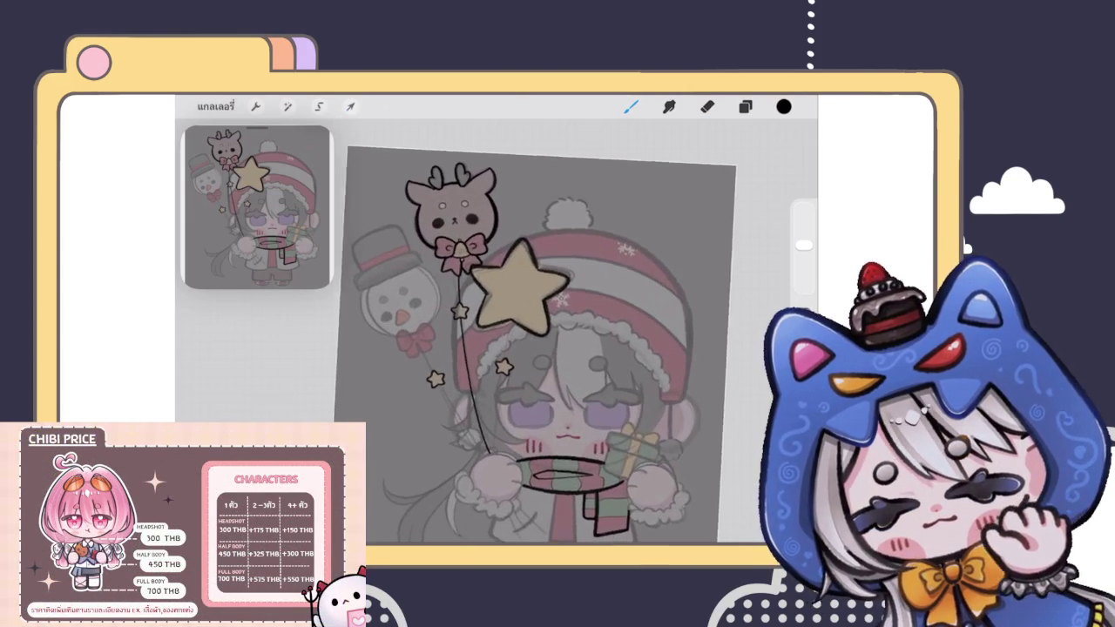
Step: Make layer 19, the string lineart layer, the active layer
{"action": "scroll", "coordinate": [516, 288], "scroll_direction": "up", "scroll_amount": 5}
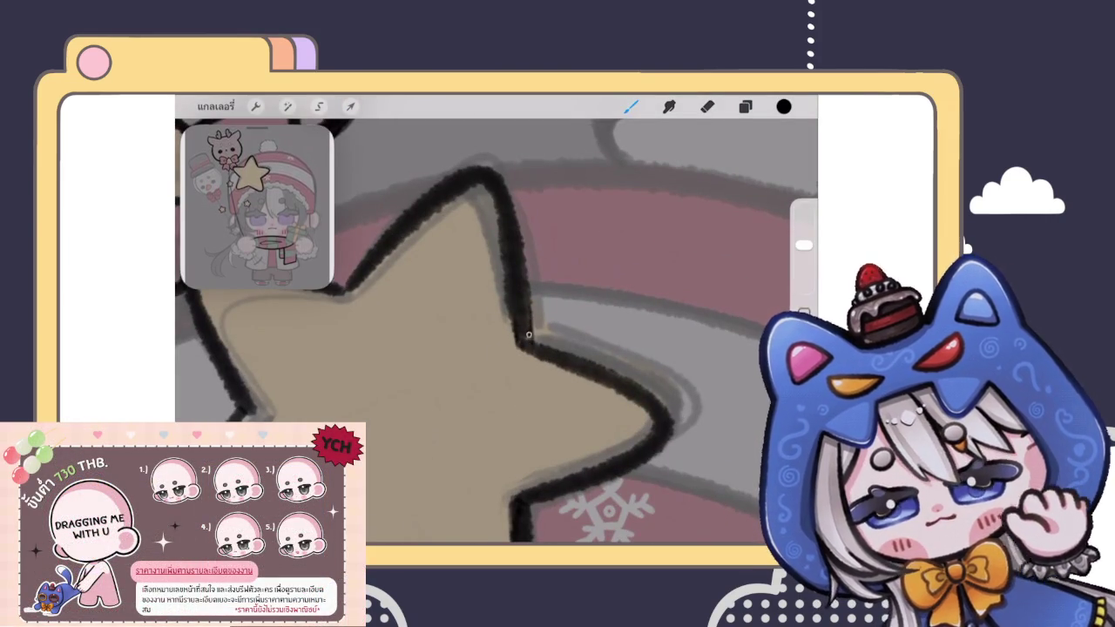
{"action": "scroll", "coordinate": [487, 348], "scroll_direction": "down", "scroll_amount": 5}
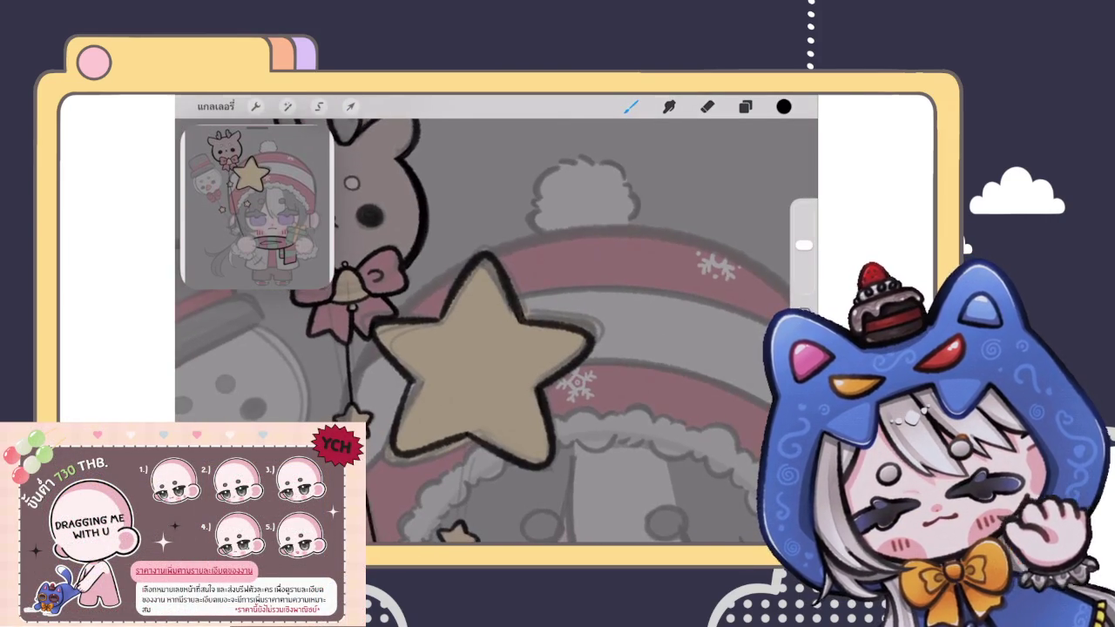
{"action": "scroll", "coordinate": [488, 348], "scroll_direction": "down", "scroll_amount": 5}
{"action": "scroll", "coordinate": [488, 366], "scroll_direction": "down", "scroll_amount": 2}
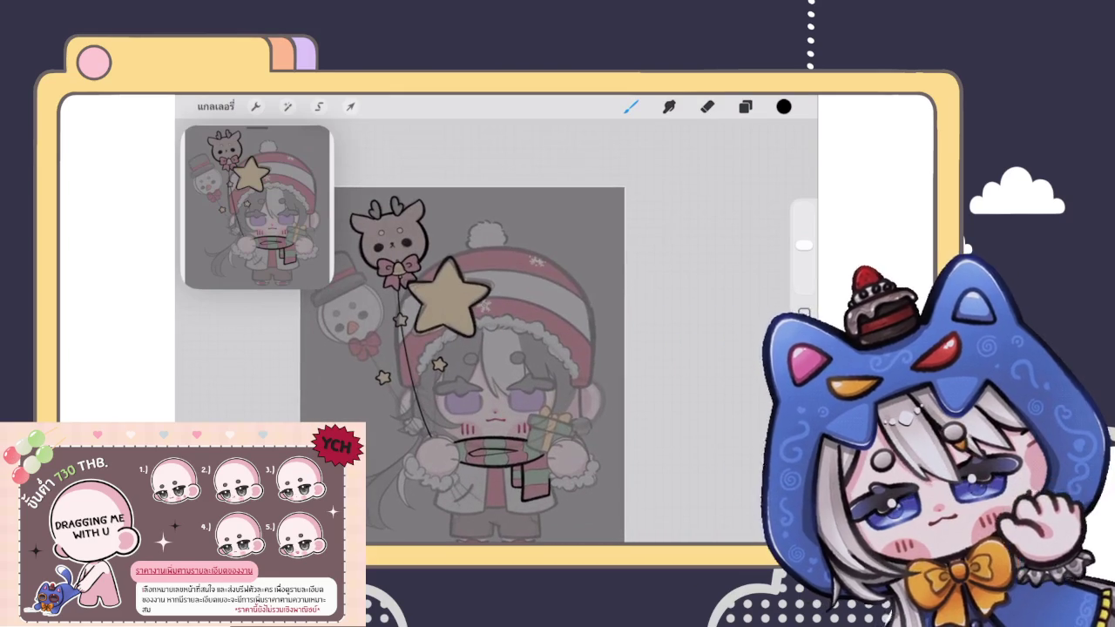
{"action": "left_click", "coordinate": [745, 106]}
{"action": "left_click", "coordinate": [666, 465]}
{"action": "left_click", "coordinate": [745, 106]}
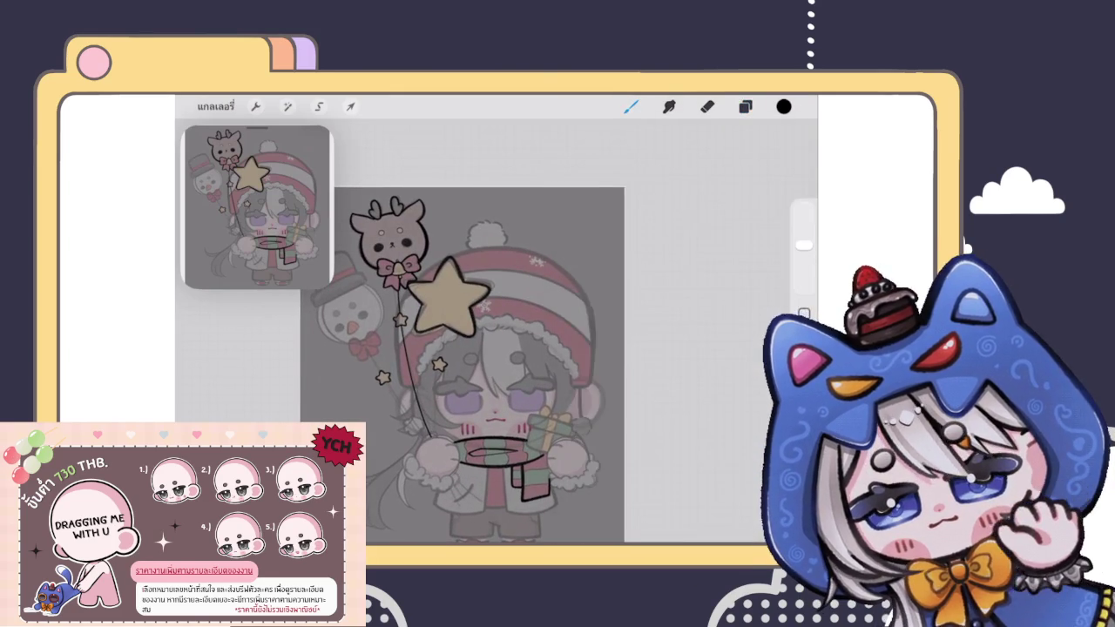
{"action": "scroll", "coordinate": [523, 331], "scroll_direction": "up", "scroll_amount": 5}
{"action": "scroll", "coordinate": [522, 331], "scroll_direction": "up", "scroll_amount": 3}
Step: Draw a string from the hand to the big star as a gently bent QuickShape curve
{"action": "left_click_drag", "start_coordinate": [411, 427], "coordinate": [523, 254]}
{"action": "left_click", "coordinate": [493, 126]}
{"action": "left_click", "coordinate": [523, 155]}
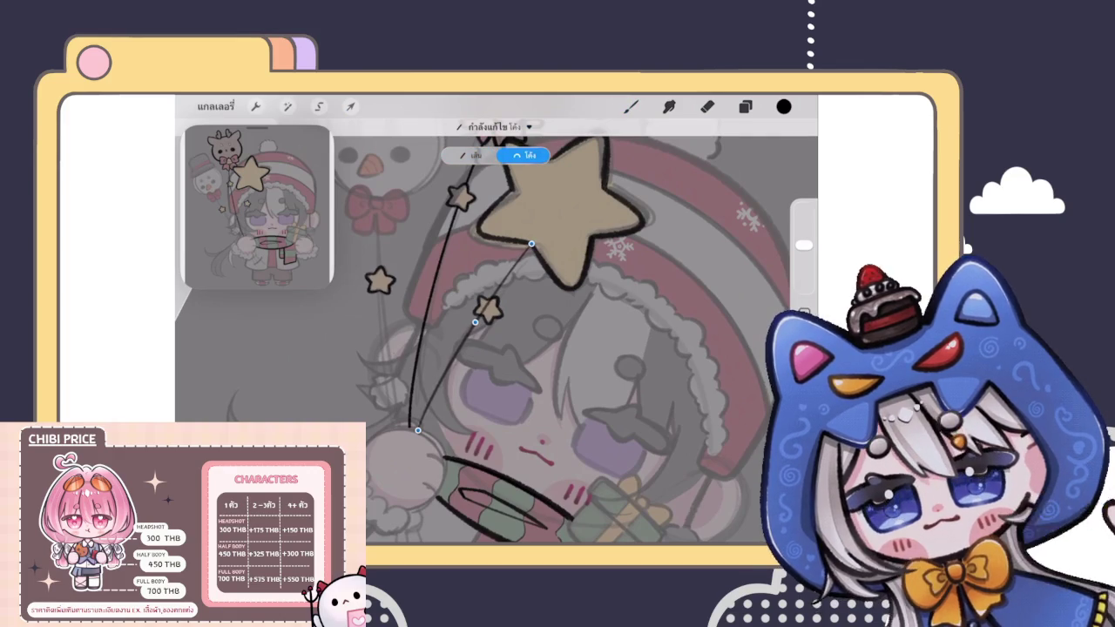
{"action": "left_click_drag", "start_coordinate": [488, 366], "coordinate": [558, 384]}
{"action": "left_click_drag", "start_coordinate": [512, 340], "coordinate": [512, 336]}
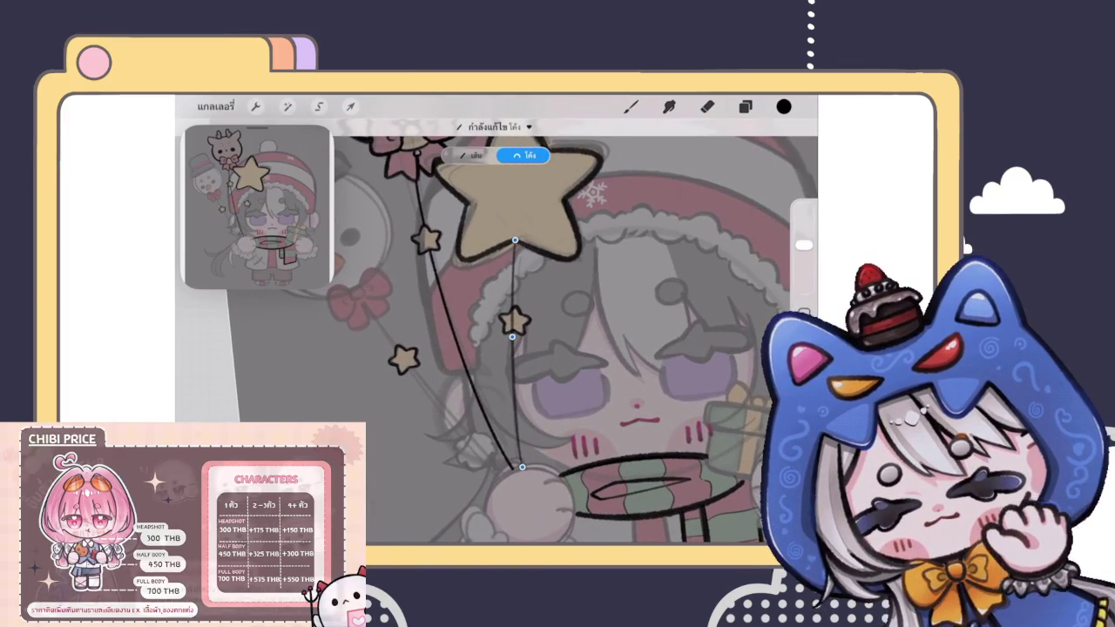
{"action": "left_click", "coordinate": [631, 107]}
Step: Freehand-select the area around the star's string, then drop the selection
{"action": "scroll", "coordinate": [497, 332], "scroll_direction": "up", "scroll_amount": 3}
{"action": "scroll", "coordinate": [496, 331], "scroll_direction": "up", "scroll_amount": 2}
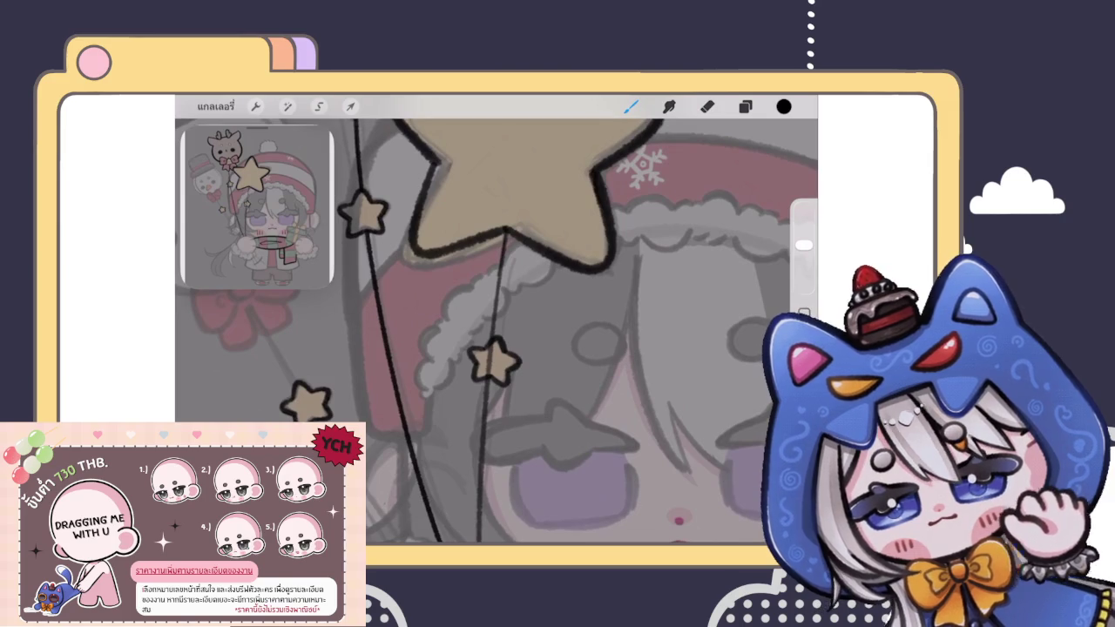
{"action": "scroll", "coordinate": [496, 331], "scroll_direction": "down", "scroll_amount": 3}
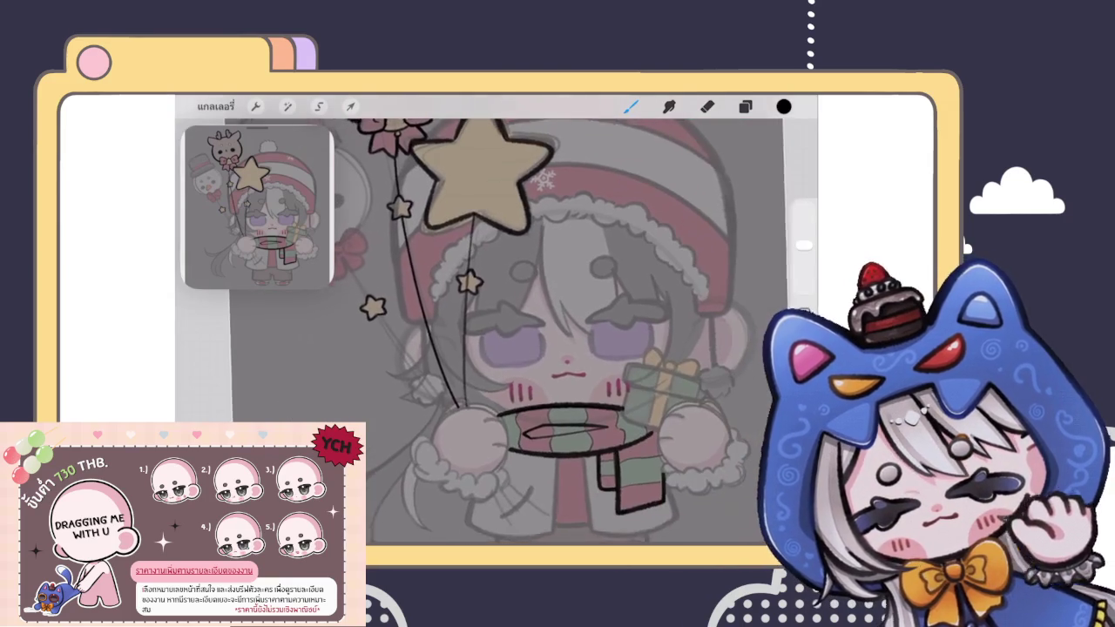
{"action": "left_click", "coordinate": [319, 106]}
{"action": "left_click_drag", "start_coordinate": [466, 215], "coordinate": [453, 409]}
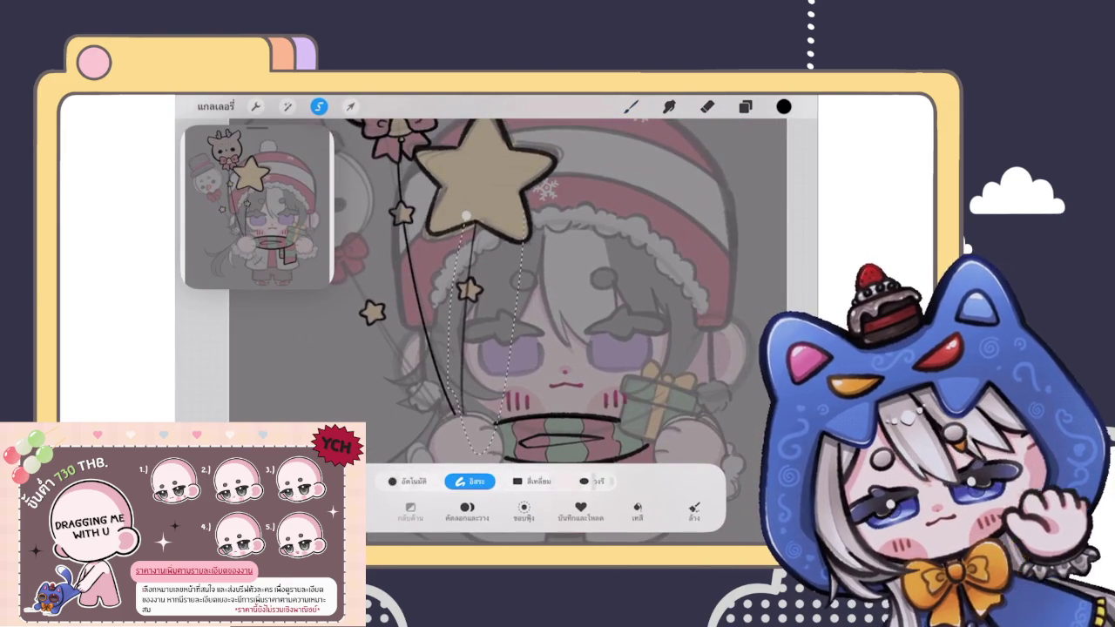
{"action": "left_click", "coordinate": [631, 107]}
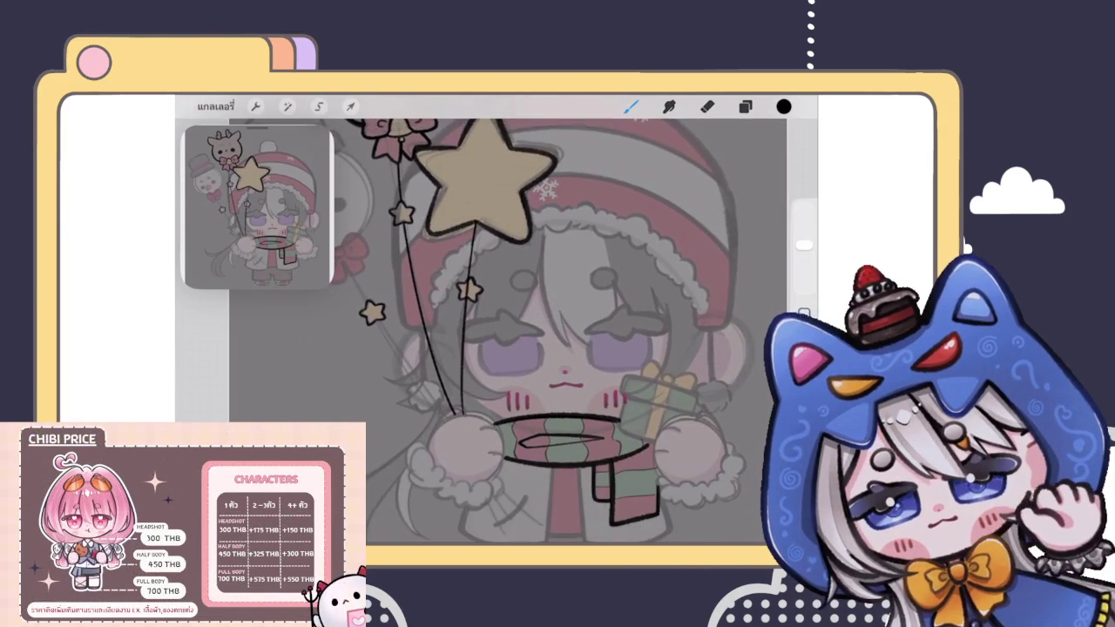
Step: Merge the string layer down into the lineart and zoom in on the face and scarf
{"action": "left_click", "coordinate": [745, 106]}
{"action": "left_click", "coordinate": [672, 336]}
{"action": "left_click", "coordinate": [510, 446]}
{"action": "left_click", "coordinate": [745, 107]}
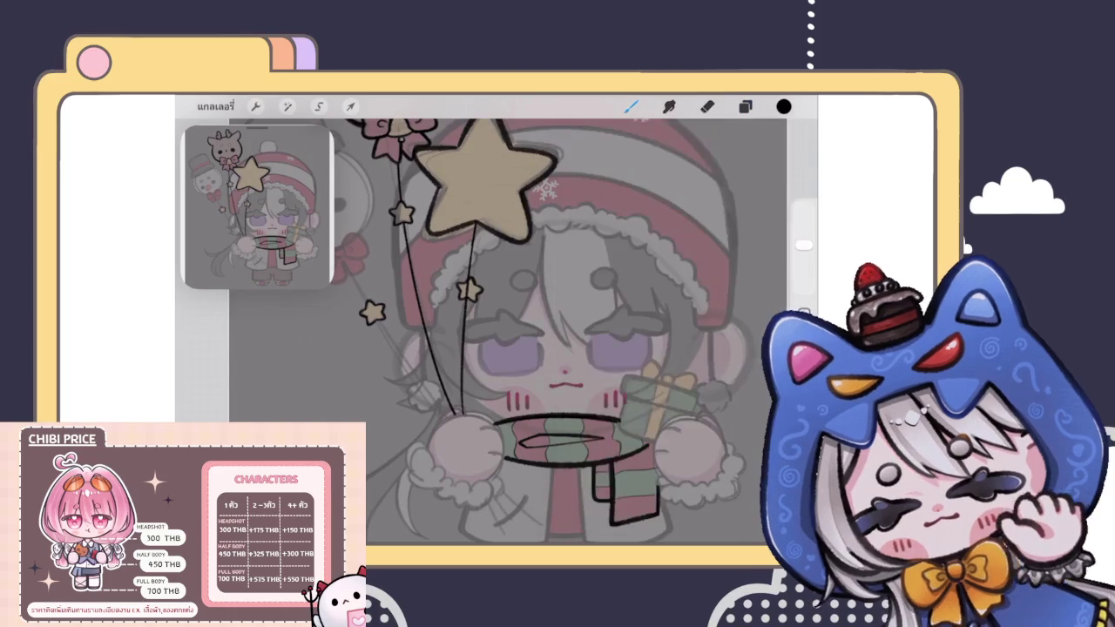
{"action": "scroll", "coordinate": [470, 226], "scroll_direction": "up", "scroll_amount": 5}
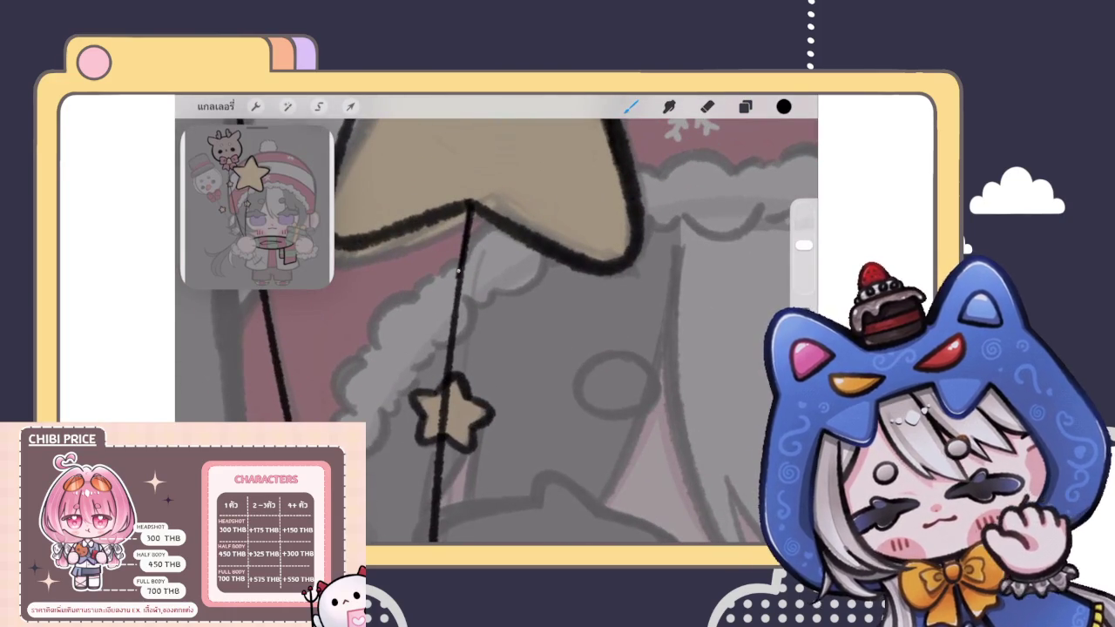
{"action": "left_click_drag", "start_coordinate": [457, 277], "coordinate": [435, 131]}
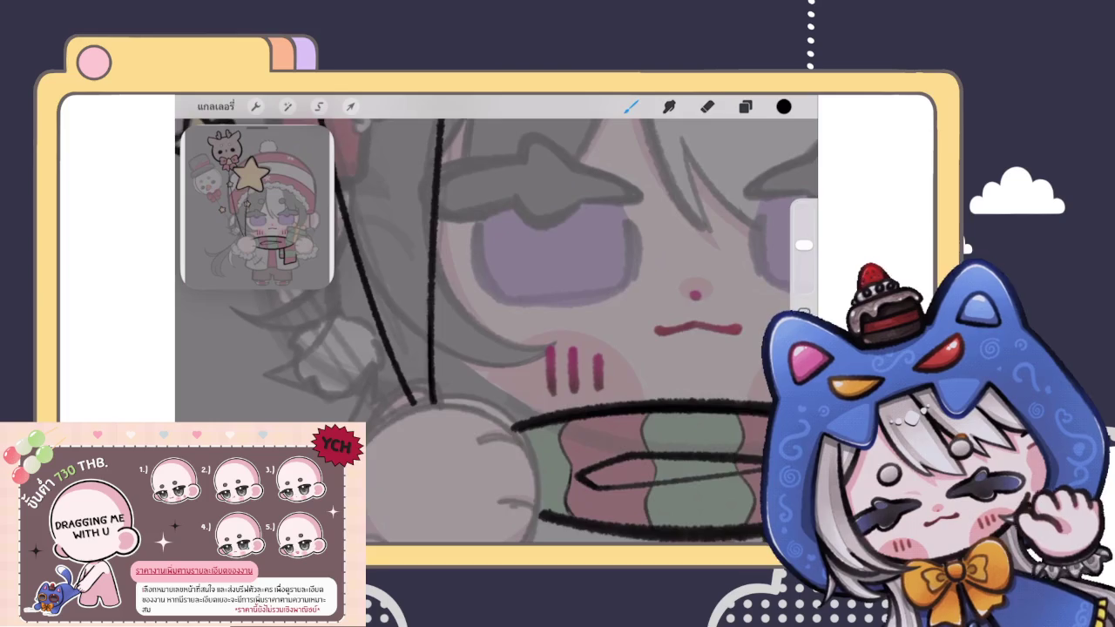
{"action": "scroll", "coordinate": [497, 331], "scroll_direction": "down", "scroll_amount": 3}
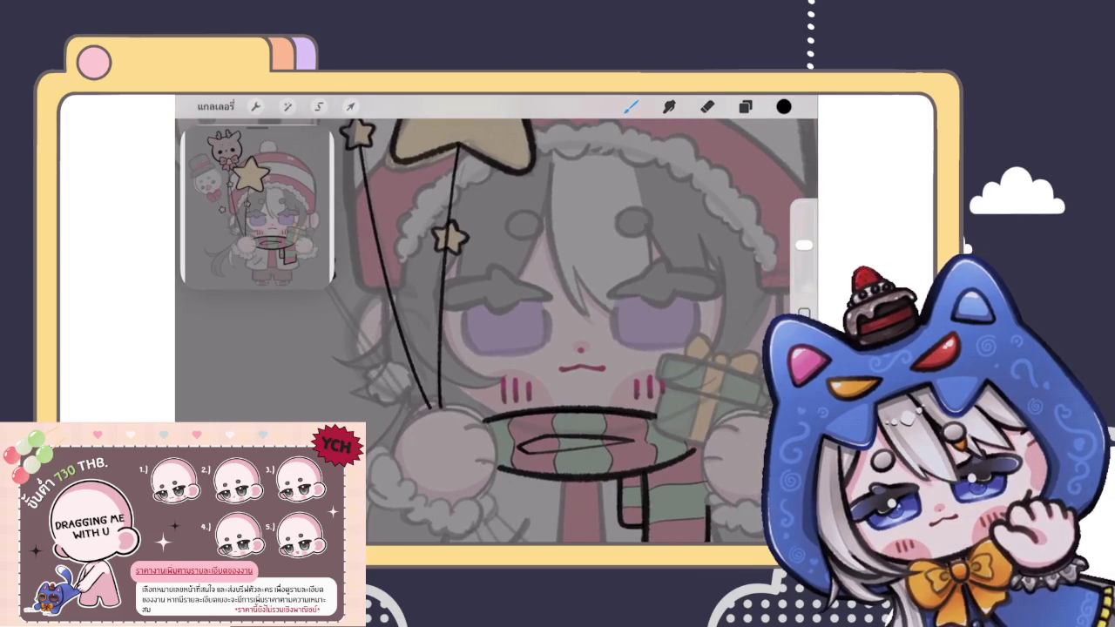
{"action": "left_click", "coordinate": [350, 107]}
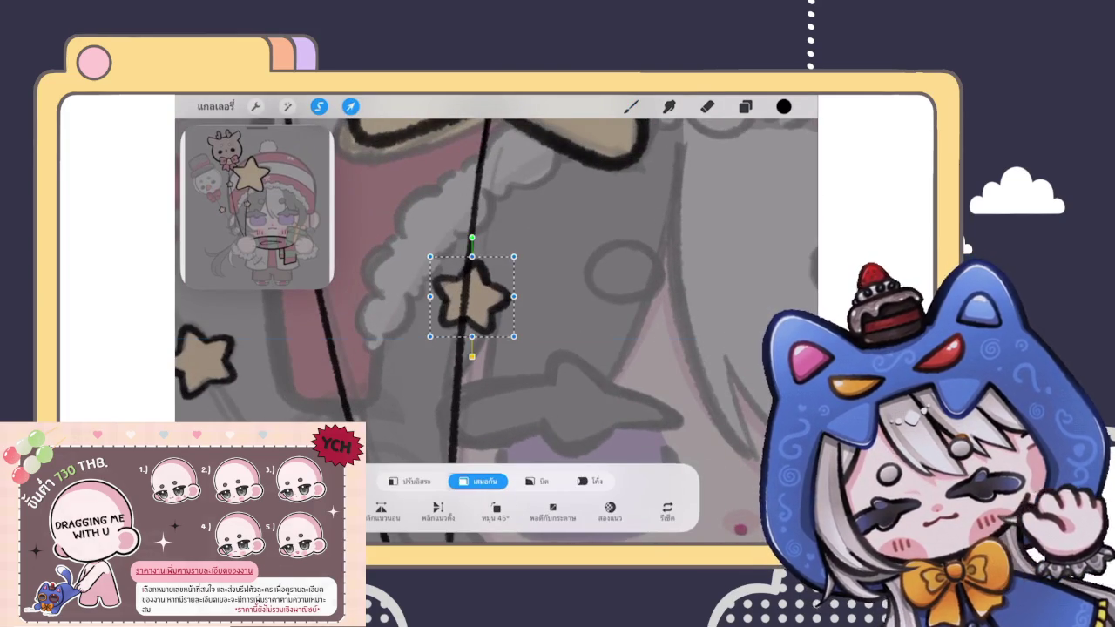
Step: Tilt the small star on the string about 1.5° and confirm the transform
{"action": "left_click_drag", "start_coordinate": [472, 296], "coordinate": [464, 298]}
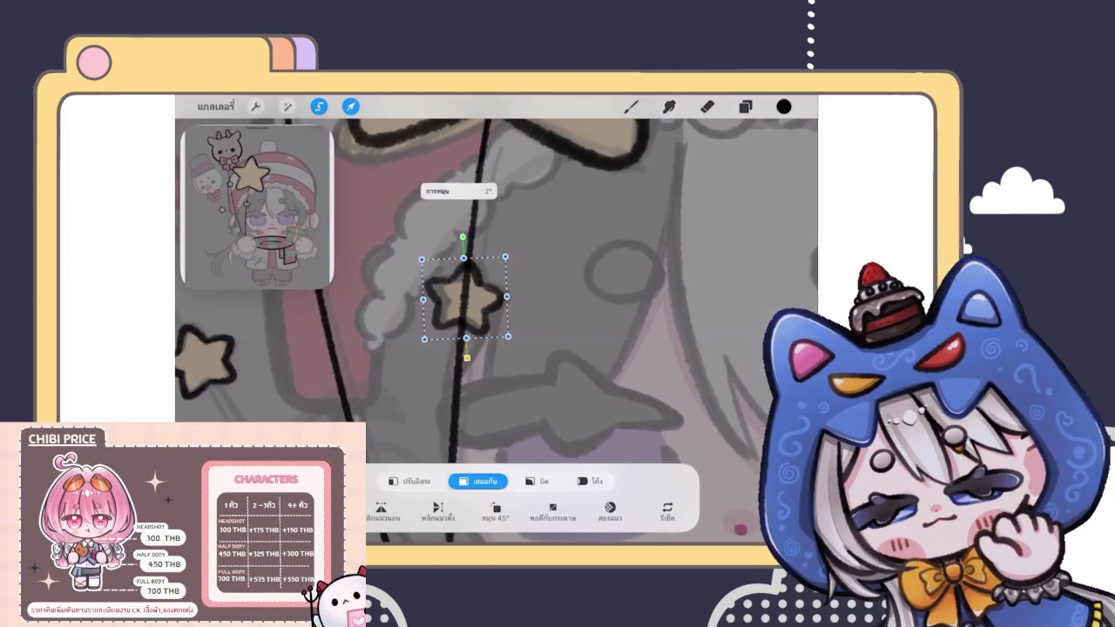
{"action": "left_click", "coordinate": [745, 107]}
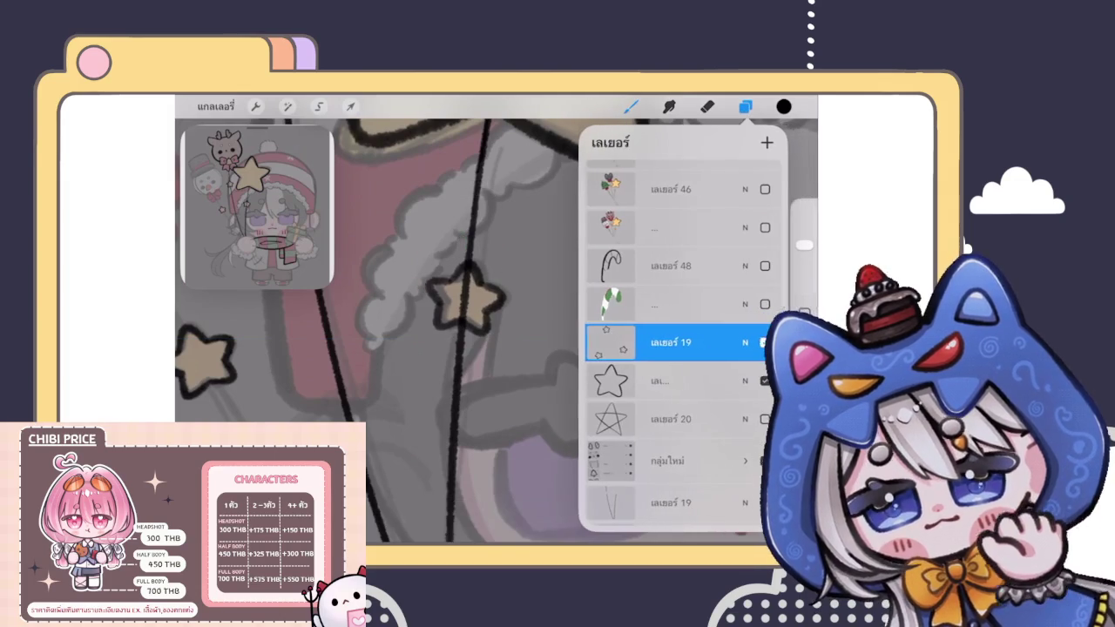
{"action": "left_click", "coordinate": [707, 106]}
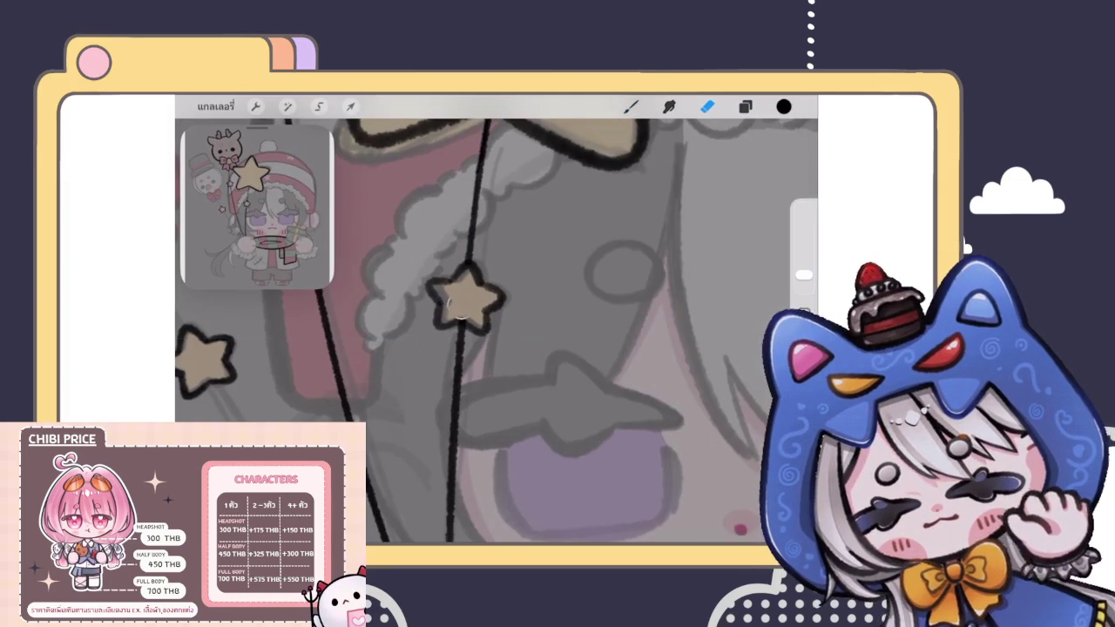
{"action": "scroll", "coordinate": [496, 331], "scroll_direction": "down", "scroll_amount": 5}
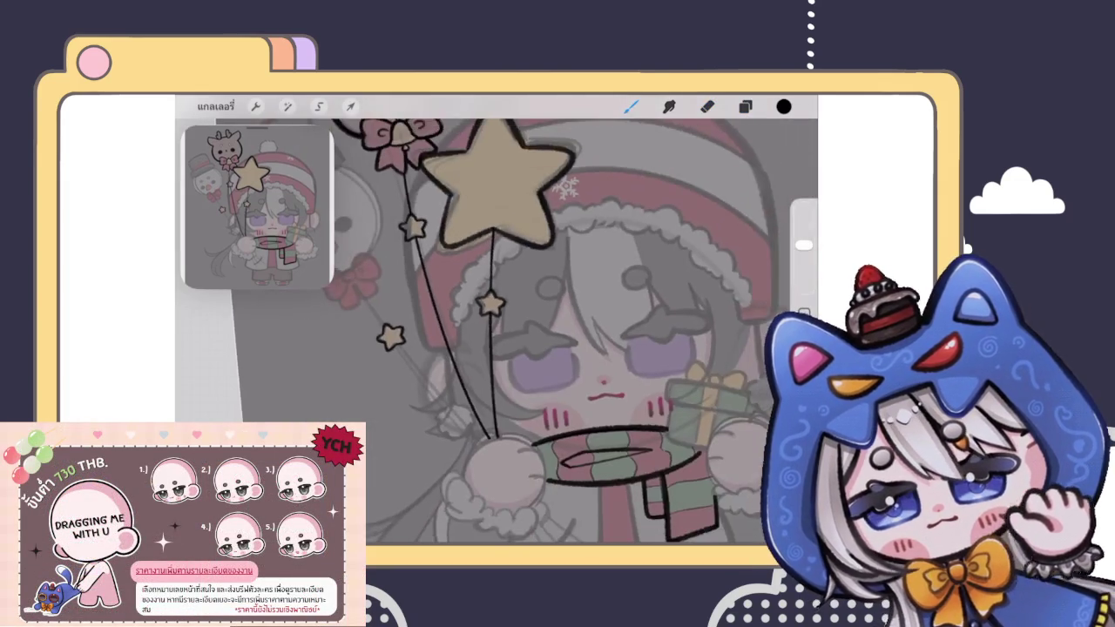
{"action": "left_click", "coordinate": [631, 106]}
{"action": "scroll", "coordinate": [514, 324], "scroll_direction": "down", "scroll_amount": 3}
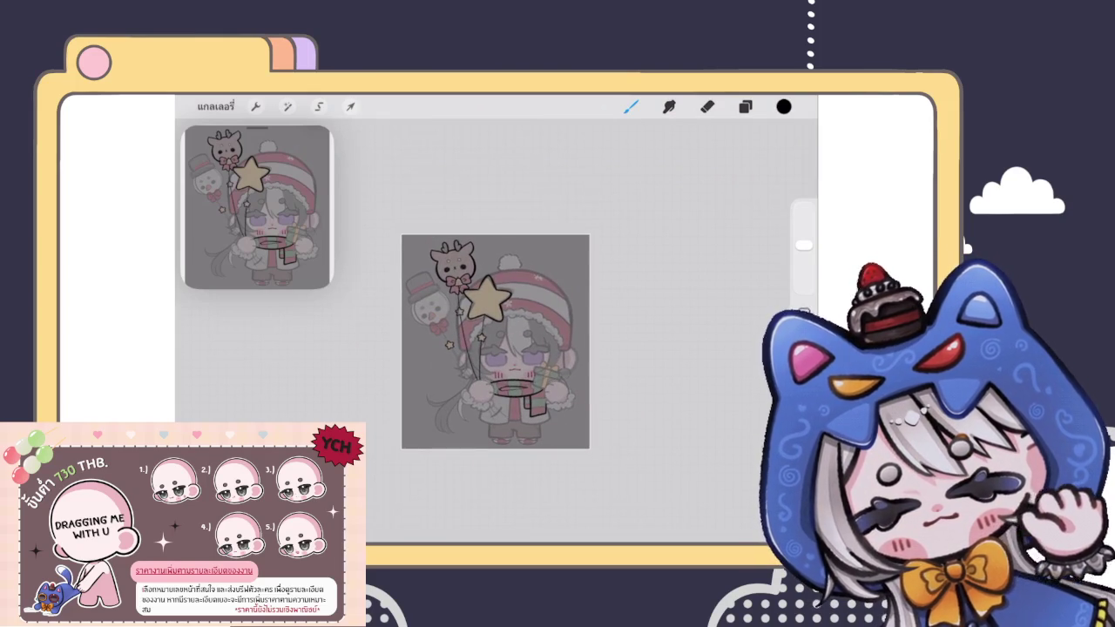
Step: Delete the unused star sketch layer and add a new blank layer above the star
{"action": "left_click", "coordinate": [745, 106]}
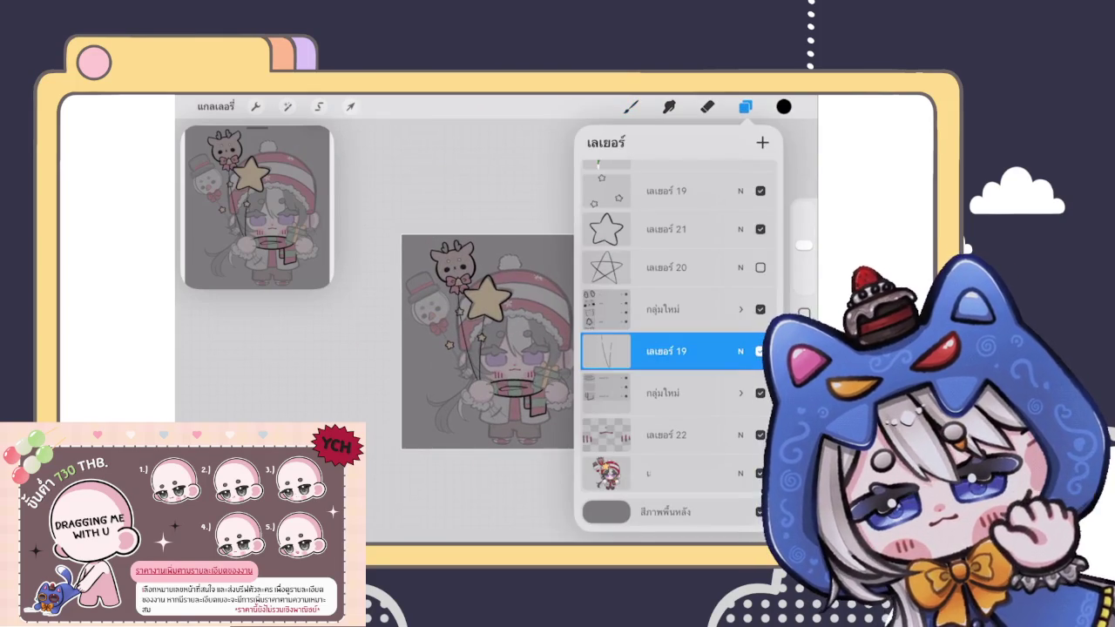
{"action": "scroll", "coordinate": [666, 340], "scroll_direction": "up", "scroll_amount": 2}
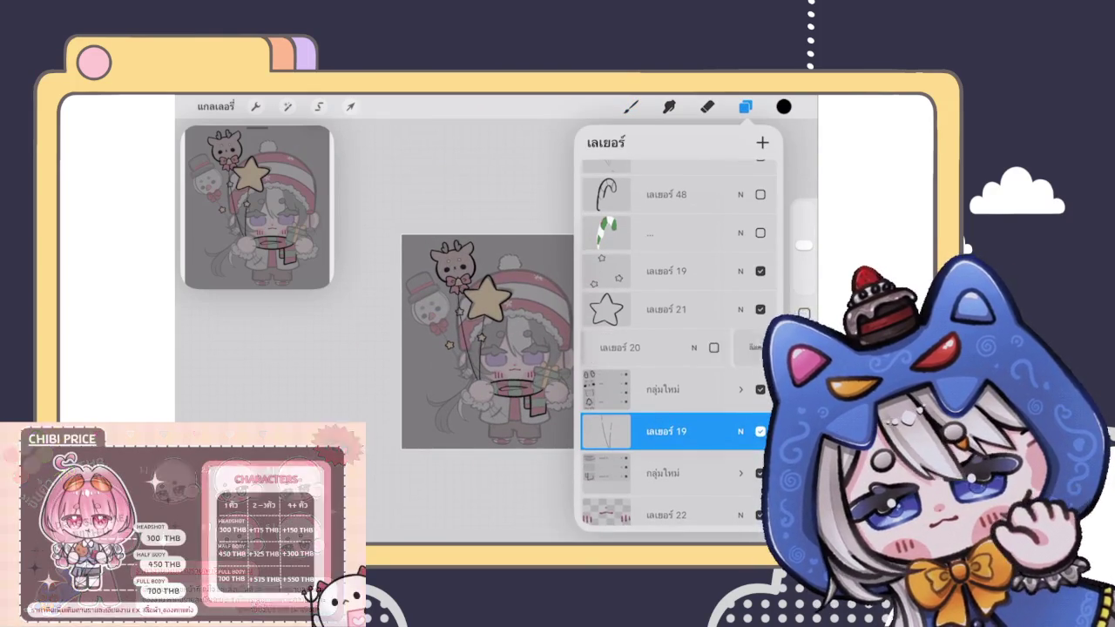
{"action": "left_click", "coordinate": [666, 310]}
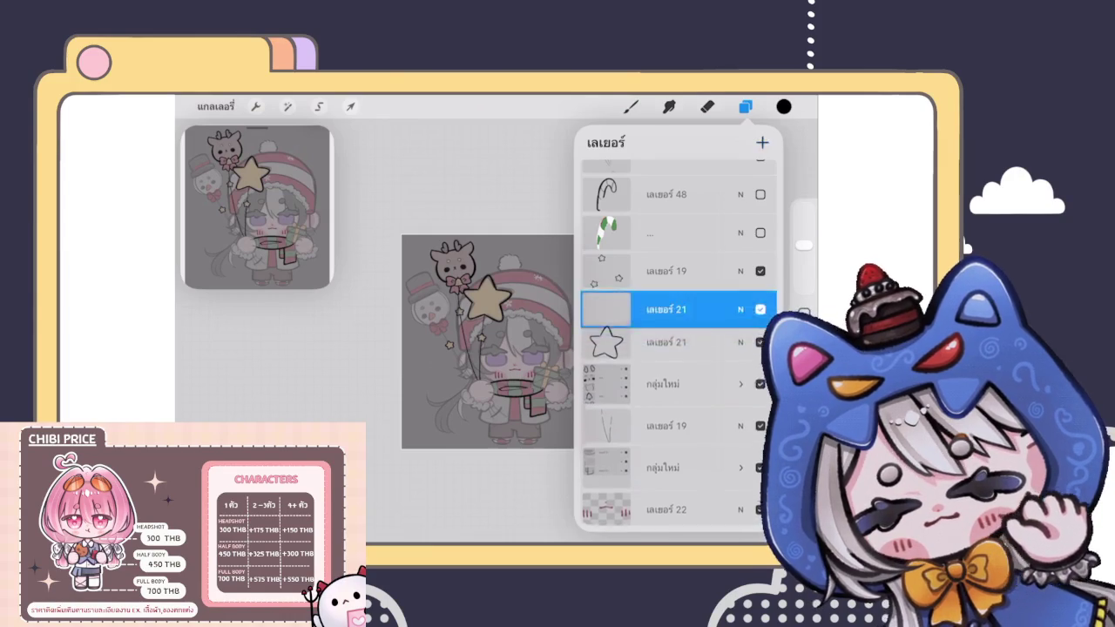
{"action": "left_click", "coordinate": [488, 348]}
{"action": "scroll", "coordinate": [575, 357], "scroll_direction": "up", "scroll_amount": 3}
{"action": "scroll", "coordinate": [575, 349], "scroll_direction": "up", "scroll_amount": 3}
{"action": "scroll", "coordinate": [575, 331], "scroll_direction": "up", "scroll_amount": 2}
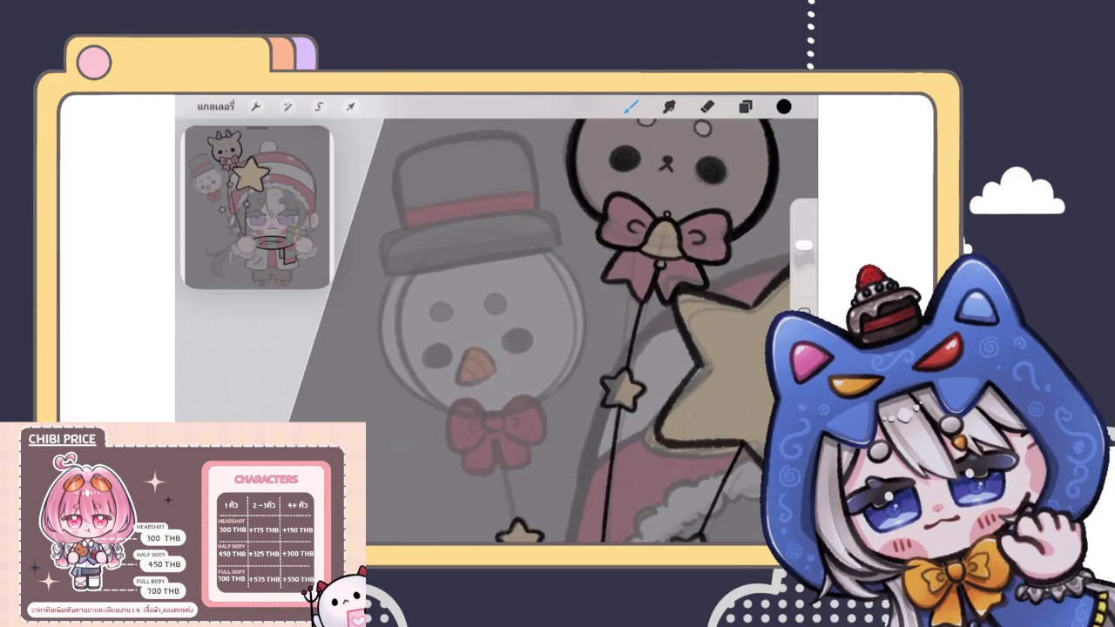
Step: Outline the snowman head with a QuickShape ellipse fitted to the head
{"action": "left_click_drag", "start_coordinate": [449, 410], "coordinate": [396, 281]}
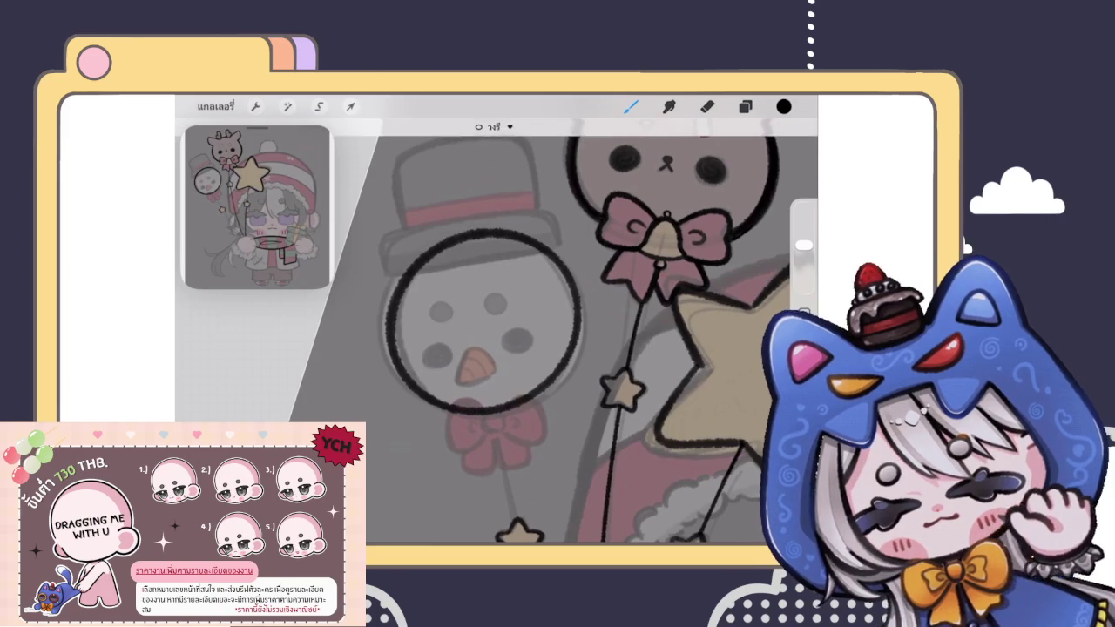
{"action": "left_click", "coordinate": [493, 126]}
{"action": "left_click_drag", "start_coordinate": [525, 398], "coordinate": [521, 407]}
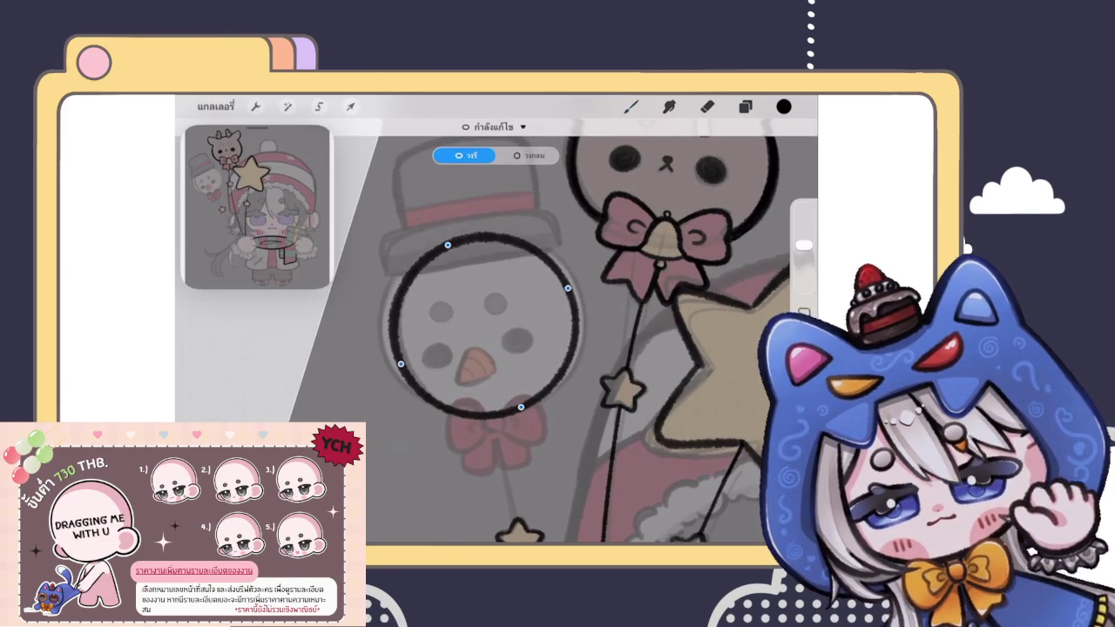
{"action": "left_click_drag", "start_coordinate": [447, 245], "coordinate": [446, 239]}
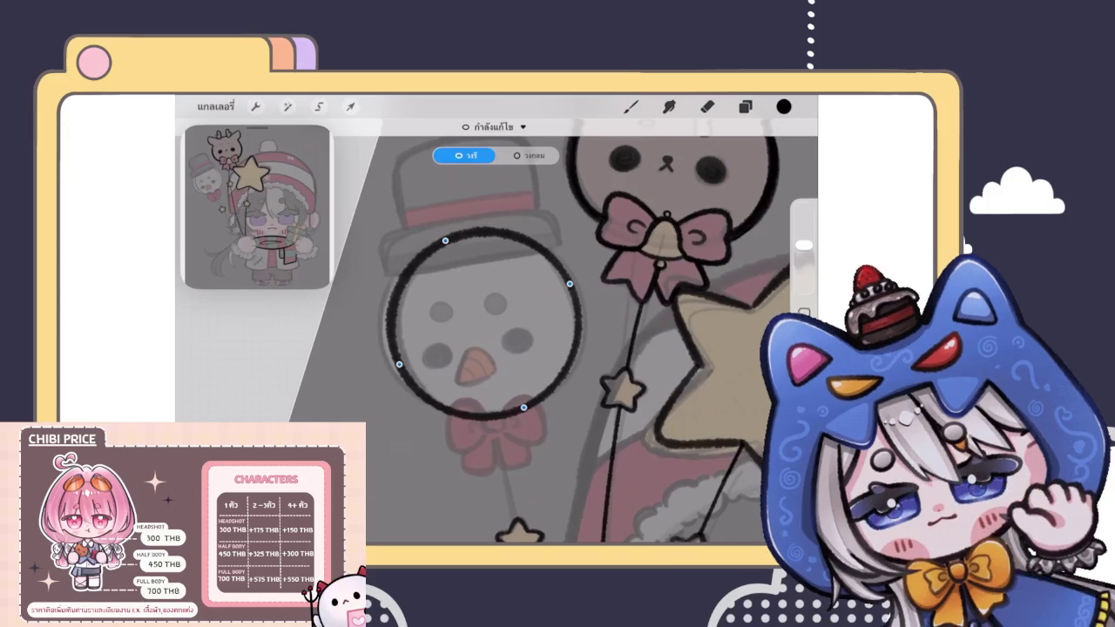
{"action": "left_click", "coordinate": [631, 106]}
Step: Add a new layer above the circle and open its blend and opacity settings
{"action": "left_click", "coordinate": [745, 106]}
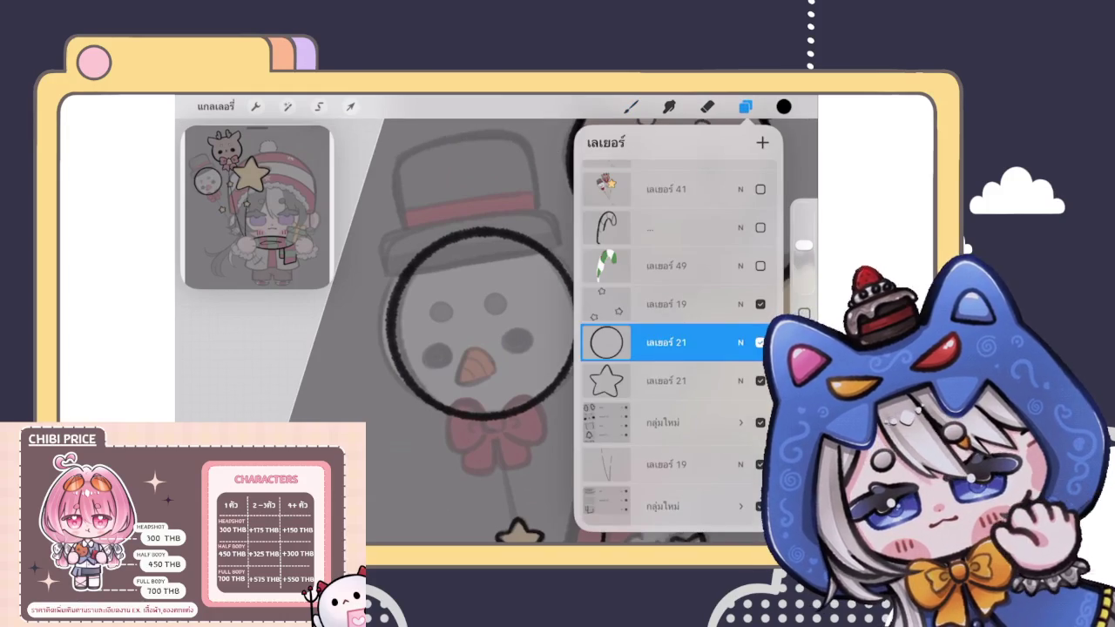
{"action": "left_click", "coordinate": [745, 106]}
{"action": "scroll", "coordinate": [497, 331], "scroll_direction": "up", "scroll_amount": 3}
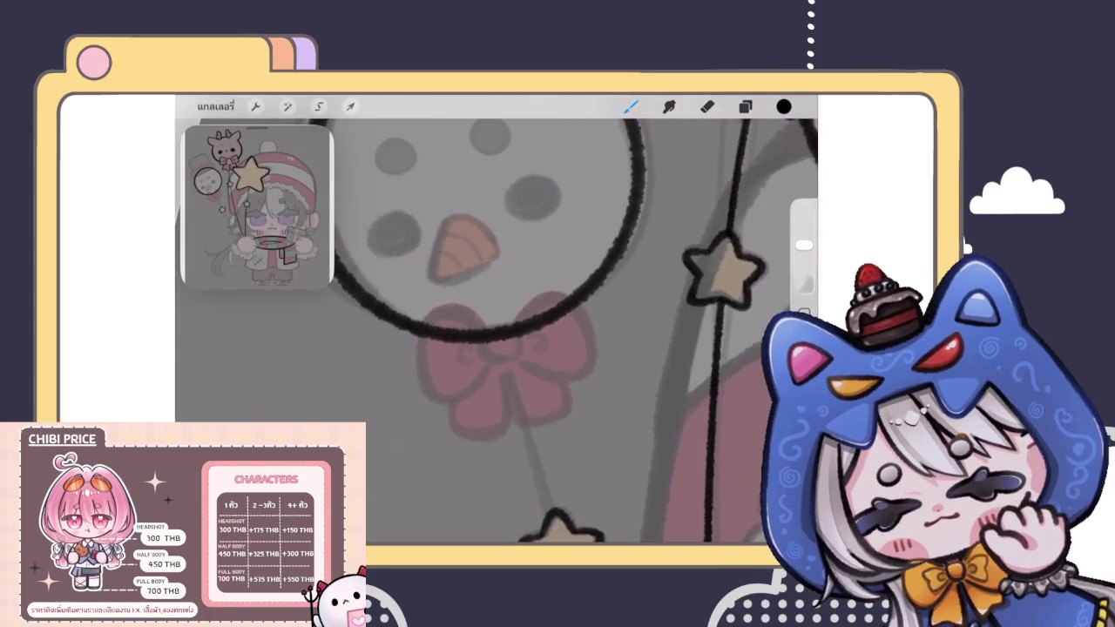
{"action": "left_click", "coordinate": [745, 106]}
{"action": "left_click", "coordinate": [740, 342]}
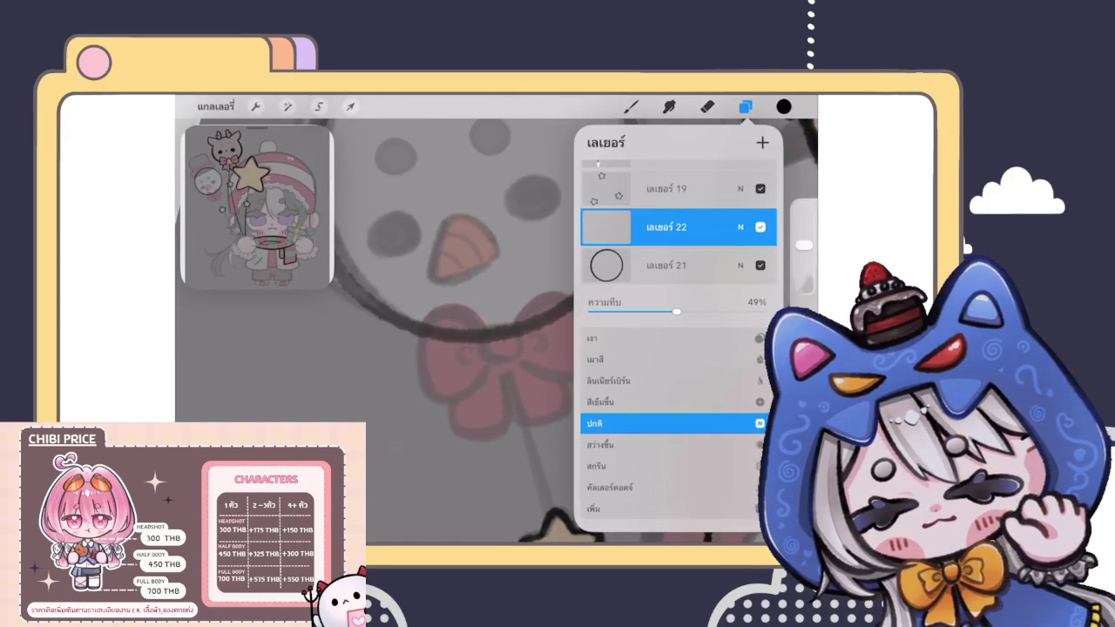
Step: Draw the bow's round black knot under the snowman head
{"action": "left_click", "coordinate": [741, 227]}
{"action": "left_click", "coordinate": [745, 107]}
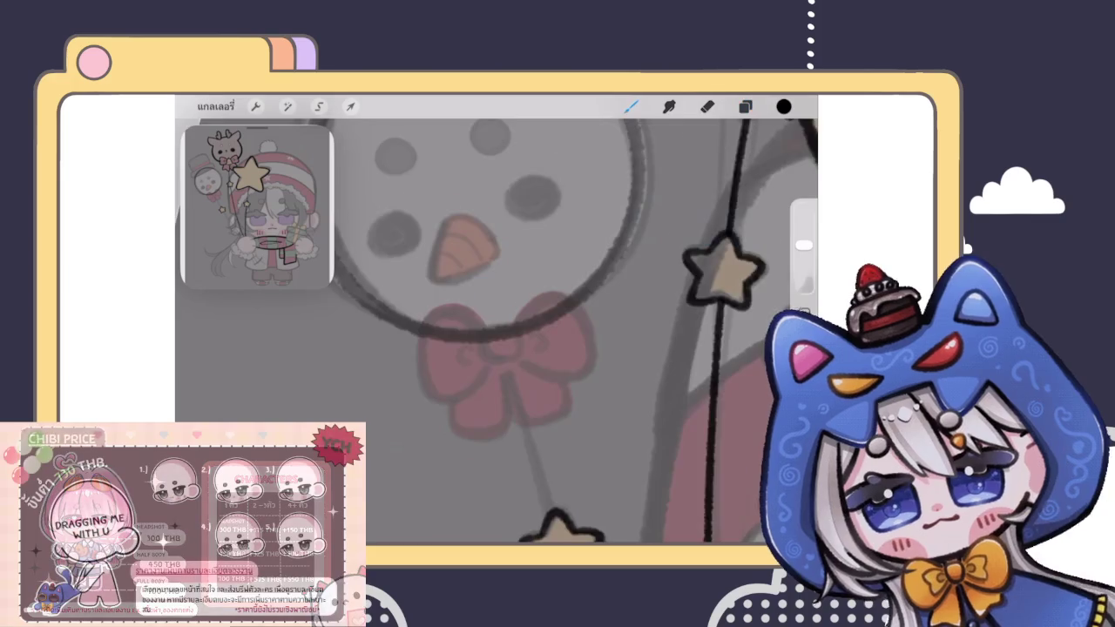
{"action": "scroll", "coordinate": [496, 332], "scroll_direction": "up", "scroll_amount": 2}
{"action": "scroll", "coordinate": [497, 331], "scroll_direction": "up", "scroll_amount": 1}
{"action": "mouse_move", "coordinate": [443, 390]}
{"action": "left_mouse_down"}
{"action": "mouse_move", "coordinate": [435, 377]}
{"action": "mouse_move", "coordinate": [496, 351]}
{"action": "left_mouse_up"}
{"action": "mouse_move", "coordinate": [470, 392]}
{"action": "left_mouse_down"}
{"action": "mouse_move", "coordinate": [444, 388]}
{"action": "mouse_move", "coordinate": [433, 355]}
{"action": "mouse_move", "coordinate": [385, 304]}
{"action": "mouse_move", "coordinate": [478, 388]}
{"action": "left_mouse_up"}
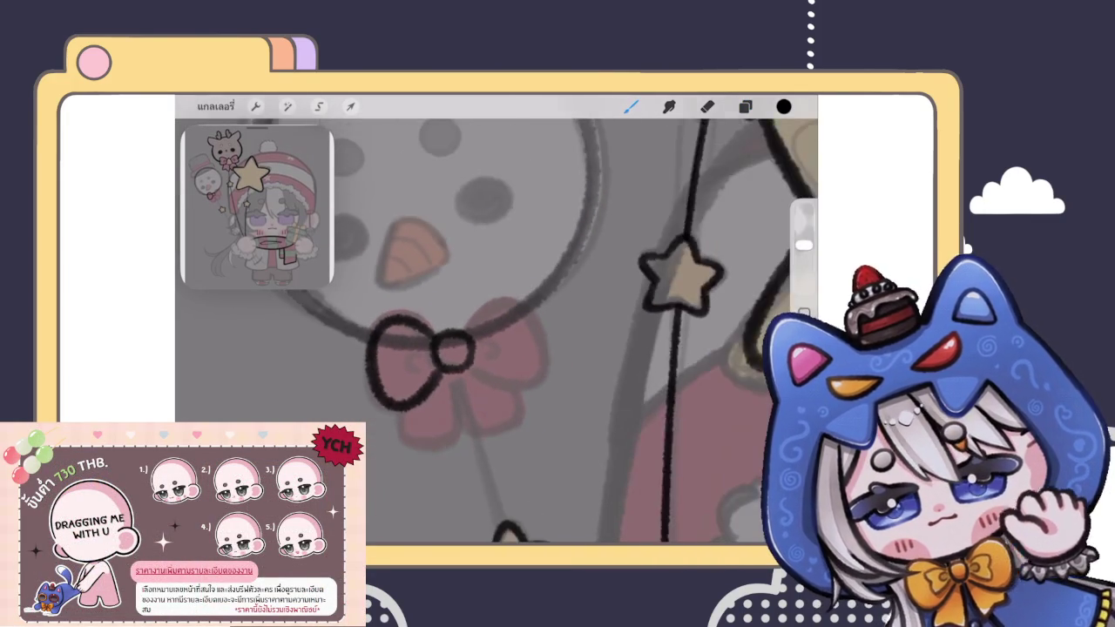
Step: Draw the bow loops, redrawing the right loop thicker, and open Liquify
{"action": "mouse_move", "coordinate": [522, 289]}
{"action": "left_mouse_down"}
{"action": "mouse_move", "coordinate": [491, 366]}
{"action": "mouse_move", "coordinate": [572, 319]}
{"action": "mouse_move", "coordinate": [486, 357]}
{"action": "left_mouse_up"}
{"action": "key", "text": "ctrl+z"}
{"action": "key", "text": "ctrl+z"}
{"action": "mouse_move", "coordinate": [455, 304]}
{"action": "left_mouse_down"}
{"action": "mouse_move", "coordinate": [562, 375]}
{"action": "mouse_move", "coordinate": [460, 349]}
{"action": "left_mouse_up"}
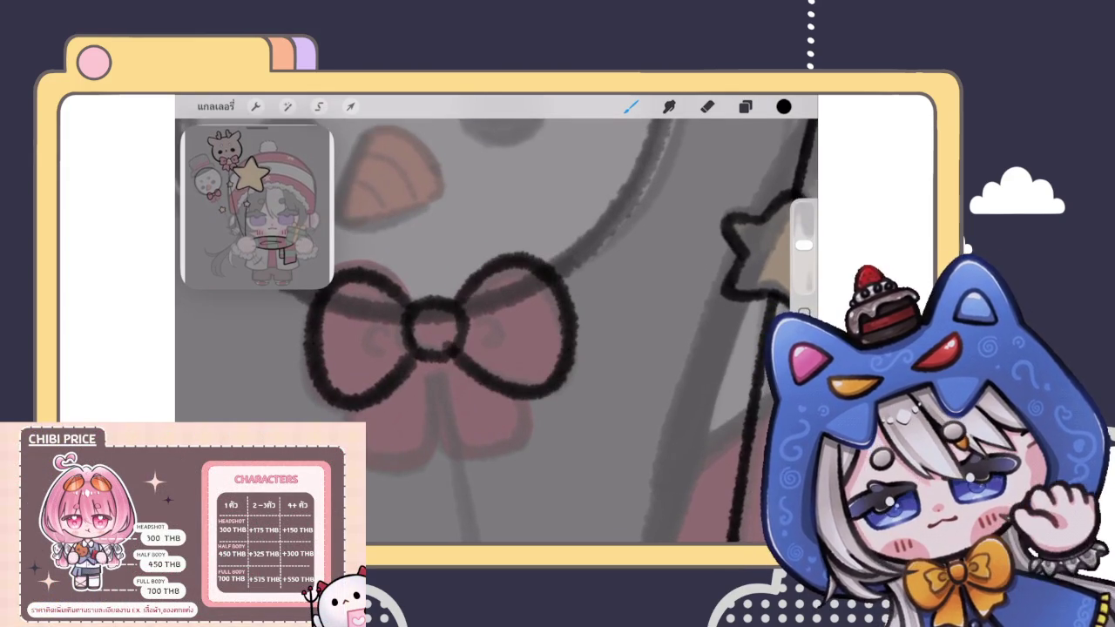
{"action": "scroll", "coordinate": [497, 331], "scroll_direction": "down", "scroll_amount": 1}
{"action": "scroll", "coordinate": [496, 331], "scroll_direction": "down", "scroll_amount": 3}
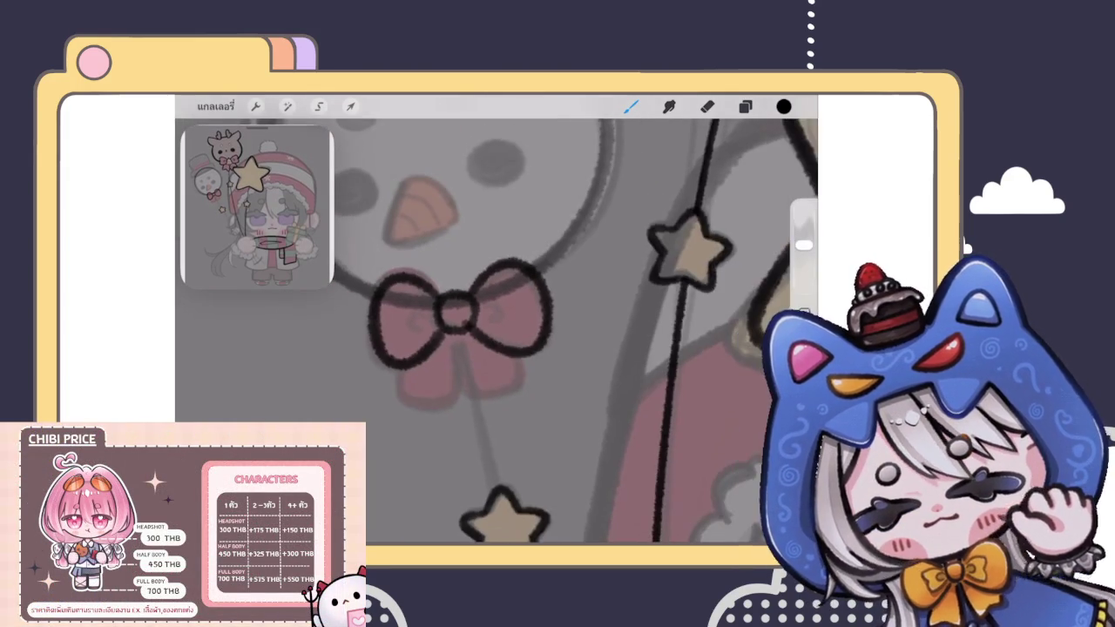
{"action": "key", "text": "ctrl+z"}
{"action": "scroll", "coordinate": [462, 313], "scroll_direction": "up", "scroll_amount": 3}
{"action": "mouse_move", "coordinate": [475, 297]}
{"action": "left_mouse_down"}
{"action": "mouse_move", "coordinate": [568, 261]}
{"action": "mouse_move", "coordinate": [488, 352]}
{"action": "left_mouse_up"}
{"action": "scroll", "coordinate": [488, 352], "scroll_direction": "down", "scroll_amount": 2}
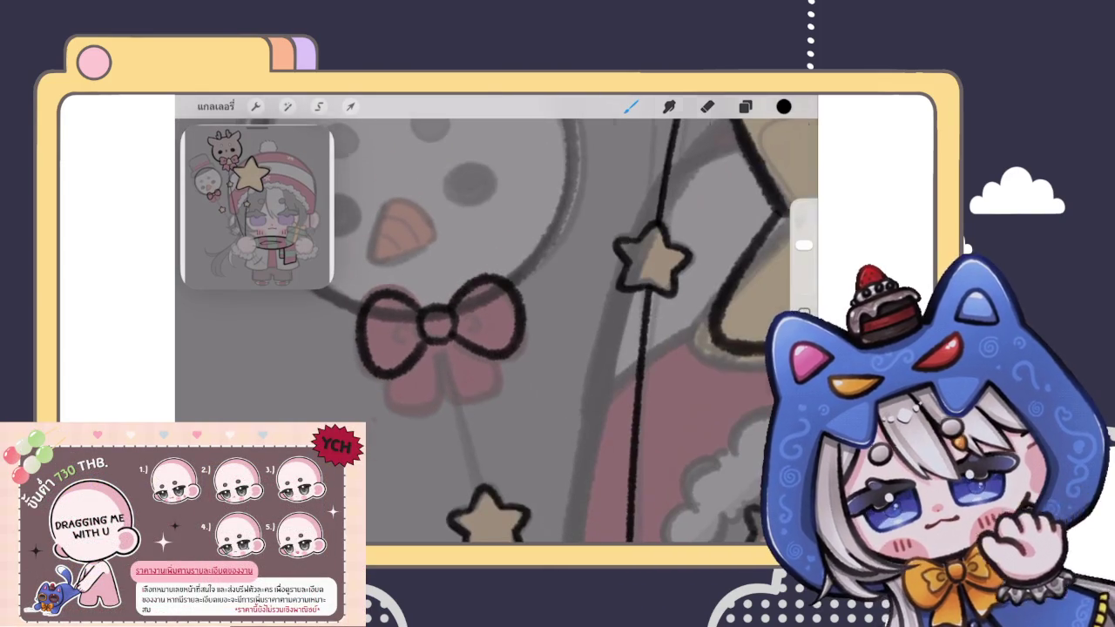
{"action": "scroll", "coordinate": [417, 298], "scroll_direction": "up", "scroll_amount": 2}
{"action": "left_click", "coordinate": [287, 106]}
{"action": "left_click", "coordinate": [227, 373]}
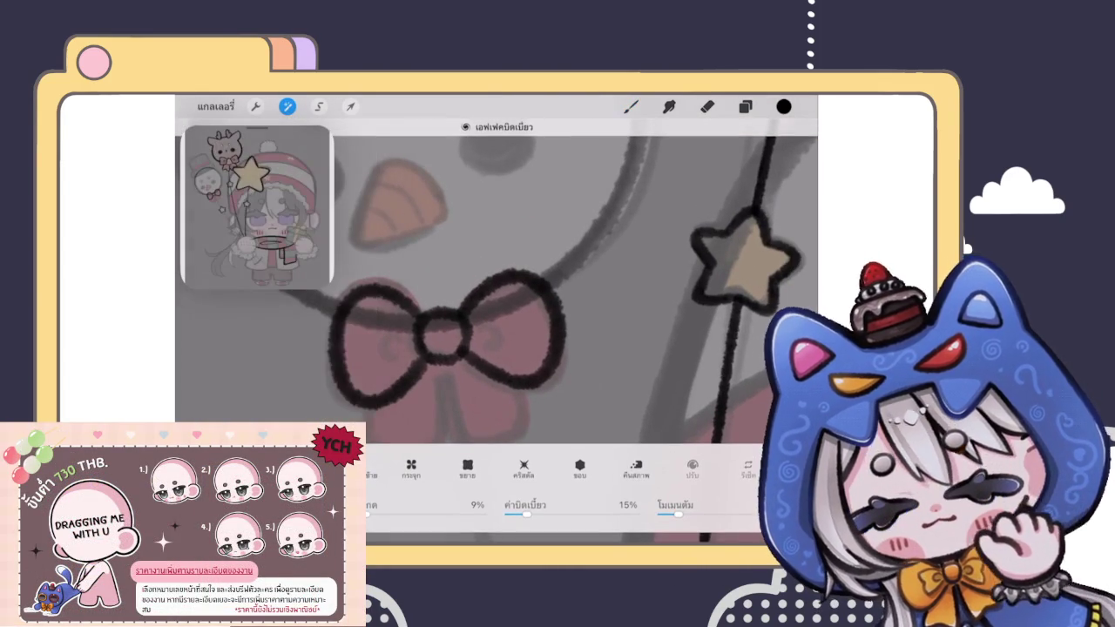